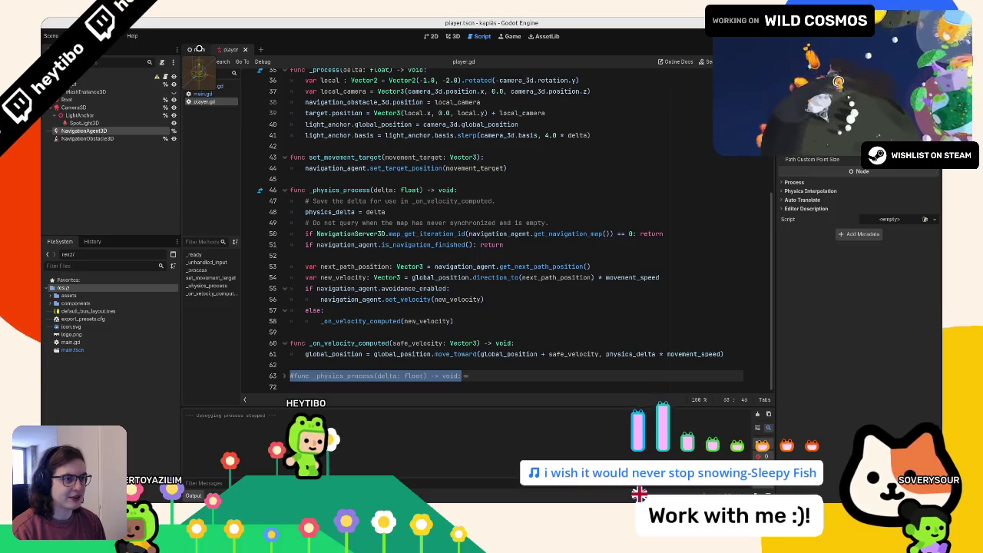
- Flip between the 3D, Script and 2D views of player.tscn, then bring the Kapiàs task board forward
{"action": "left_click", "coordinate": [445, 36]}
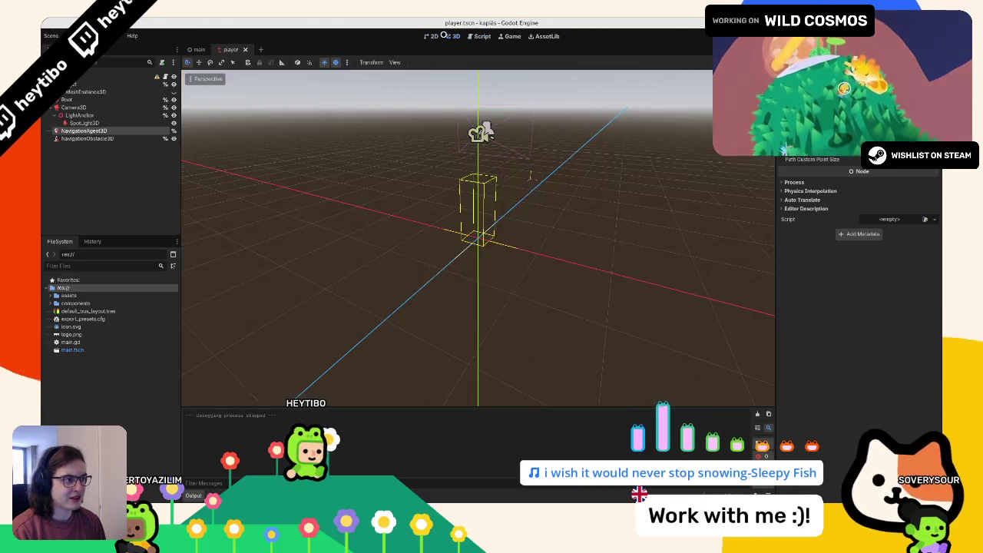
{"action": "left_click", "coordinate": [468, 34]}
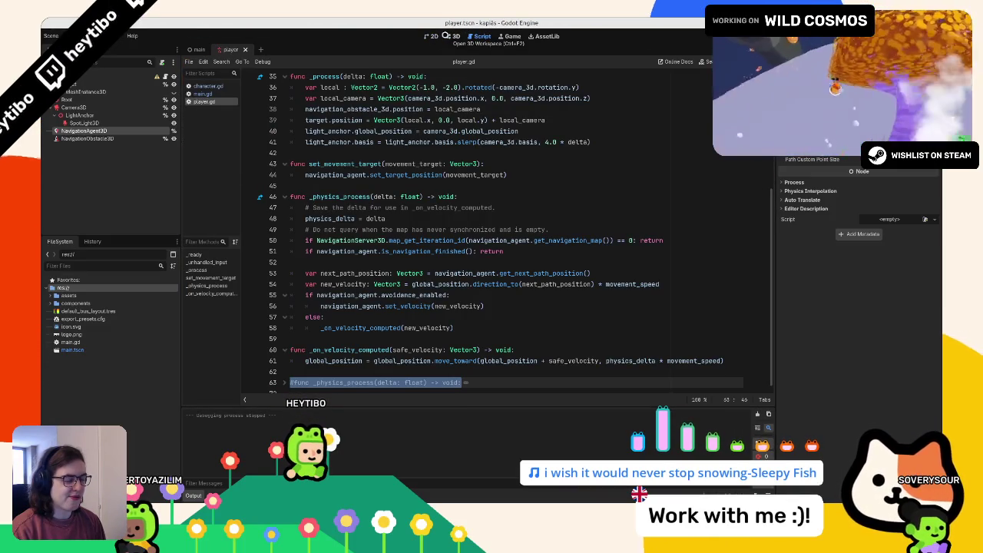
{"action": "left_click", "coordinate": [429, 37]}
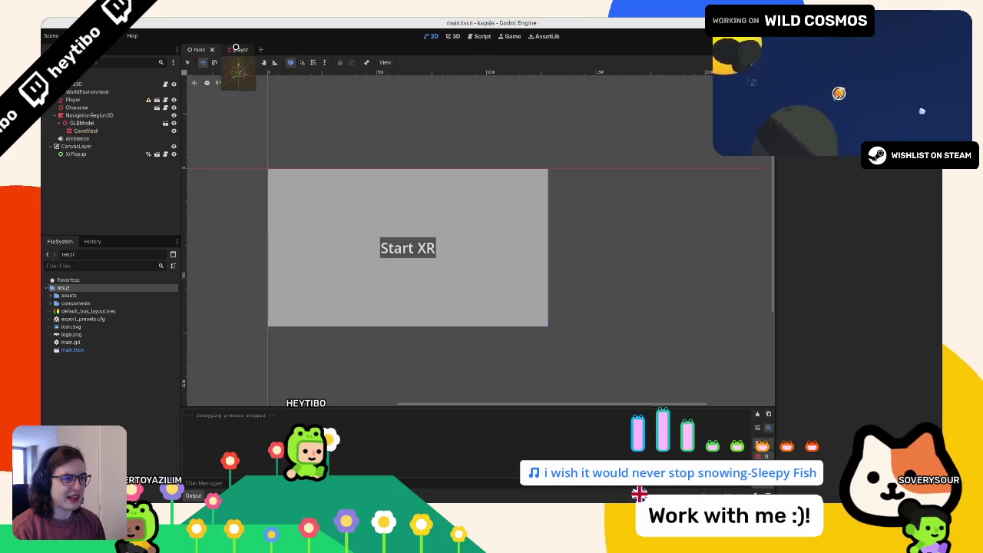
{"action": "left_click", "coordinate": [450, 36]}
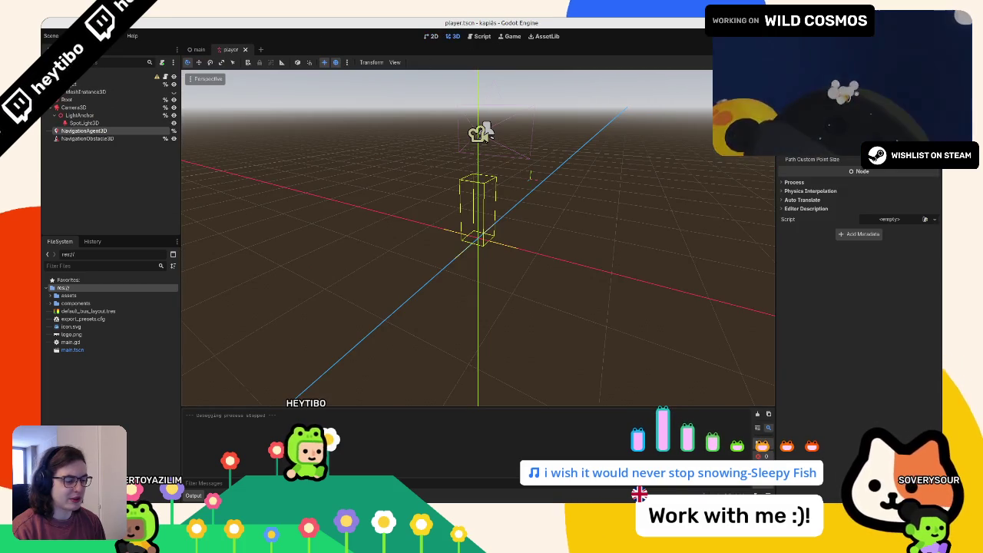
{"action": "left_click", "coordinate": [380, 476]}
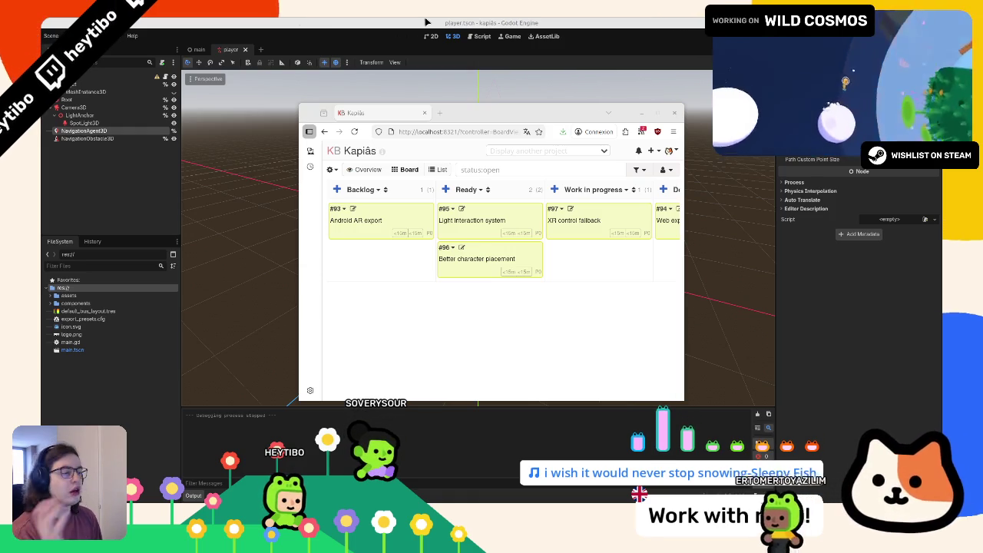
- Send the Kanboard window behind Godot to reveal player.tscn's 3D view
{"action": "left_click", "coordinate": [408, 93]}
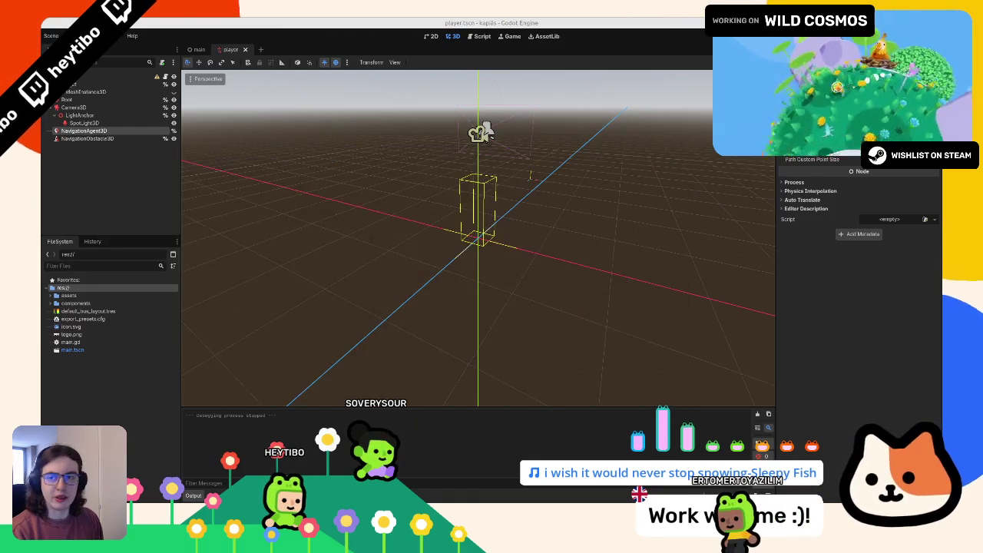
- In main.tscn, add a trimesh collision shape to CaveMesh as a sibling, then undo it
{"action": "left_click", "coordinate": [194, 49]}
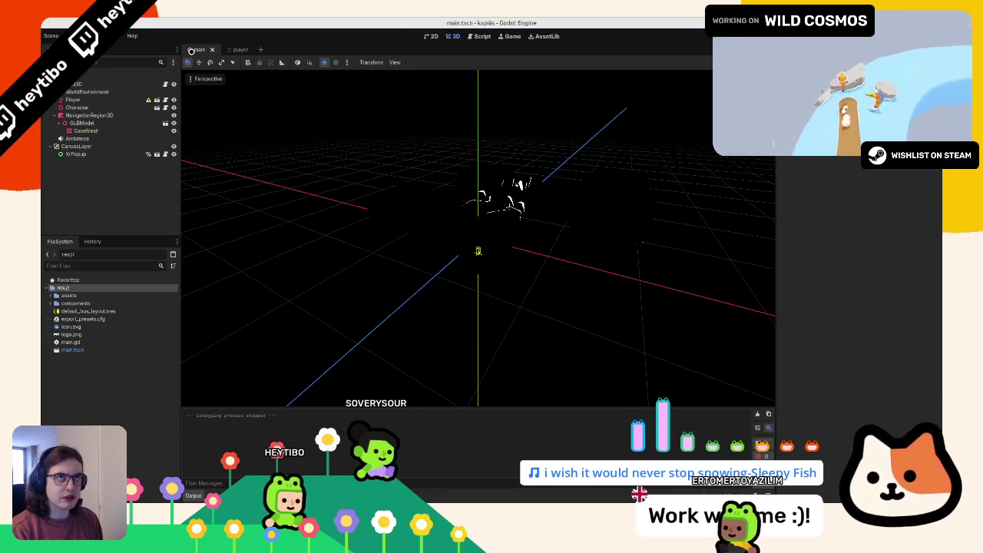
{"action": "left_click", "coordinate": [85, 130]}
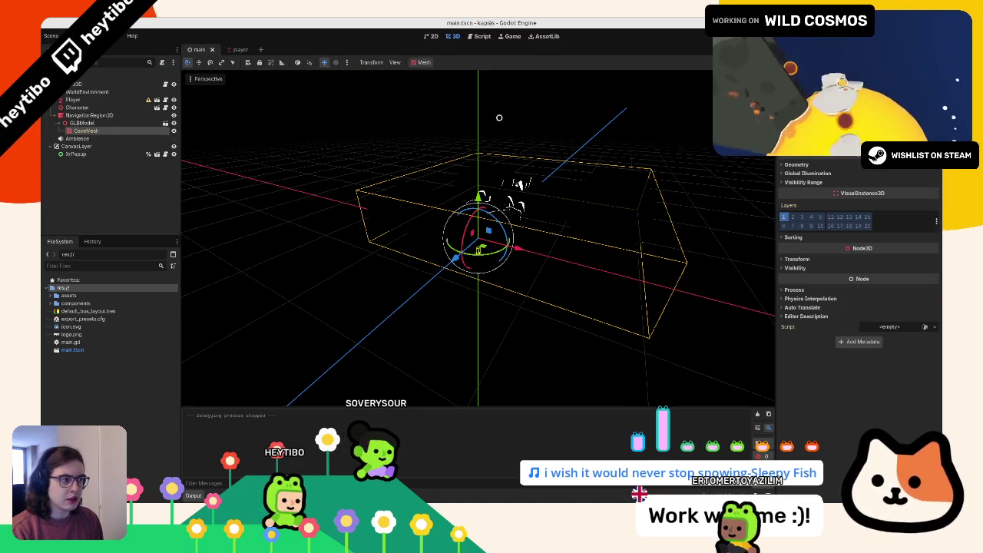
{"action": "scroll", "coordinate": [385, 84], "scroll_direction": "up", "scroll_amount": 10}
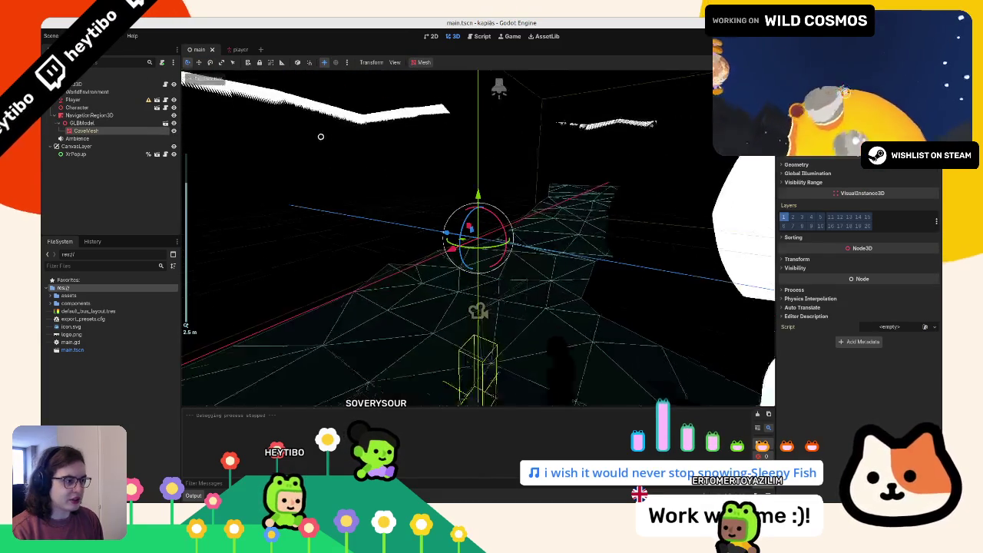
{"action": "left_click", "coordinate": [422, 62]}
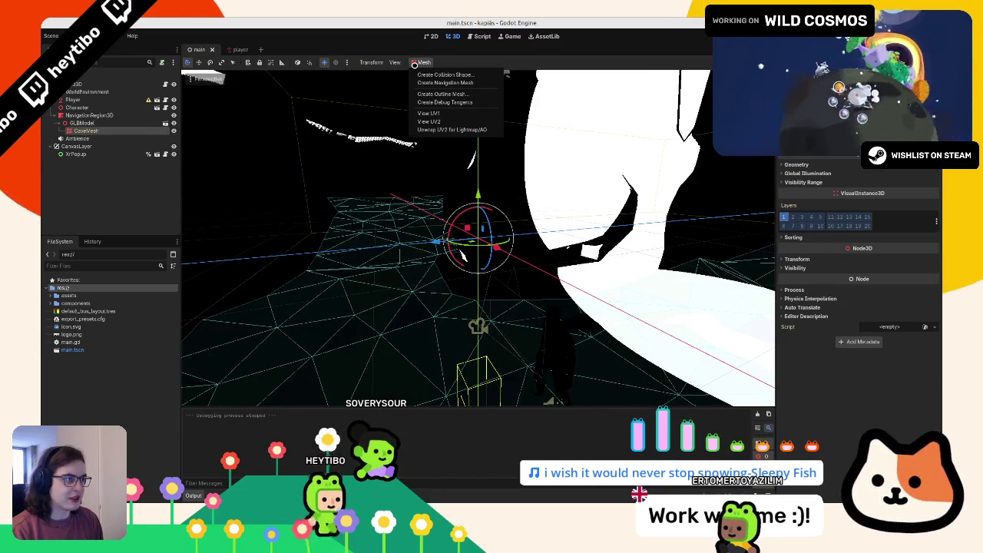
{"action": "left_click", "coordinate": [446, 86]}
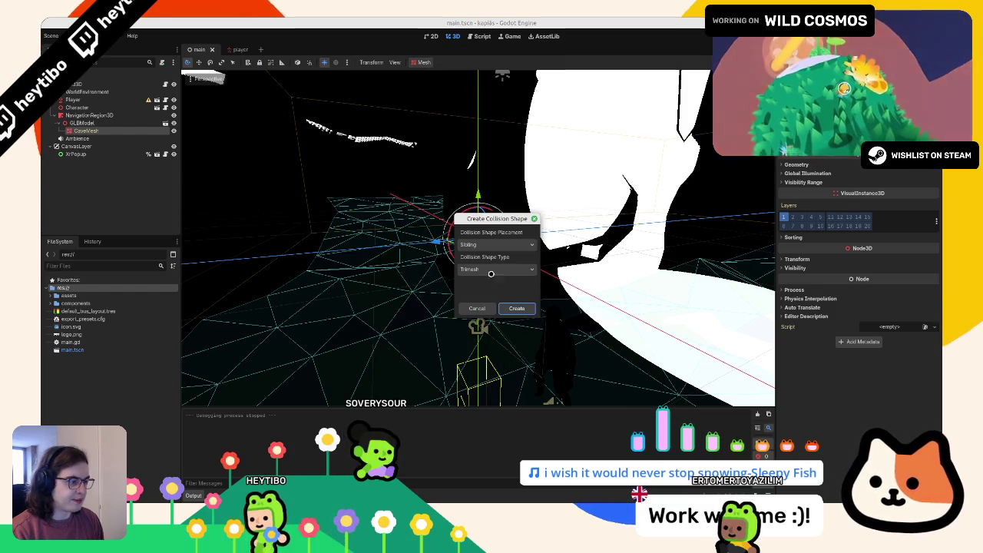
{"action": "left_click", "coordinate": [489, 268]}
{"action": "left_click", "coordinate": [489, 269]}
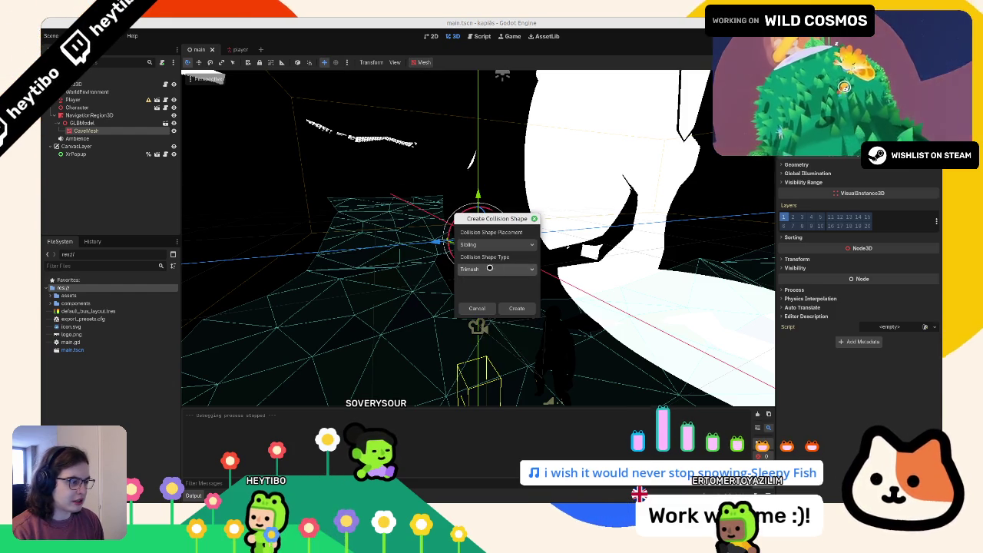
{"action": "left_click", "coordinate": [516, 308]}
{"action": "key", "text": "ctrl+z"}
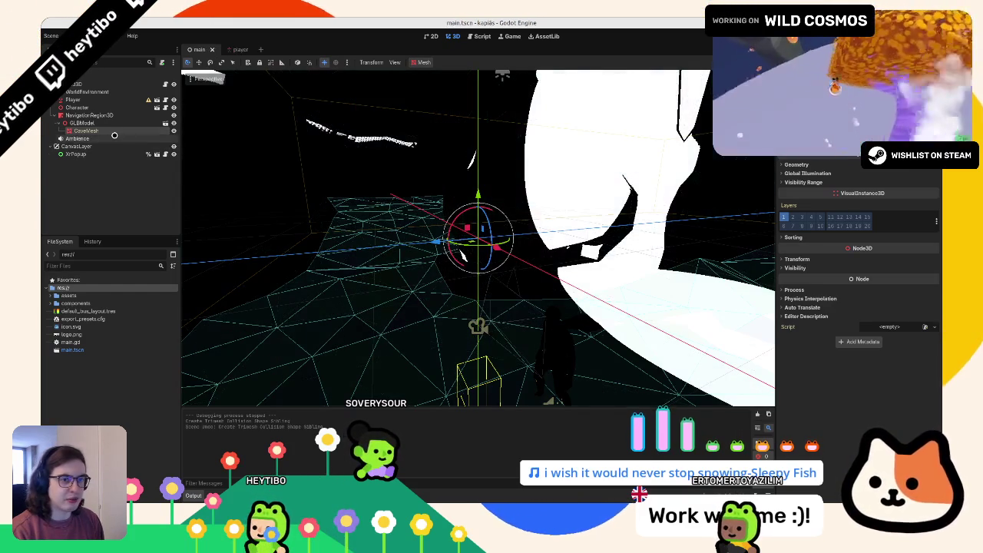
- Recreate the trimesh collision shape as a Static Body Child and select the new StaticBody3D
{"action": "left_click", "coordinate": [421, 63]}
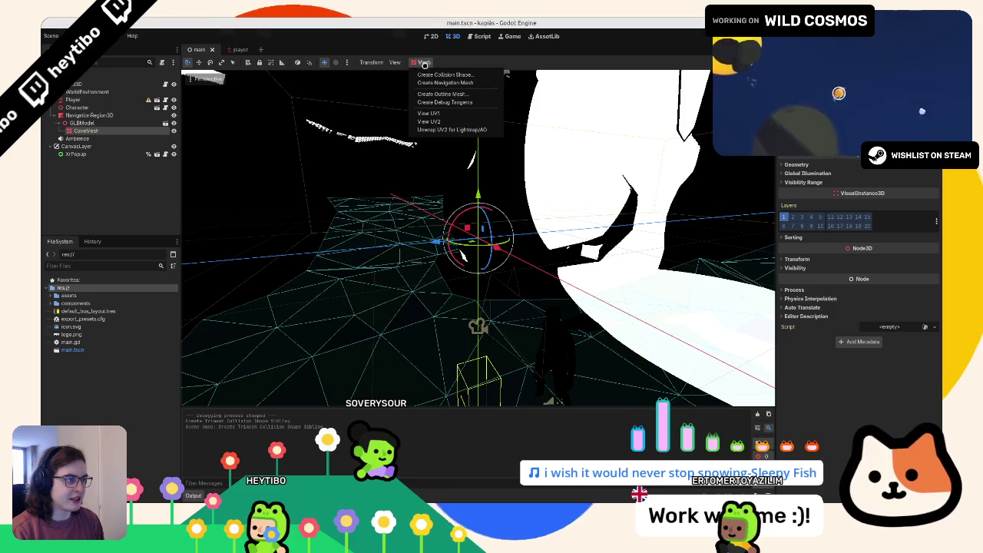
{"action": "left_click", "coordinate": [425, 75]}
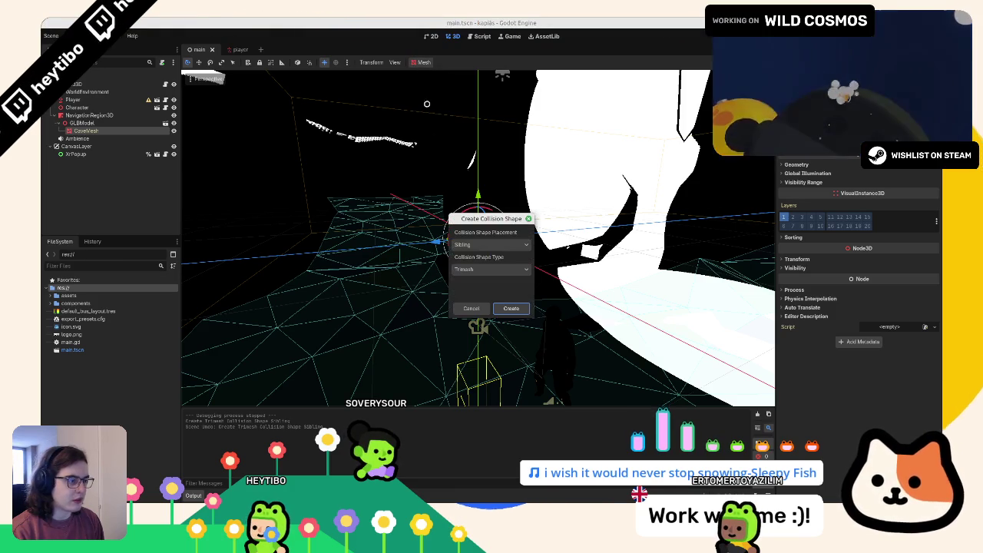
{"action": "left_click", "coordinate": [477, 269]}
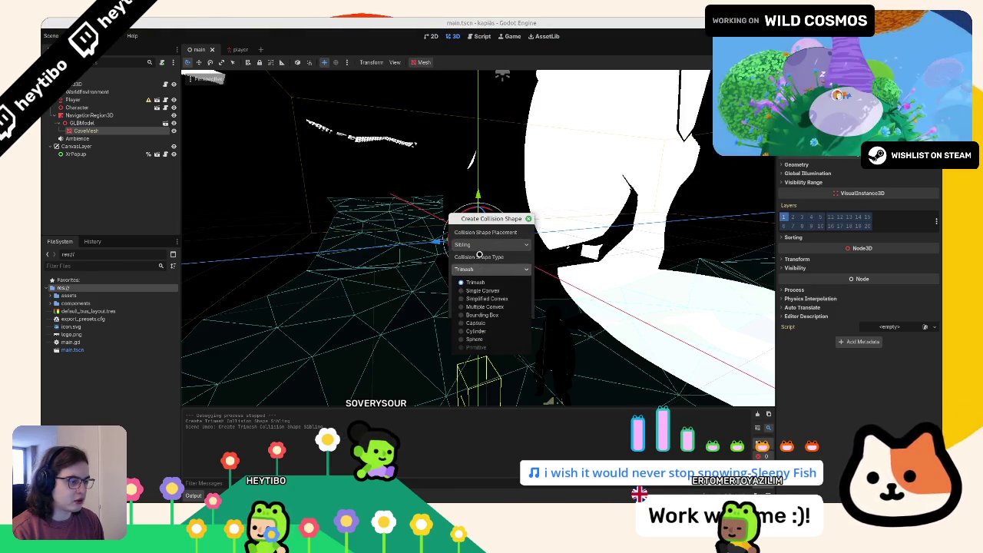
{"action": "left_click", "coordinate": [481, 242]}
{"action": "left_click", "coordinate": [481, 242]}
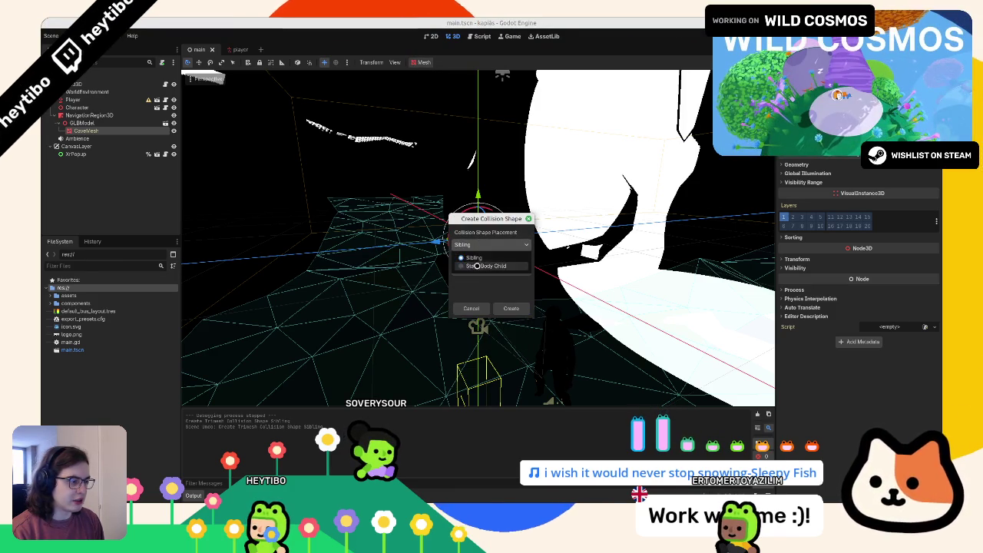
{"action": "left_click", "coordinate": [477, 263]}
{"action": "left_click", "coordinate": [508, 308]}
{"action": "left_click", "coordinate": [93, 139]}
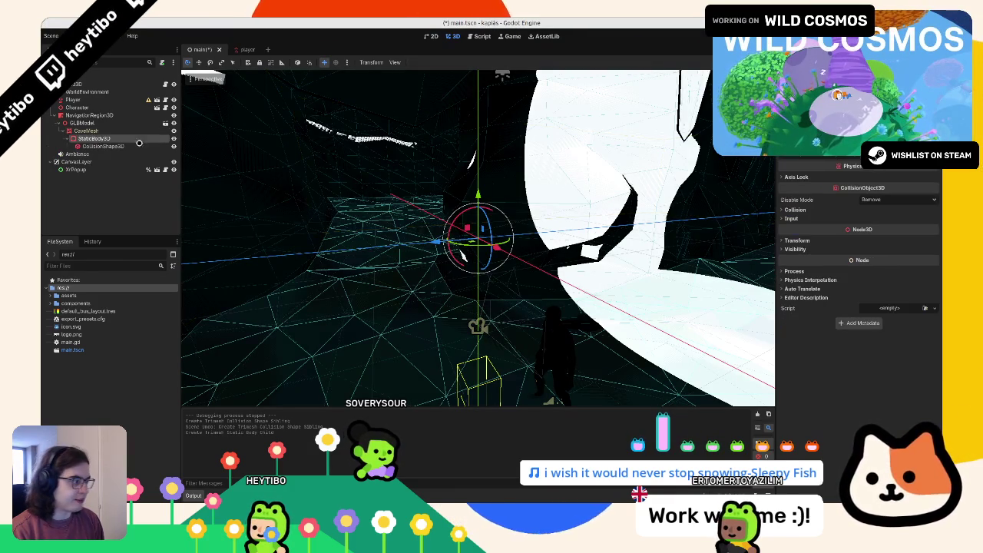
- Expand the StaticBody3D's Collision settings and set its collision layer to 1
{"action": "left_click", "coordinate": [803, 209]}
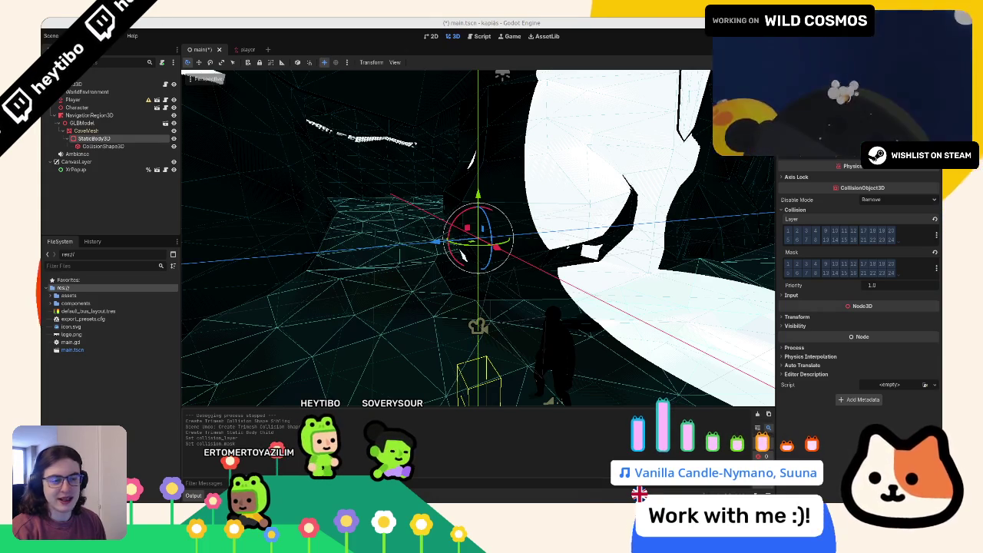
{"action": "left_click_drag", "start_coordinate": [476, 239], "coordinate": [369, 247]}
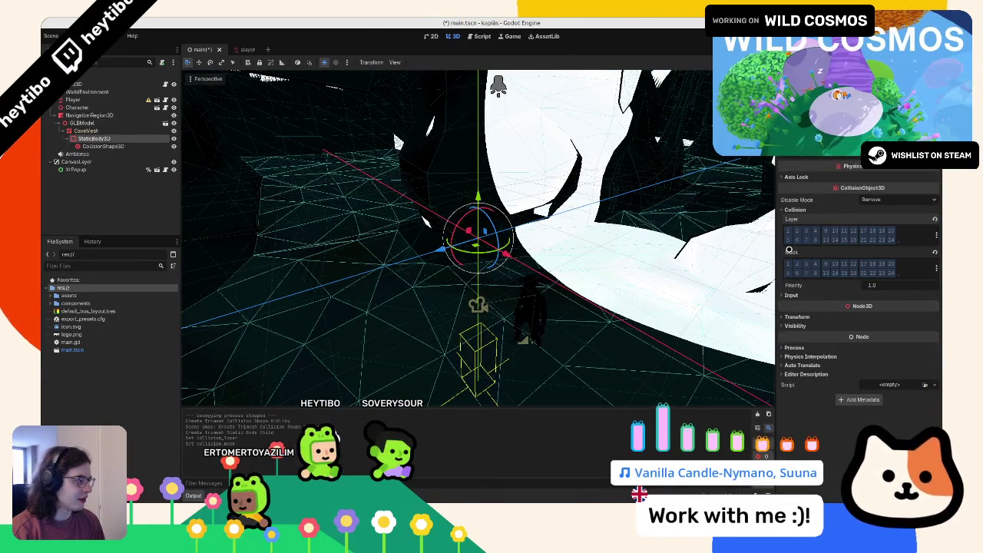
{"action": "mouse_move", "coordinate": [789, 250]}
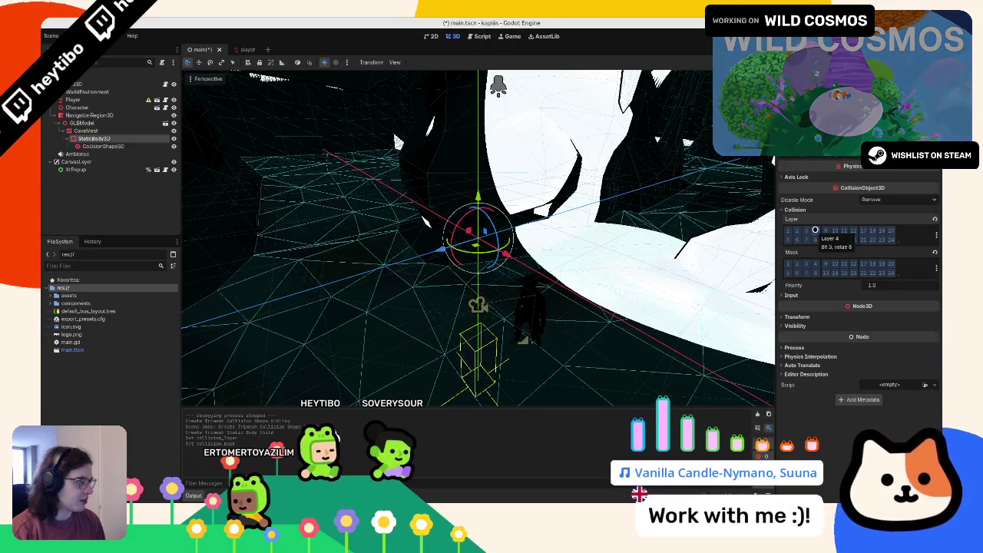
{"action": "left_click", "coordinate": [815, 229]}
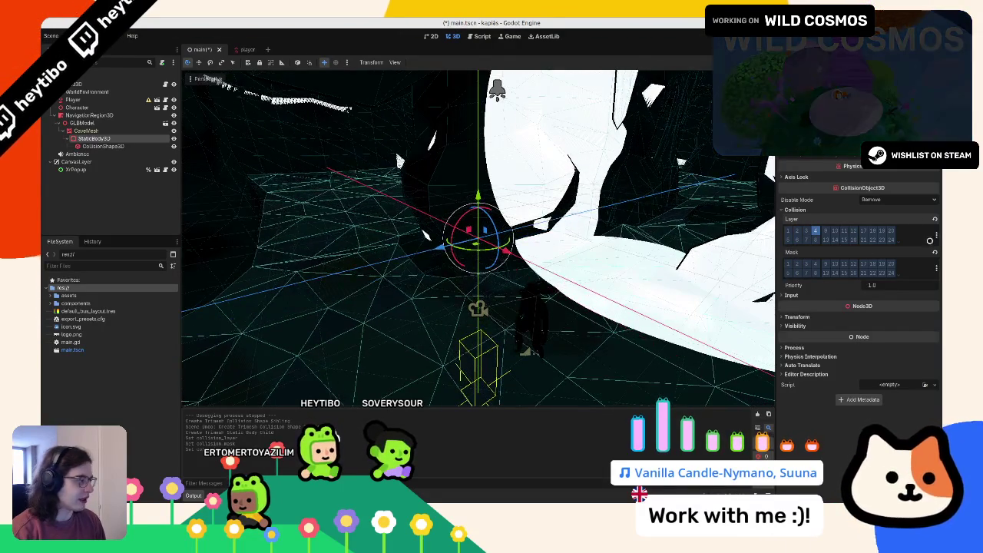
{"action": "left_click", "coordinate": [816, 230]}
- Save main.tscn, test-run the game in the cave, then open player.gd
{"action": "key", "text": "ctrl+s"}
{"action": "key", "text": "F5"}
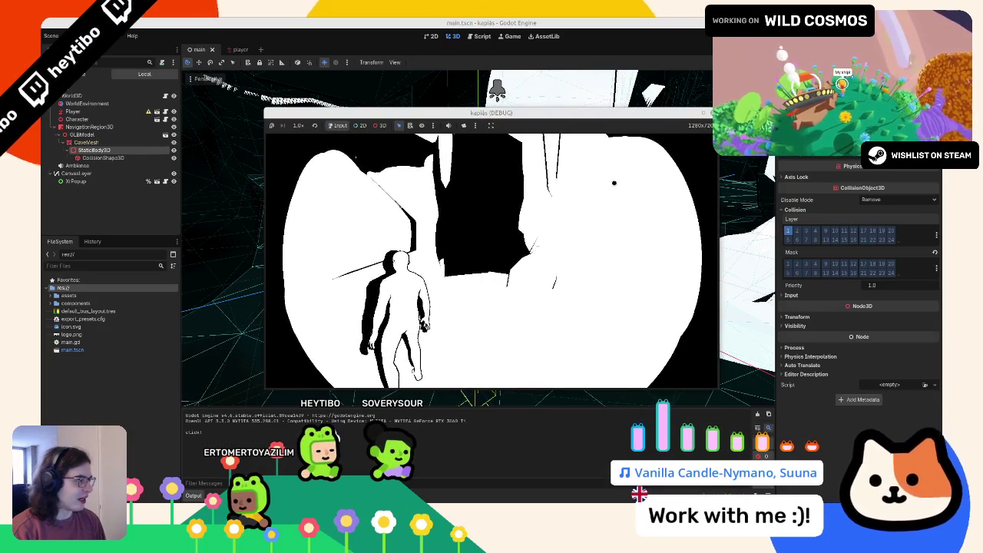
{"action": "left_click", "coordinate": [484, 298]}
{"action": "key", "text": "F8"}
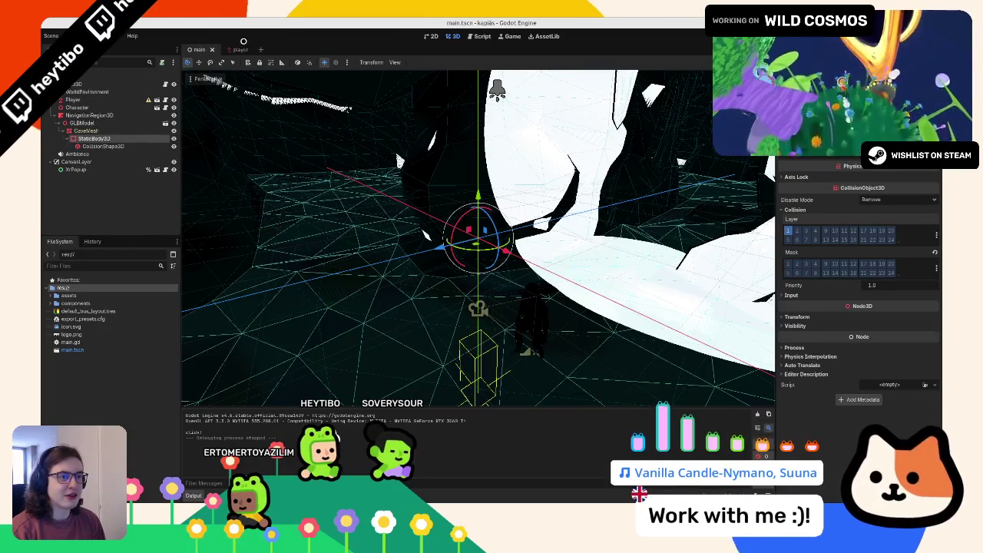
{"action": "left_click", "coordinate": [238, 49]}
{"action": "left_click", "coordinate": [159, 75]}
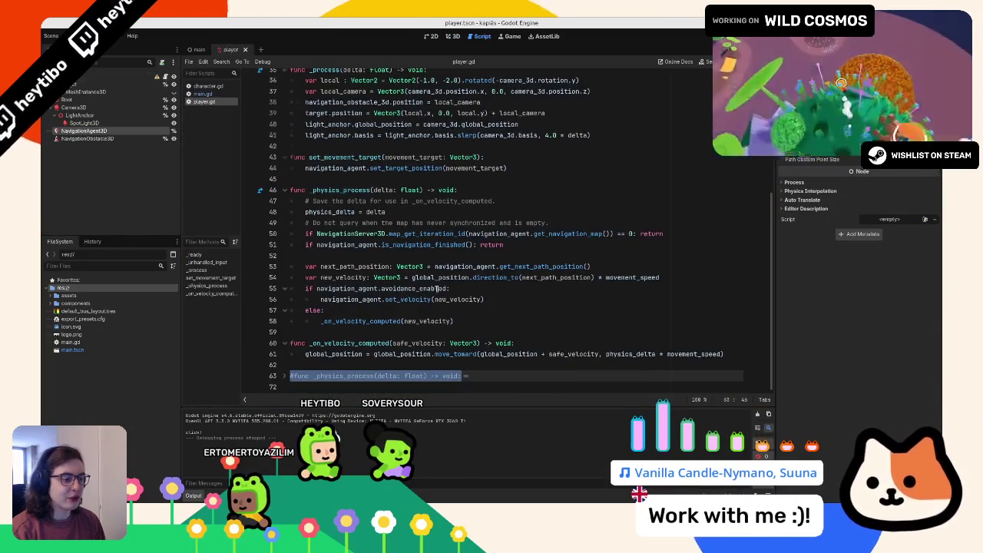
- Move the set_movement_target function below _on_velocity_computed
{"action": "scroll", "coordinate": [332, 295], "scroll_direction": "up", "scroll_amount": 6}
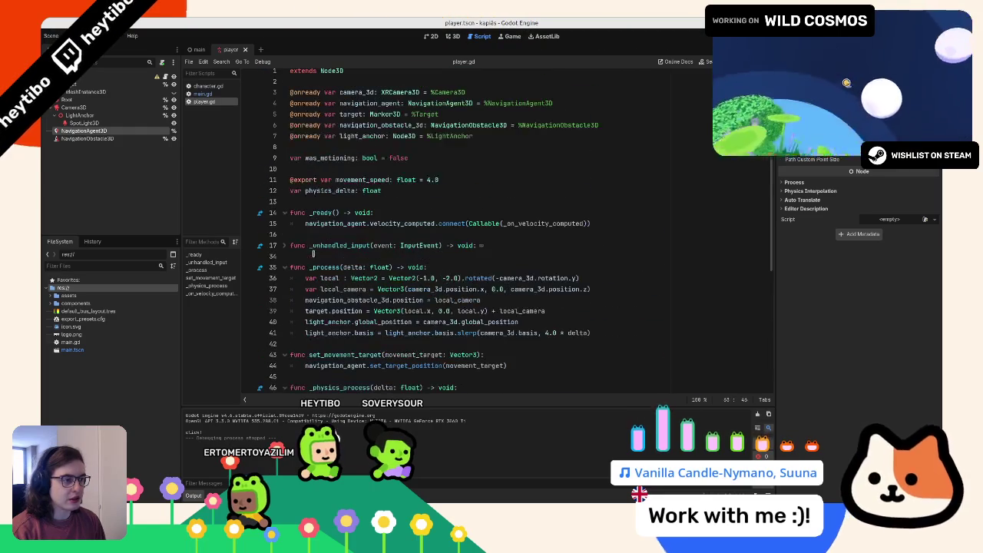
{"action": "left_click", "coordinate": [284, 245]}
{"action": "scroll", "coordinate": [345, 254], "scroll_direction": "down", "scroll_amount": 2}
{"action": "left_click_drag", "start_coordinate": [335, 355], "coordinate": [417, 363]}
{"action": "left_click", "coordinate": [418, 363]}
{"action": "scroll", "coordinate": [487, 227], "scroll_direction": "down", "scroll_amount": 5}
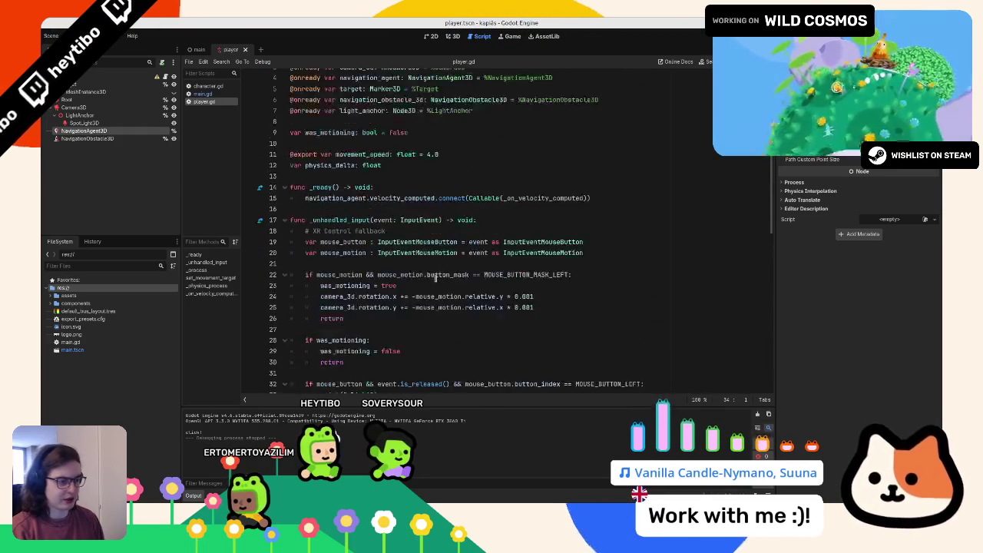
{"action": "scroll", "coordinate": [486, 227], "scroll_direction": "down", "scroll_amount": 5}
{"action": "mouse_move", "coordinate": [507, 187]}
{"action": "left_mouse_down"}
{"action": "mouse_move", "coordinate": [307, 187]}
{"action": "mouse_move", "coordinate": [338, 167]}
{"action": "left_mouse_up"}
{"action": "key", "text": "ctrl+c"}
{"action": "key", "text": "BackSpace"}
{"action": "key", "text": "BackSpace"}
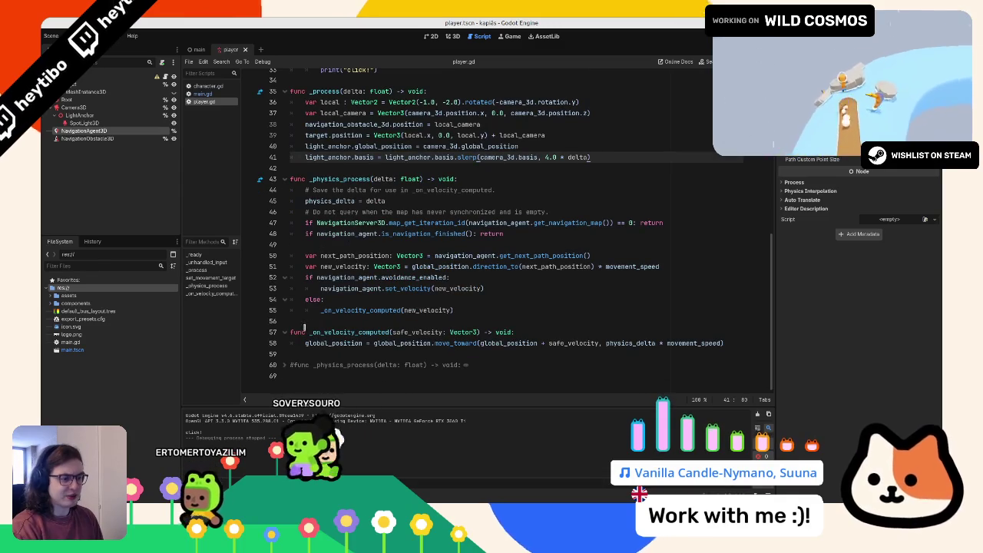
{"action": "left_click", "coordinate": [309, 354]}
{"action": "key", "text": "Return"}
{"action": "key", "text": "Return"}
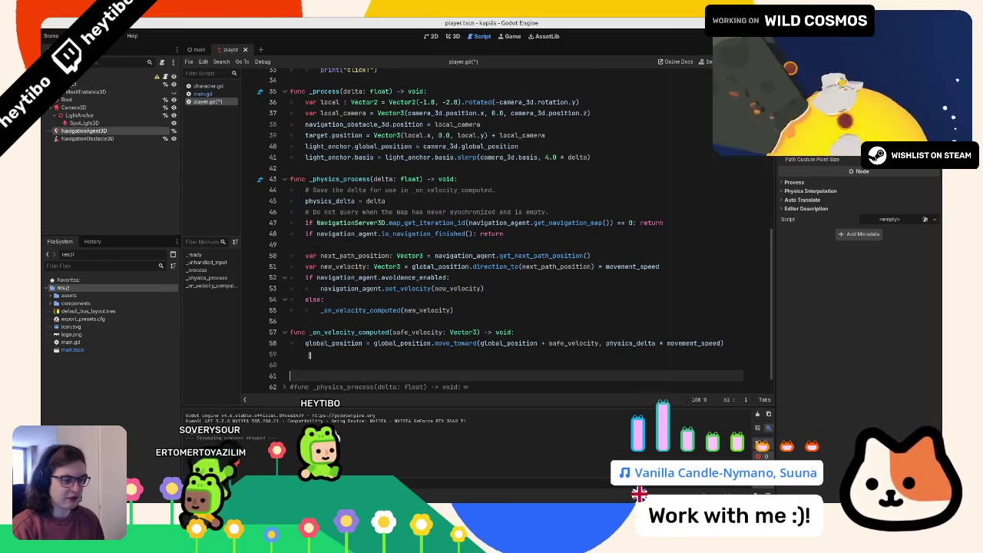
{"action": "key", "text": "ctrl+v"}
{"action": "left_click", "coordinate": [310, 354]}
{"action": "key", "text": "Delete"}
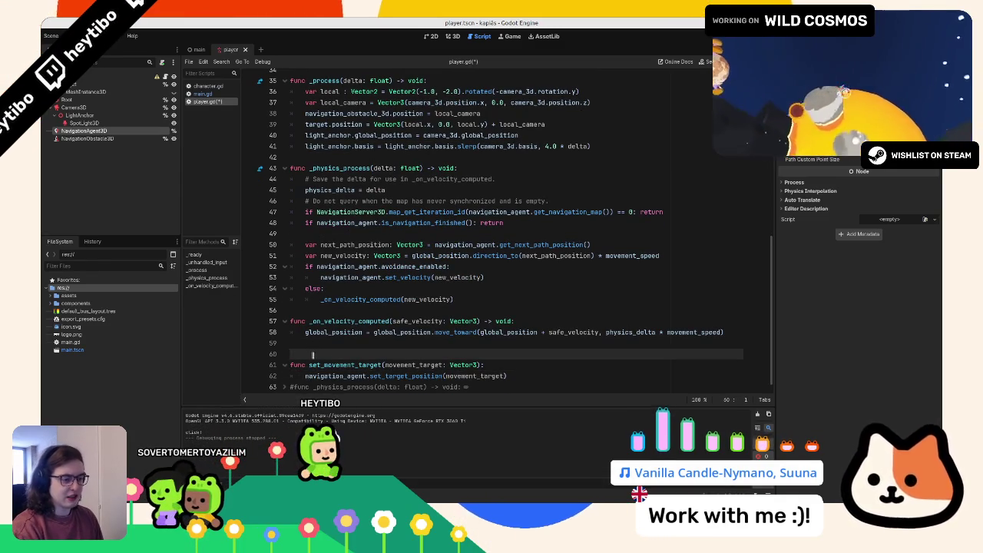
- Confirm set_movement_target has only one match, then delete the whole function
{"action": "left_click", "coordinate": [431, 364]}
{"action": "double_click", "coordinate": [342, 364]}
{"action": "key", "text": "ctrl+f"}
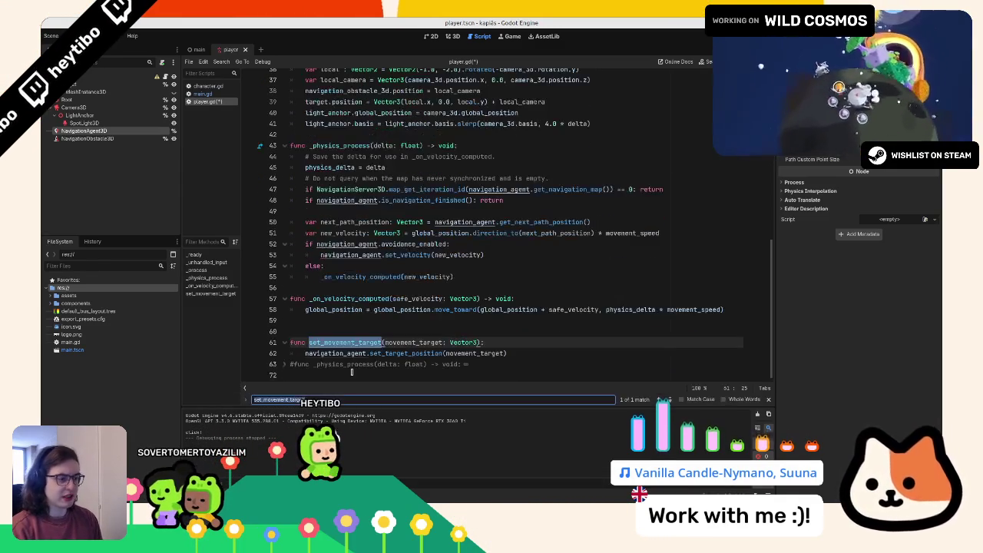
{"action": "key", "text": "Escape"}
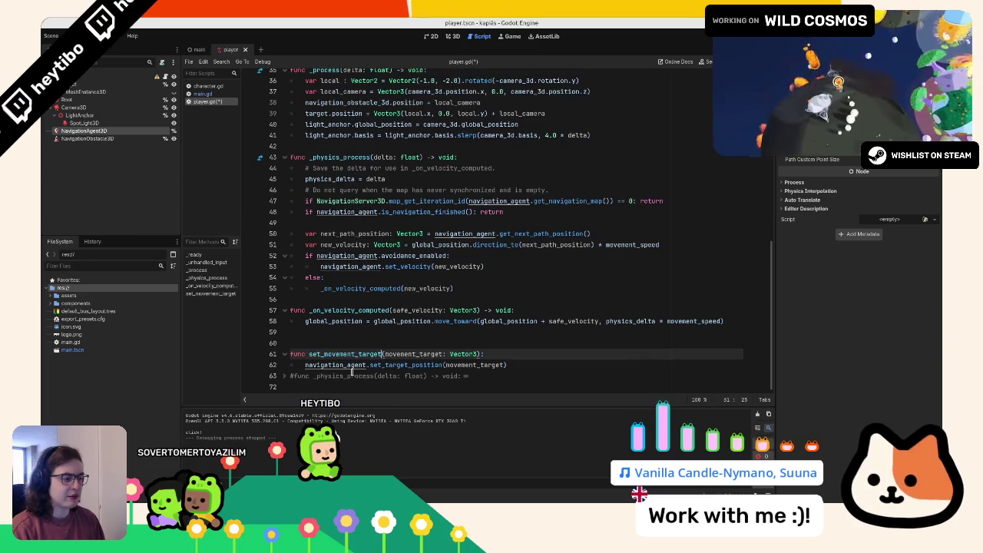
{"action": "mouse_move", "coordinate": [508, 375]}
{"action": "left_mouse_down"}
{"action": "mouse_move", "coordinate": [461, 358]}
{"action": "mouse_move", "coordinate": [290, 354]}
{"action": "mouse_move", "coordinate": [507, 365]}
{"action": "mouse_move", "coordinate": [254, 342]}
{"action": "left_mouse_up"}
{"action": "key", "text": "BackSpace"}
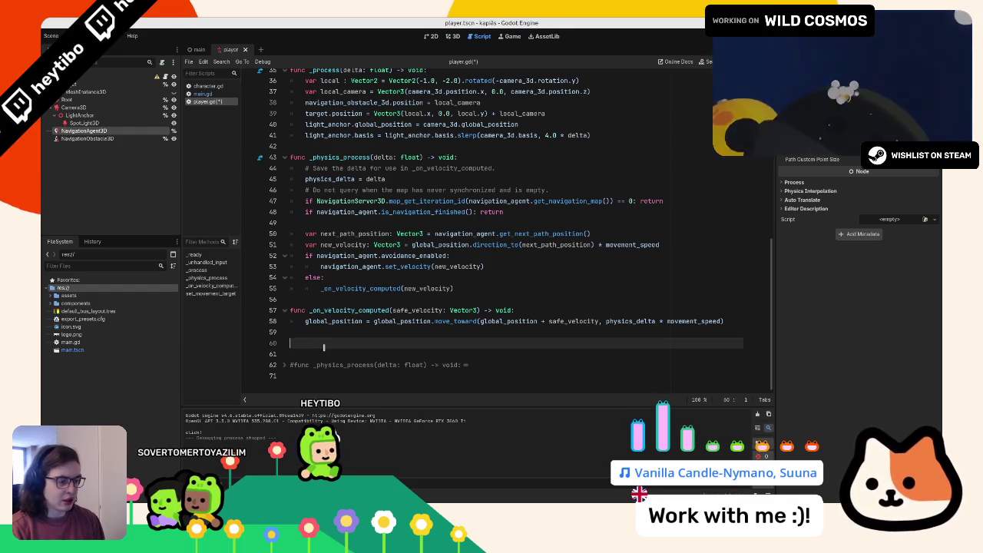
- Fold the commented-out _physics_process block back up
{"action": "left_click", "coordinate": [283, 365]}
{"action": "scroll", "coordinate": [311, 326], "scroll_direction": "down", "scroll_amount": 3}
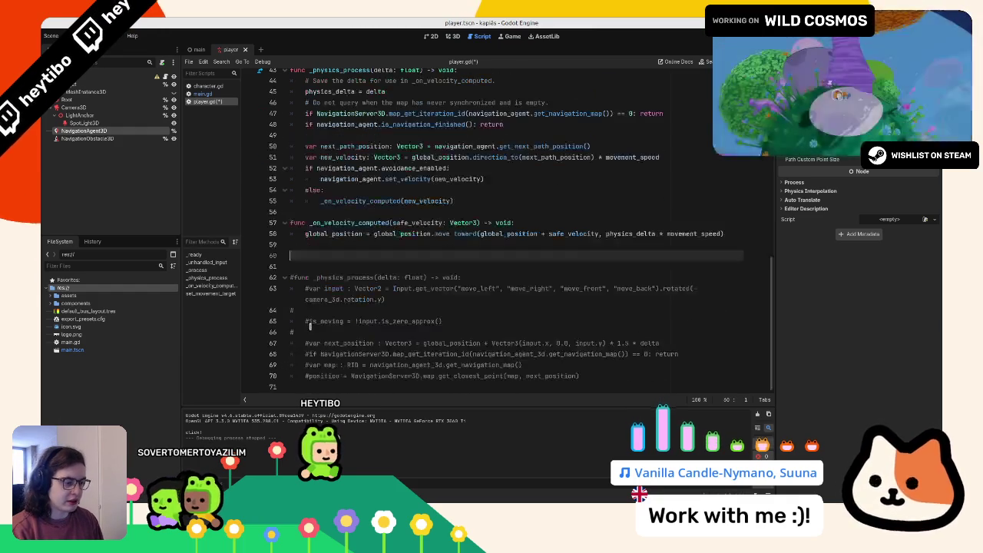
{"action": "double_click", "coordinate": [339, 277]}
{"action": "key", "text": "Home"}
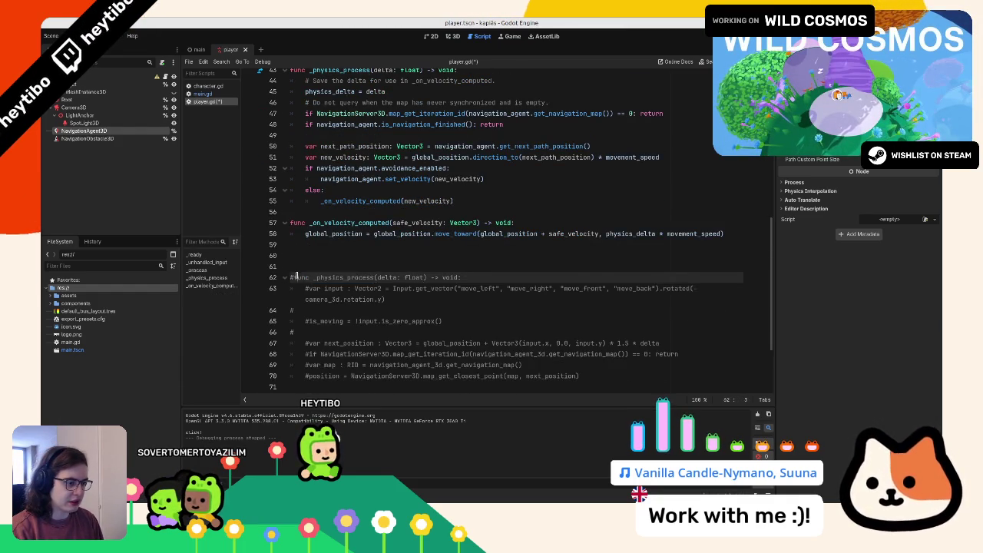
{"action": "key", "text": "ctrl+shift+End"}
{"action": "key", "text": "alt+f"}
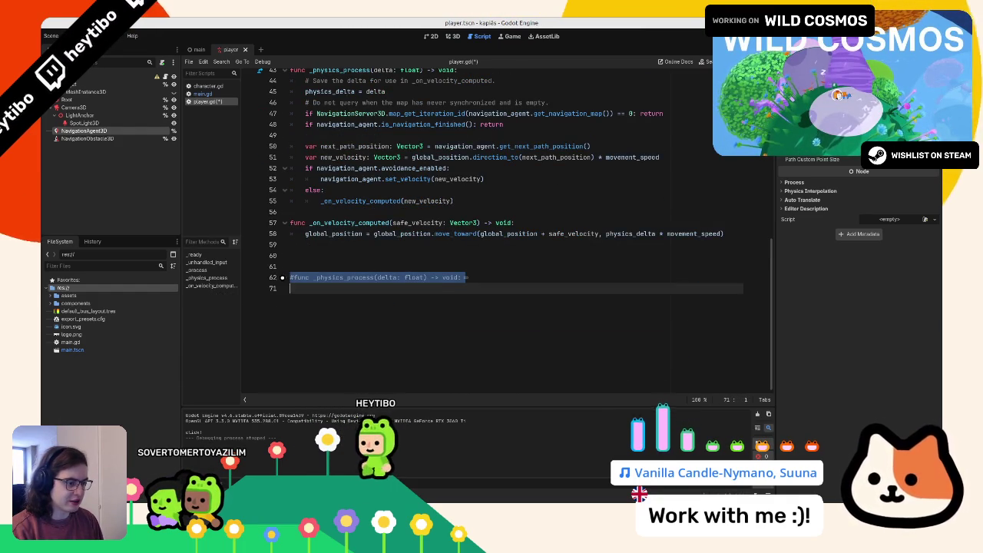
- Add a new func pick_next_position() -> void stub on line 59
{"action": "left_click", "coordinate": [315, 246]}
{"action": "key", "text": "Return"}
{"action": "type", "text": "func _"}
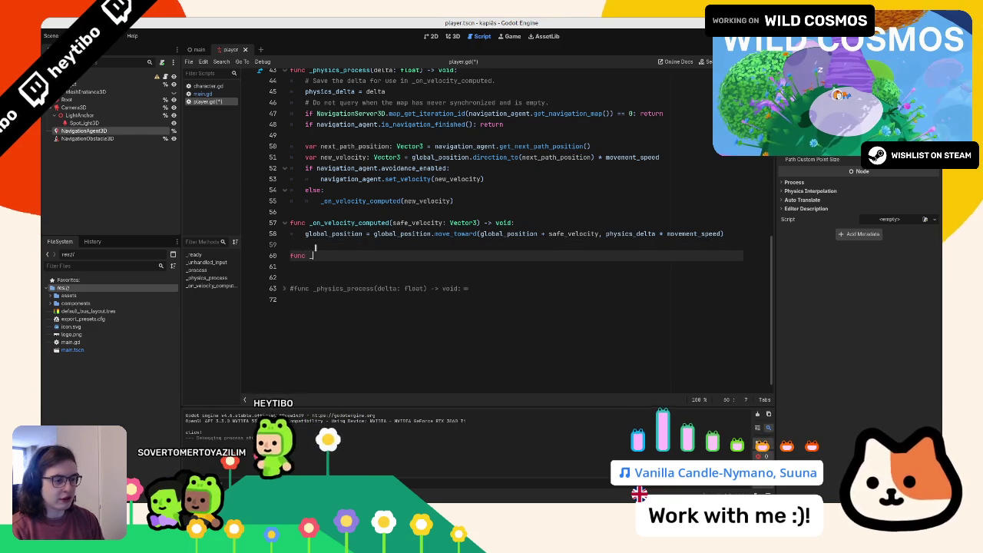
{"action": "scroll", "coordinate": [315, 247], "scroll_direction": "up", "scroll_amount": 3}
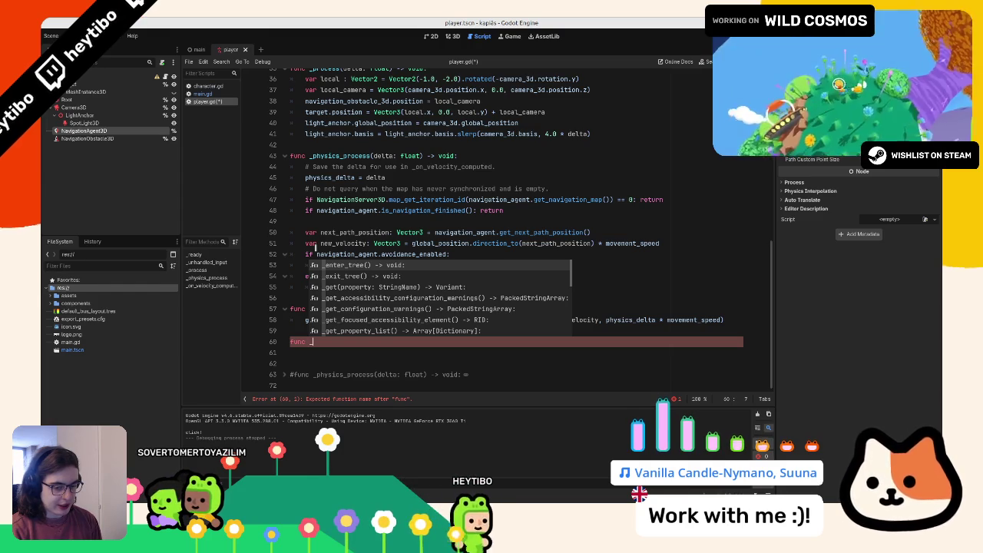
{"action": "key", "text": "BackSpace"}
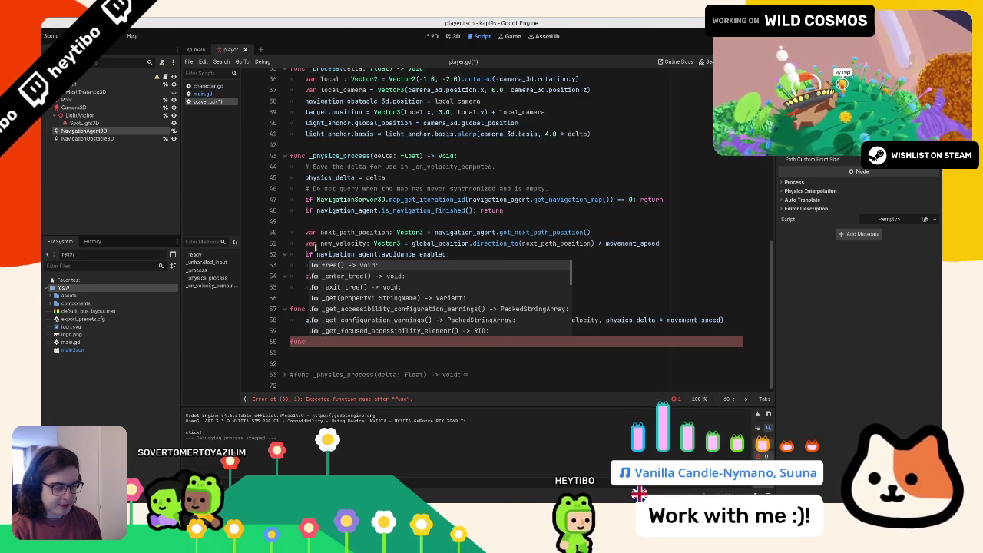
{"action": "type", "text": "szes"}
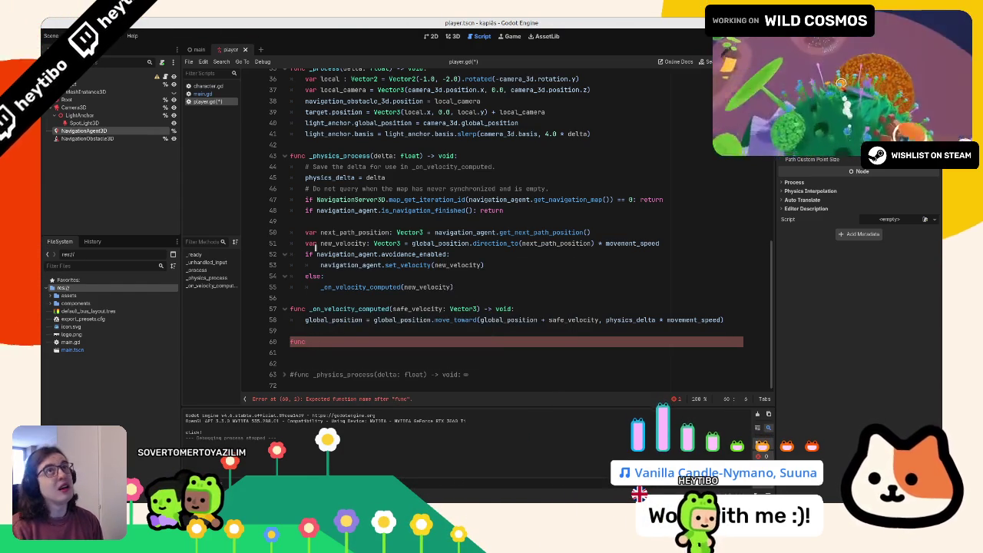
{"action": "type", "text": "_next_"}
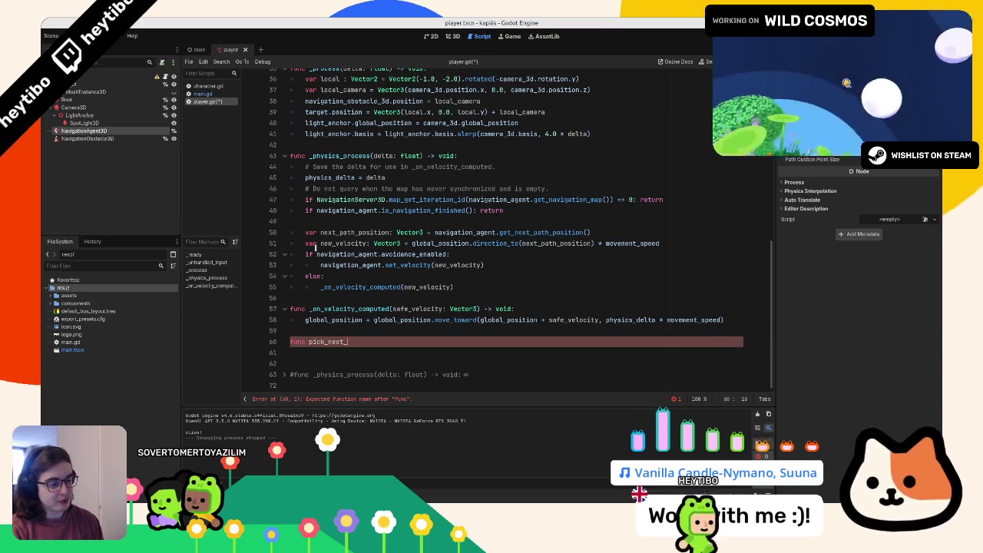
{"action": "type", "text": "position():"}
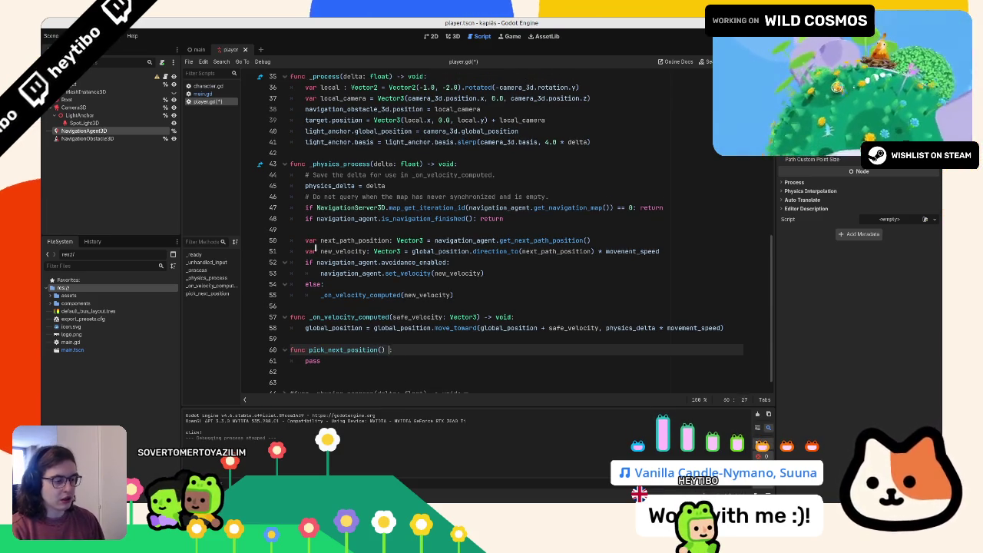
{"action": "key", "text": "BackSpace"}
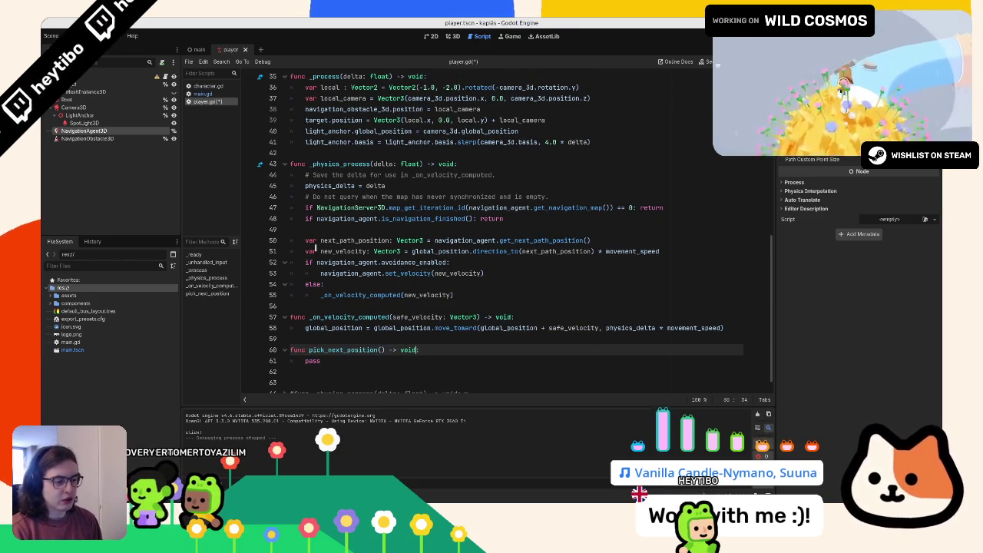
{"action": "key", "text": "ctrl+space"}
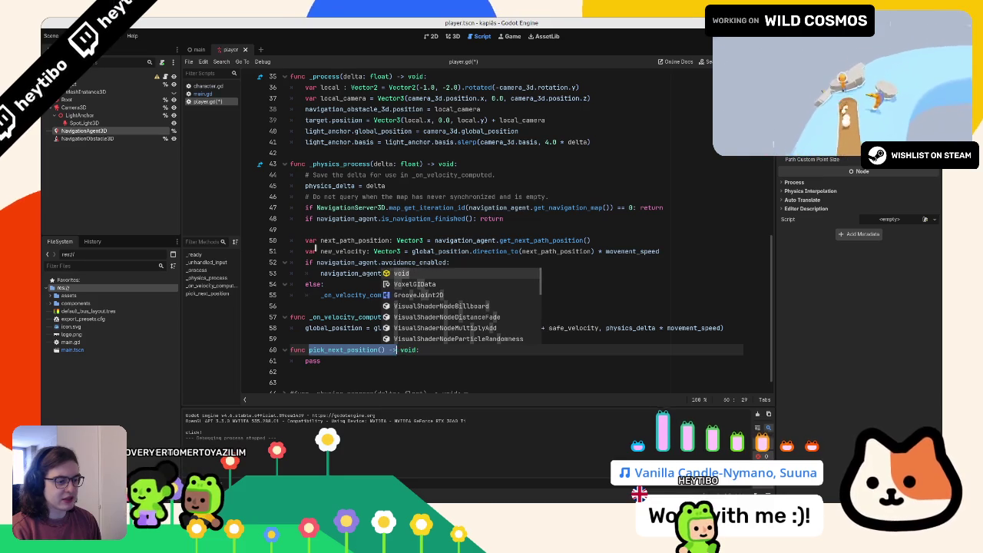
{"action": "key", "text": "shift+Left"}
{"action": "key", "text": "shift+Left"}
{"action": "key", "text": "shift+Left"}
{"action": "key", "text": "Escape"}
- Replace print("click!") in _unhandled_input with a pick_next_position() call
{"action": "scroll", "coordinate": [422, 230], "scroll_direction": "up", "scroll_amount": 5}
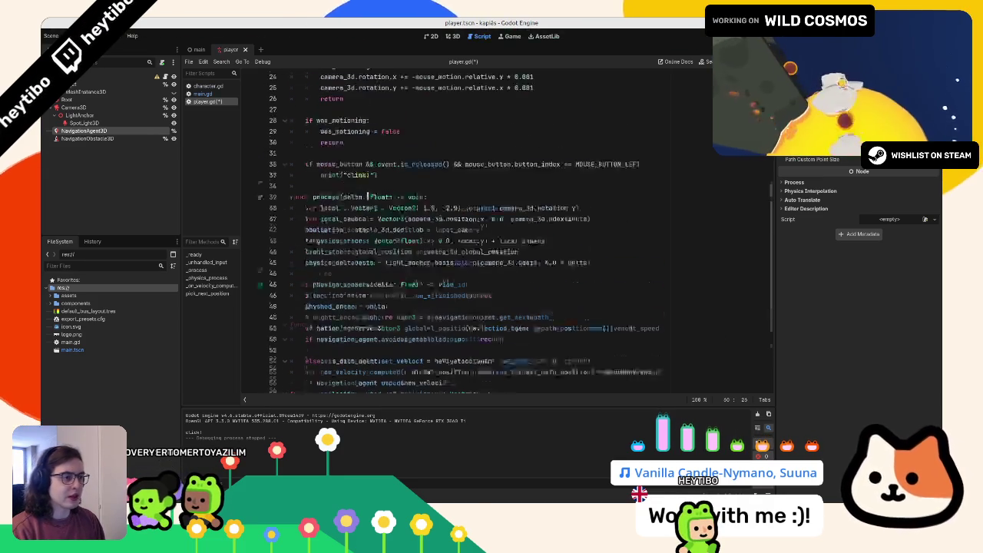
{"action": "left_click_drag", "start_coordinate": [320, 226], "coordinate": [422, 233]}
{"action": "type", "text": "pi"}
{"action": "key", "text": "Return"}
{"action": "scroll", "coordinate": [419, 292], "scroll_direction": "up", "scroll_amount": 2}
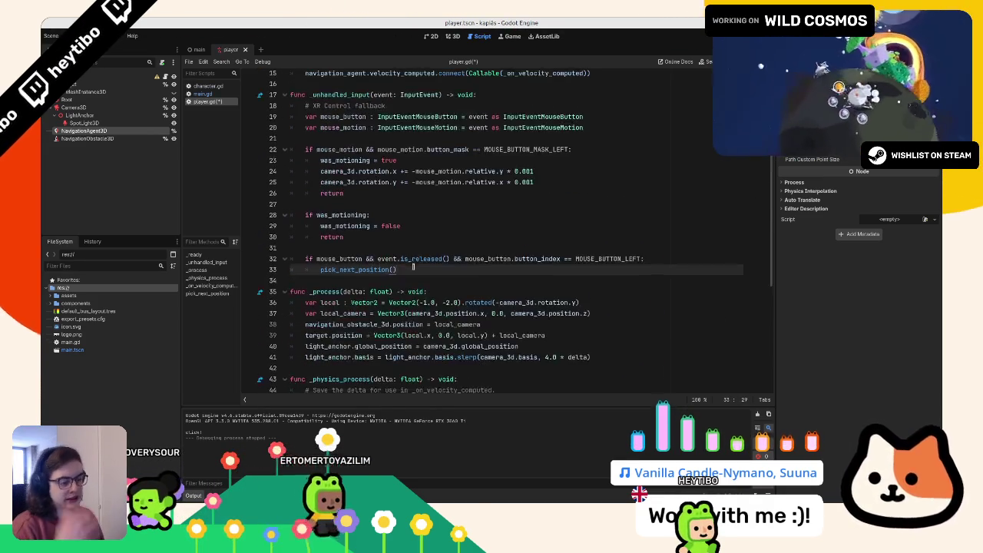
{"action": "scroll", "coordinate": [408, 338], "scroll_direction": "down", "scroll_amount": 7}
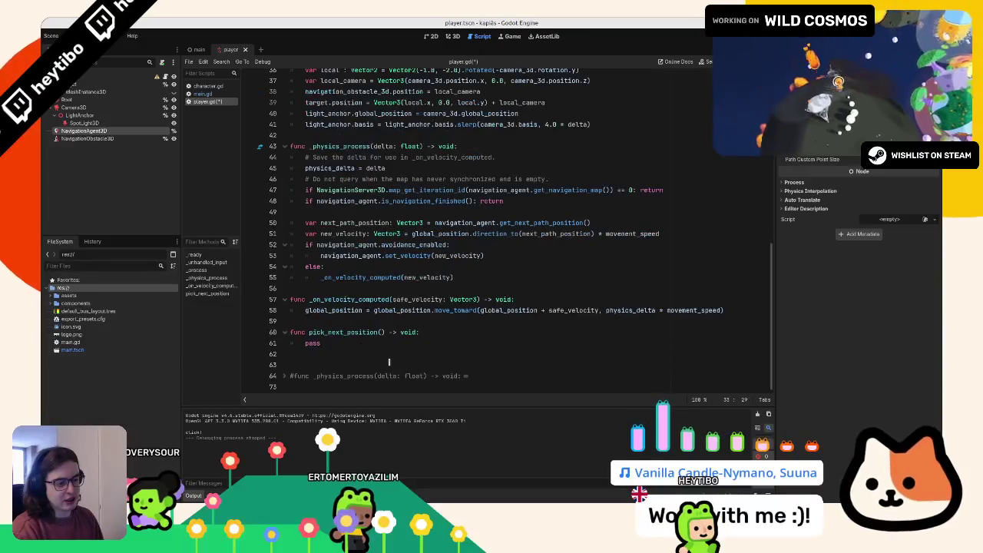
- Replace pass with PhysicsRayQueryParameters3D via autocomplete and open that class's reference
{"action": "left_click", "coordinate": [392, 351]}
{"action": "double_click", "coordinate": [397, 338]}
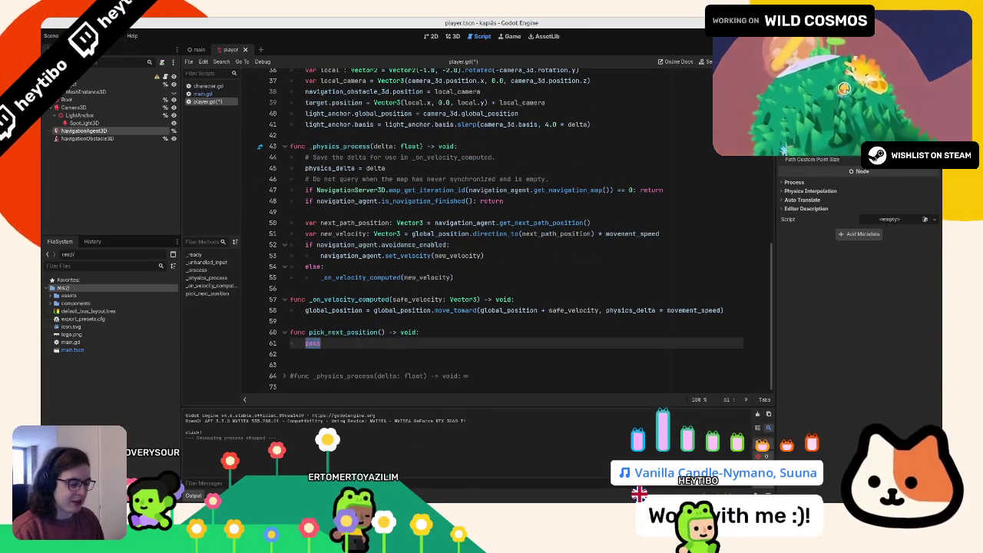
{"action": "mouse_move", "coordinate": [384, 513]}
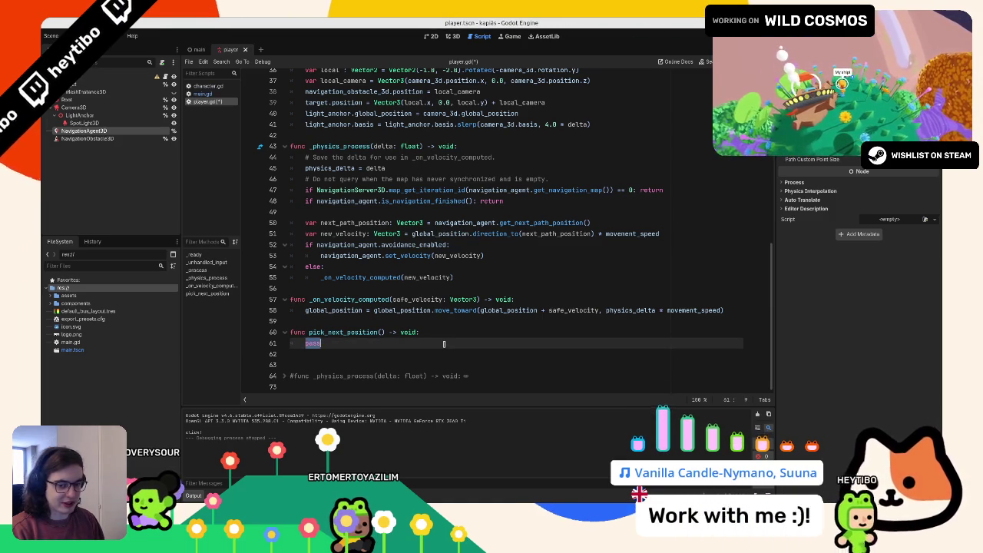
{"action": "type", "text": "raycast"}
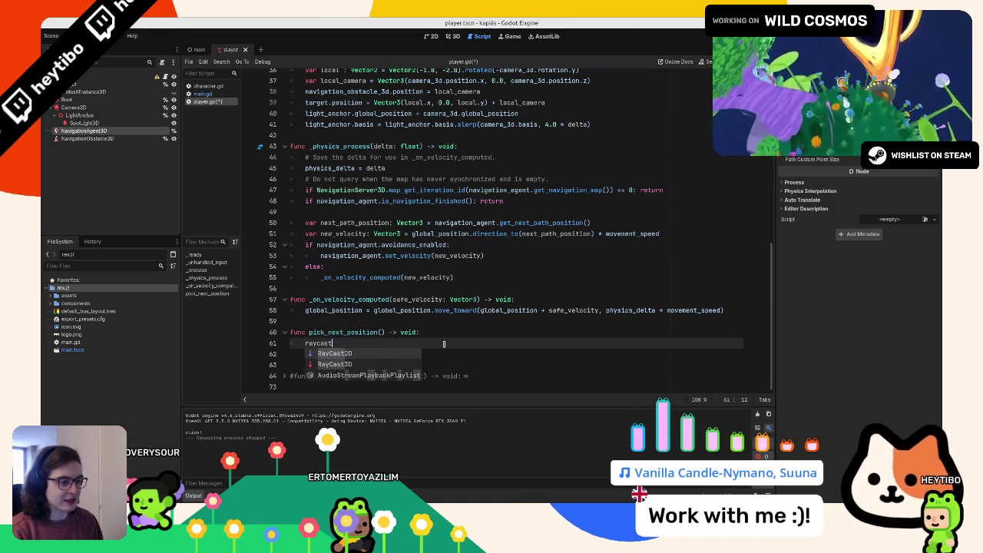
{"action": "key", "text": "ctrl+BackSpace"}
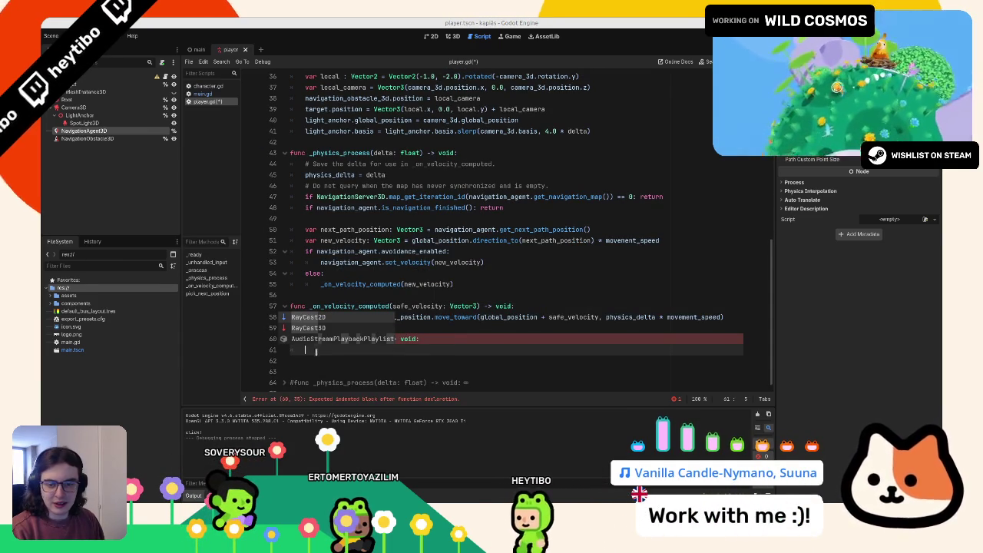
{"action": "key", "text": "Escape"}
{"action": "type", "text": "p"}
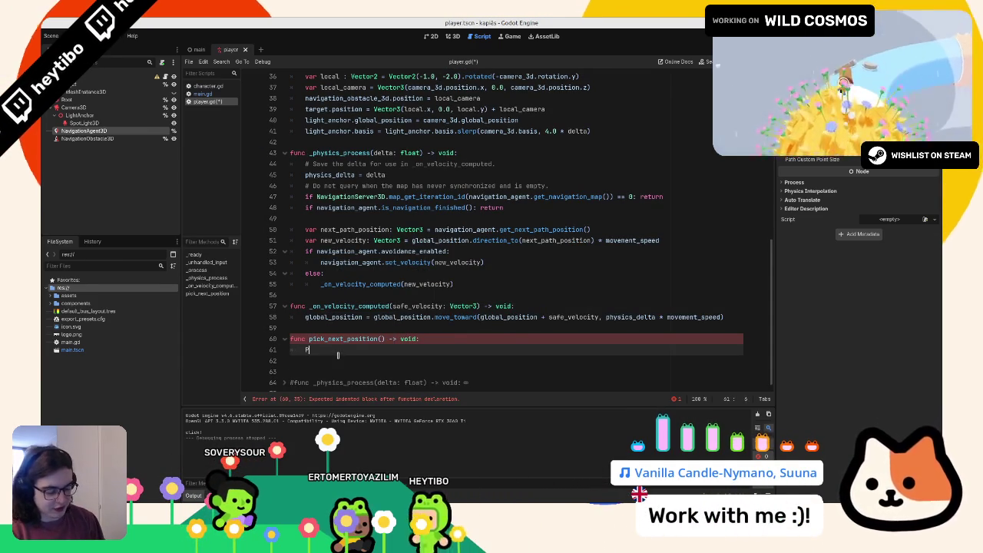
{"action": "type", "text": "hysicsray"}
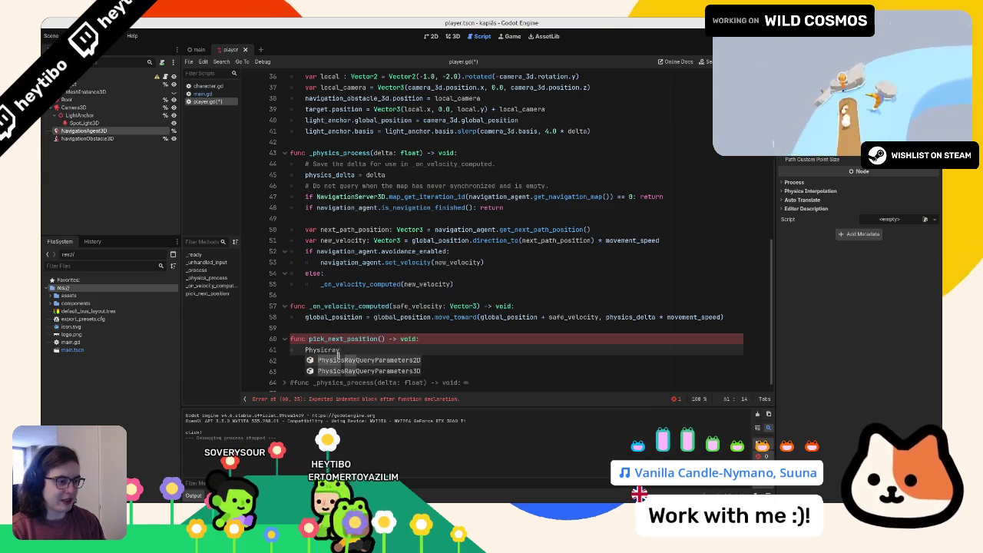
{"action": "key", "text": "Down"}
{"action": "key", "text": "Return"}
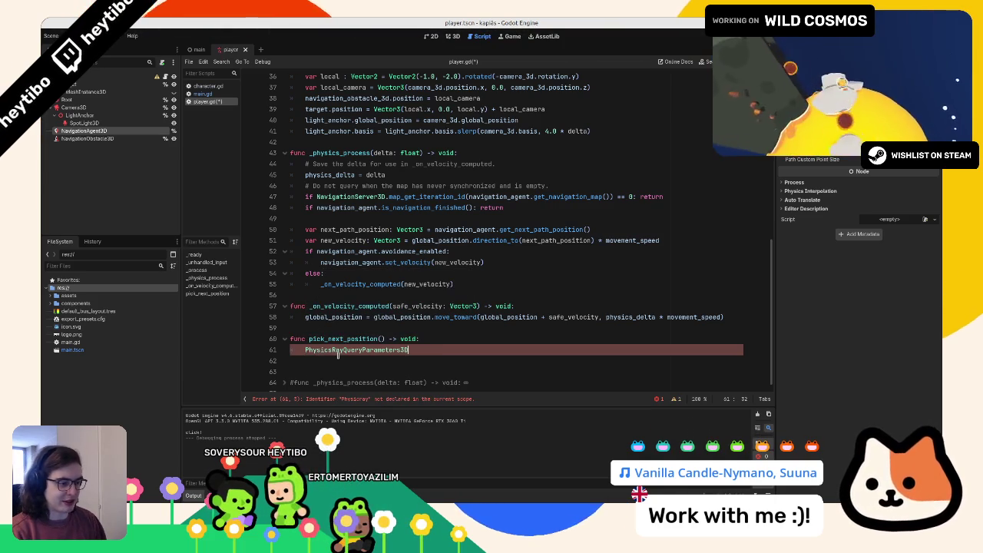
{"action": "left_click", "coordinate": [338, 350], "text": "ctrl"}
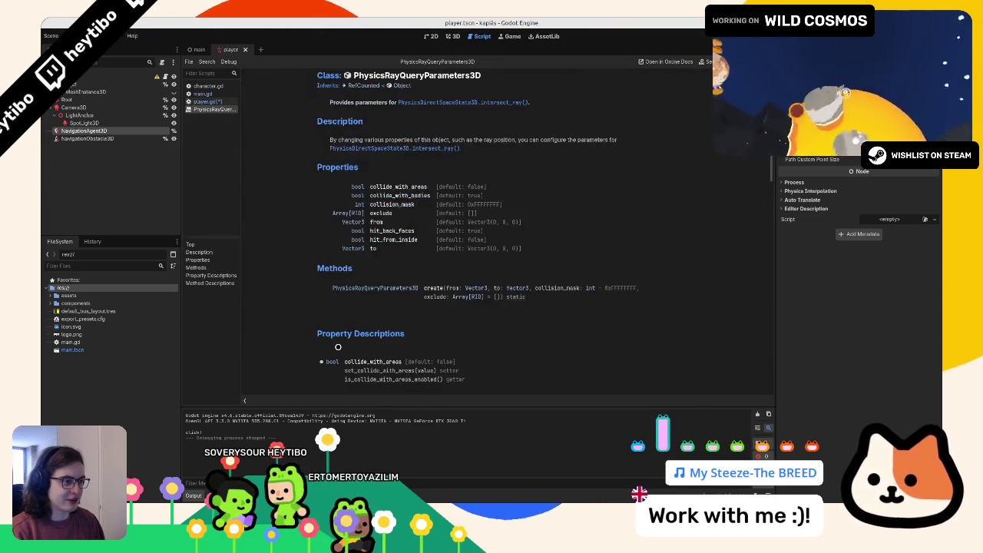
- Read the create method in the PhysicsRayQueryParameters3D docs, then return to player.gd
{"action": "scroll", "coordinate": [338, 333], "scroll_direction": "down", "scroll_amount": 10}
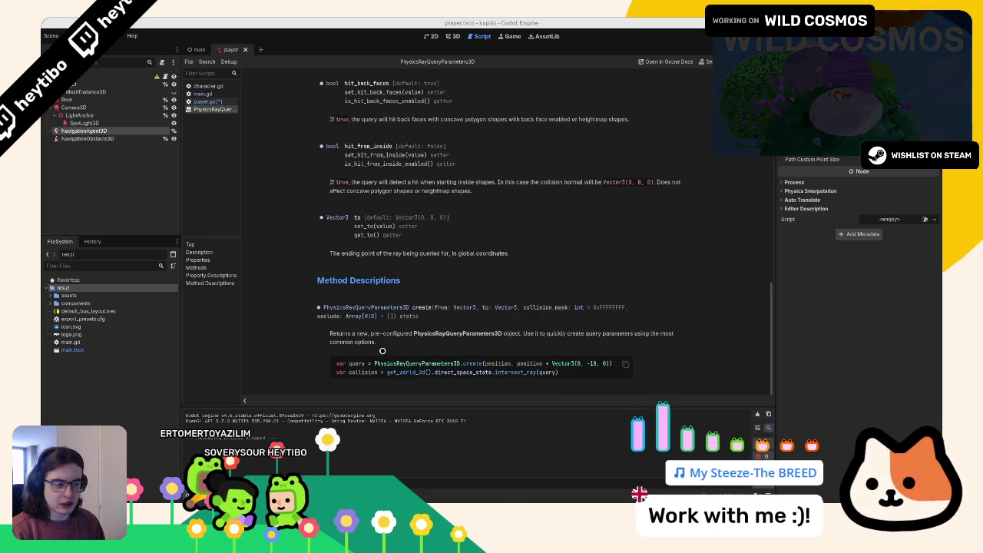
{"action": "left_click", "coordinate": [206, 101]}
{"action": "left_click", "coordinate": [456, 331]}
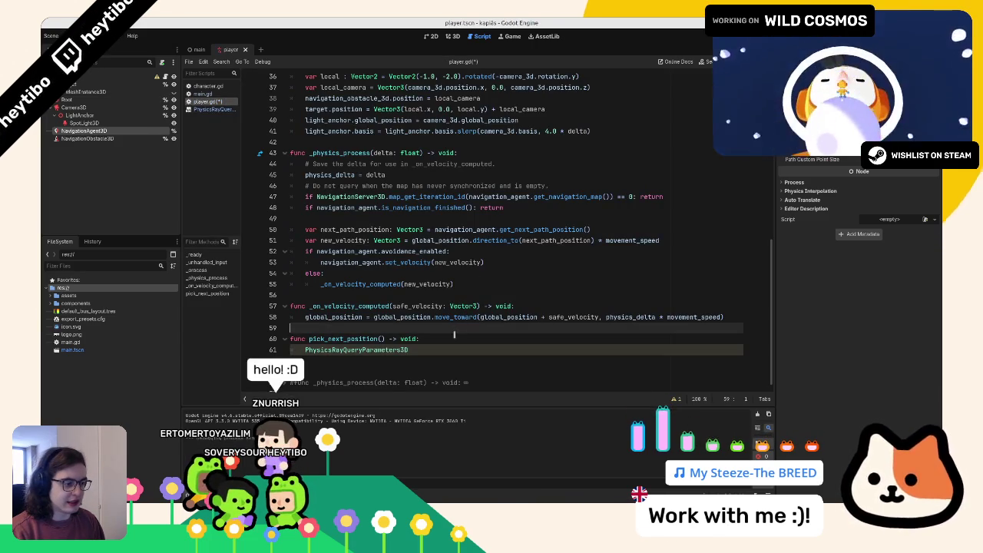
- Declare space_state: PhysicsDirectSpaceState3D = get_world_3d().direct_space_state
{"action": "double_click", "coordinate": [414, 351]}
{"action": "type", "text": "var space_state"}
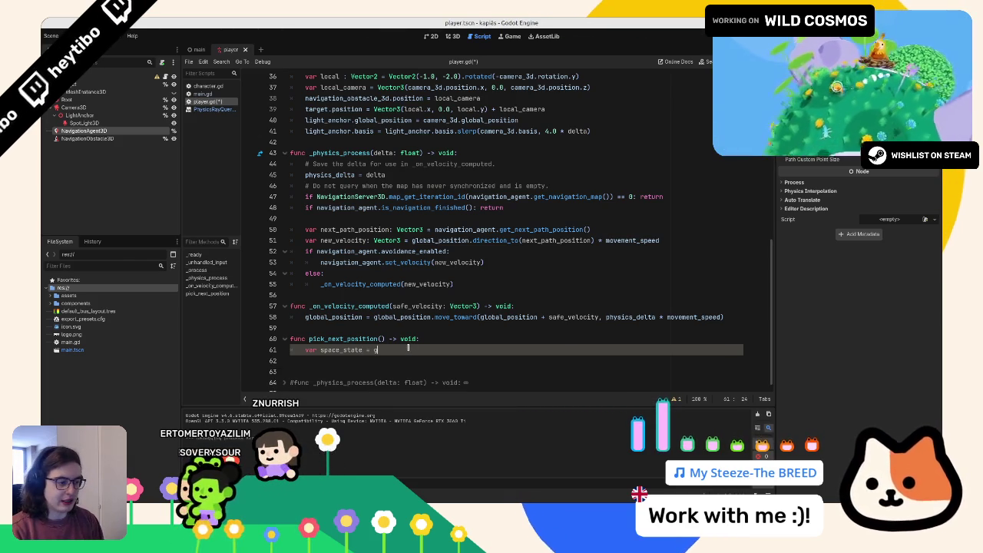
{"action": "type", "text": "= get_world_3d()."}
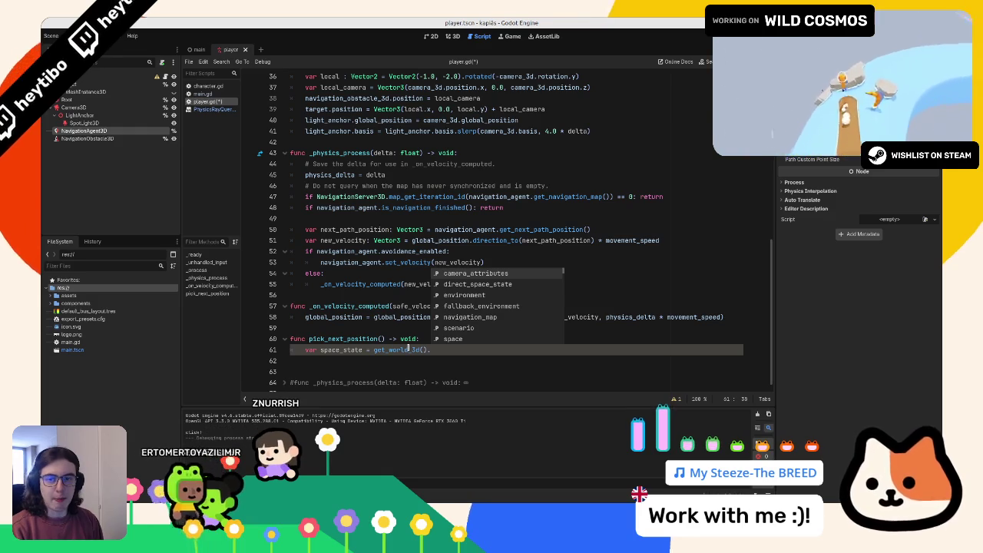
{"action": "type", "text": "direct_space_state"}
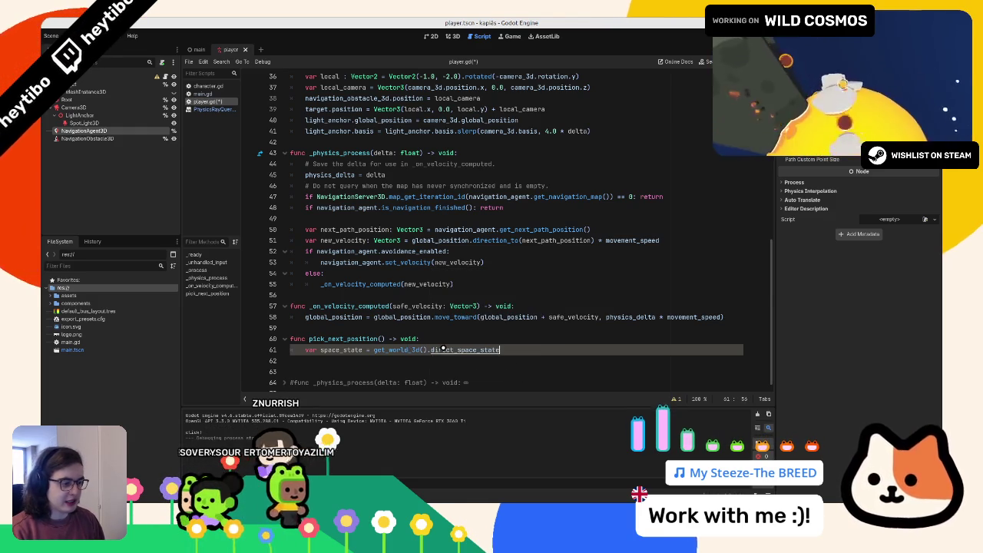
{"action": "left_click", "coordinate": [409, 350], "text": "ctrl"}
{"action": "middle_click", "coordinate": [204, 117]}
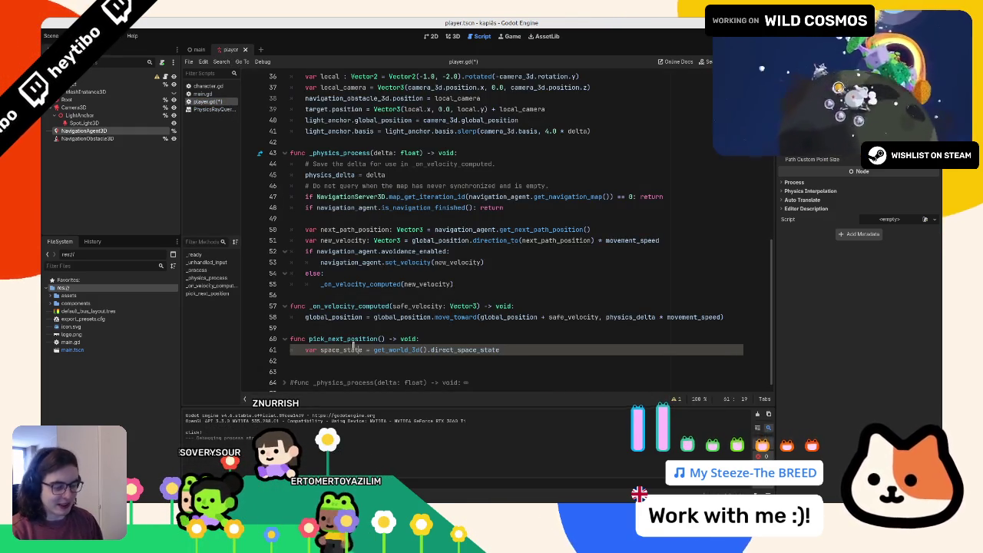
{"action": "type", "text": ": physi"}
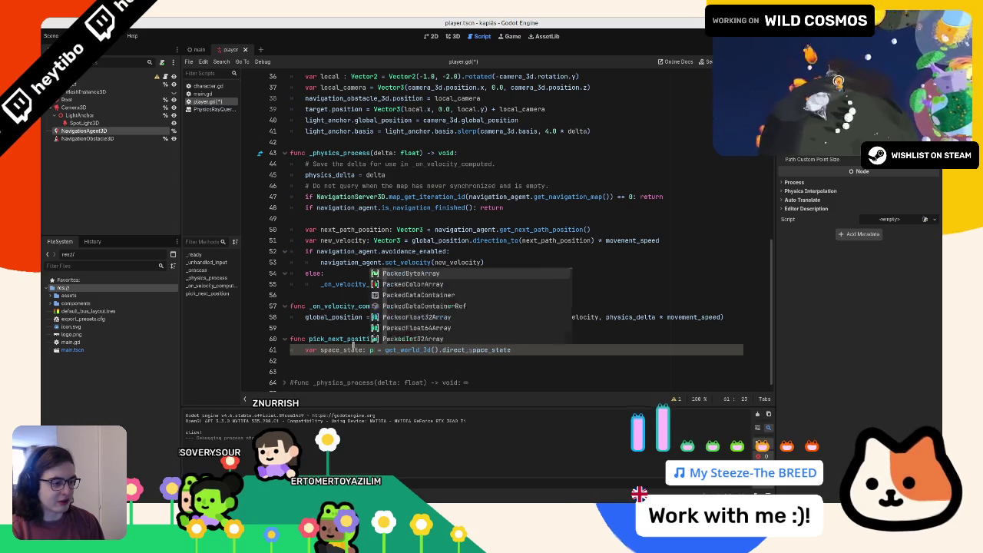
{"action": "type", "text": "csdirectsp"}
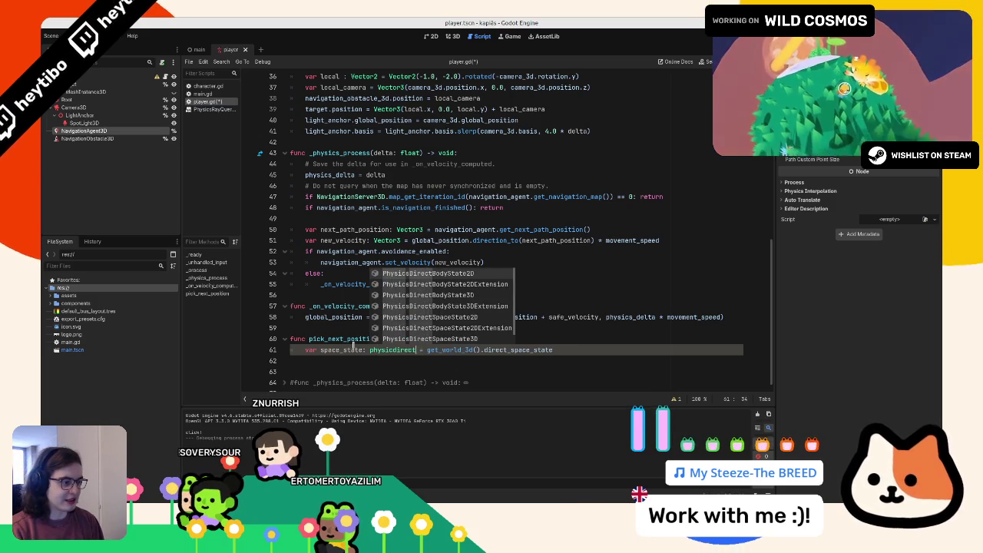
{"action": "key", "text": "Down"}
{"action": "key", "text": "Down"}
{"action": "key", "text": "Return"}
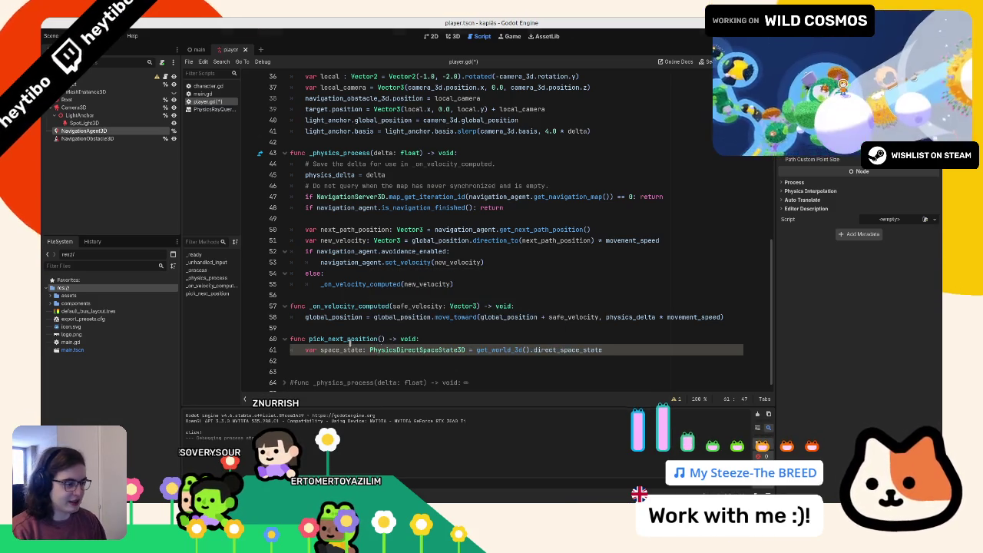
{"action": "key", "text": "Return"}
{"action": "type", "text": "var query: P"}
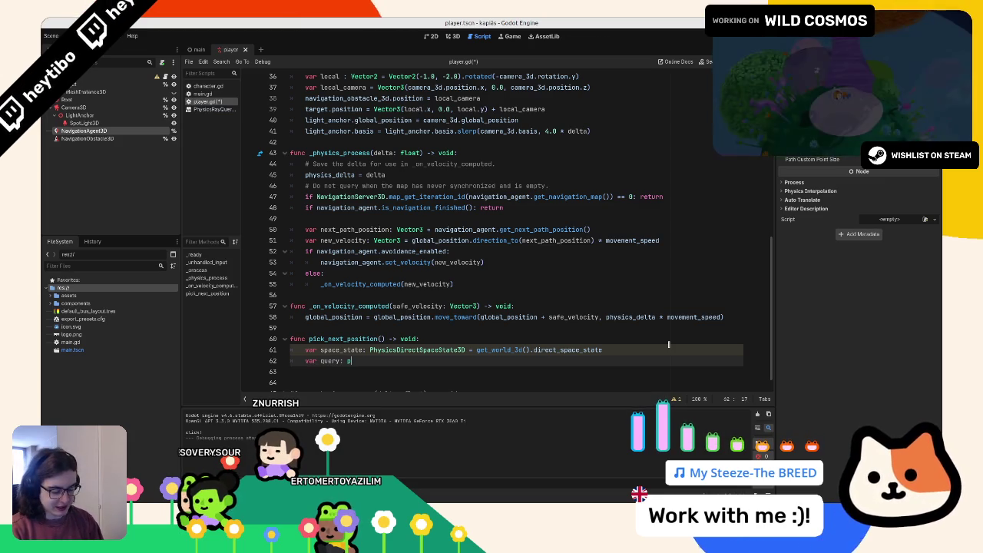
- Add var query: PhysicsRayQueryParameters3D = PhysicsRayQueryParameters3D.create()
{"action": "type", "text": "hysic"}
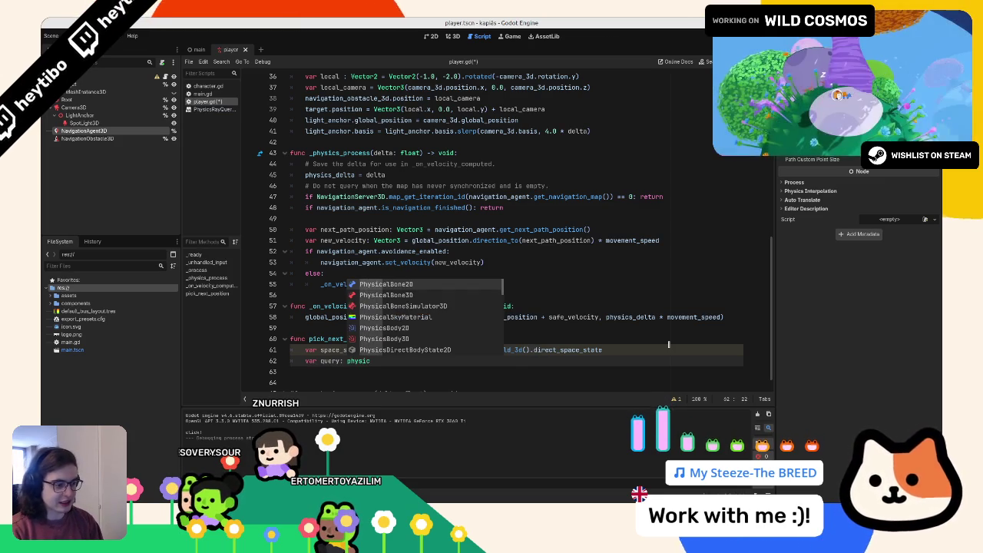
{"action": "type", "text": "srayt"}
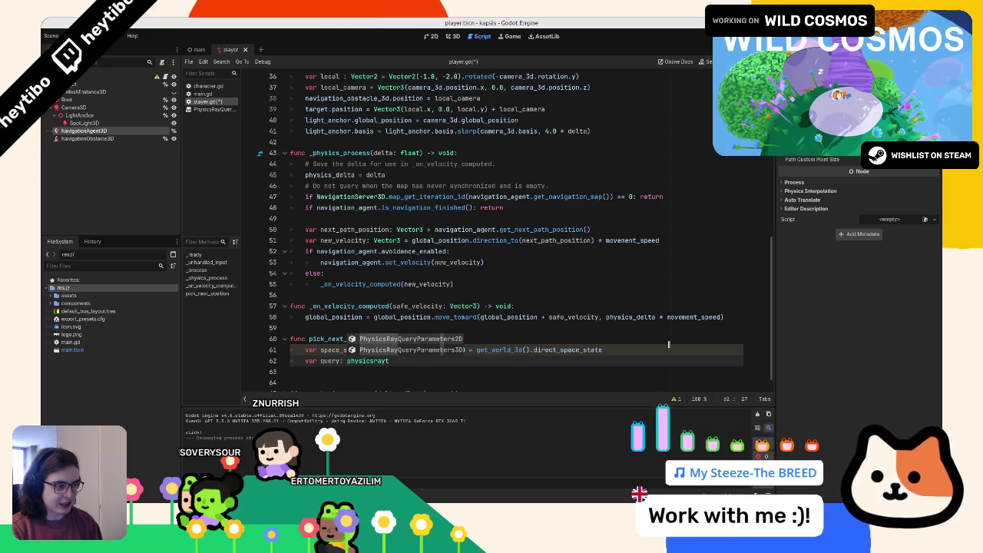
{"action": "key", "text": "Down"}
{"action": "key", "text": "Return"}
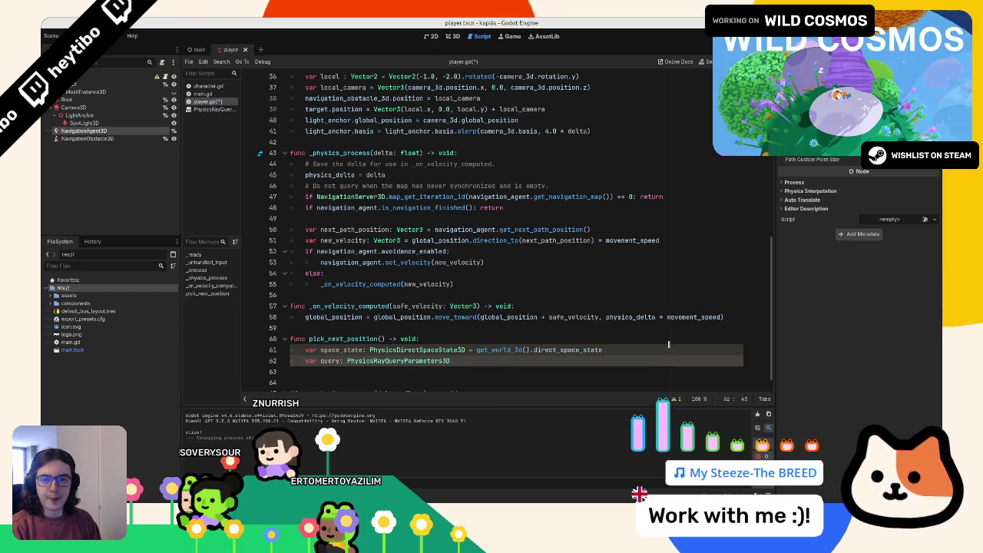
{"action": "type", "text": "physic"}
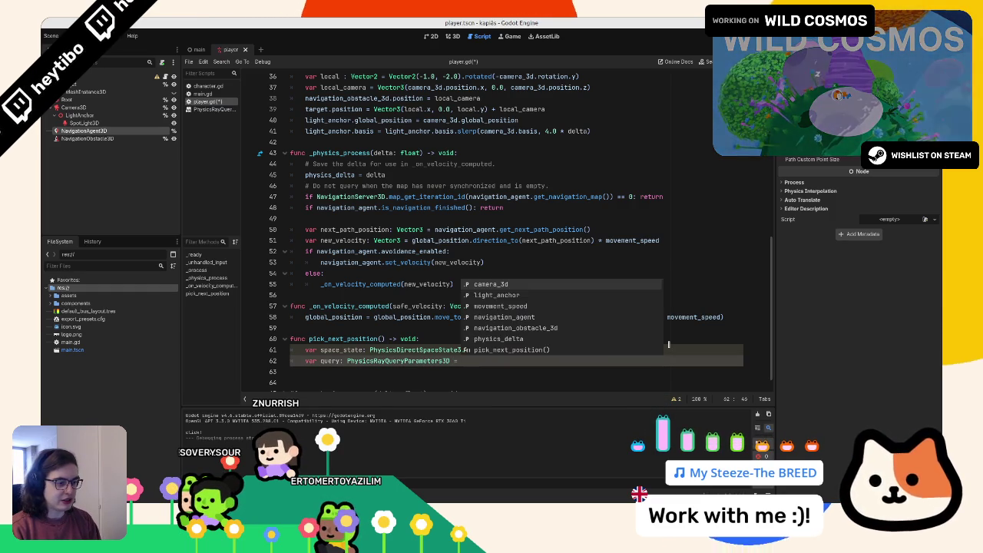
{"action": "type", "text": "srayq"}
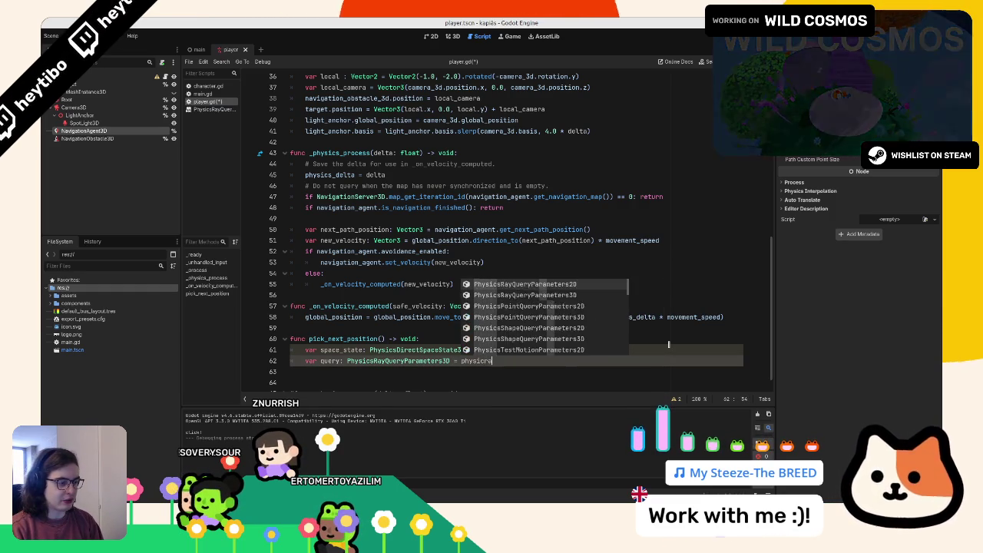
{"action": "key", "text": "Return"}
{"action": "type", "text": "."}
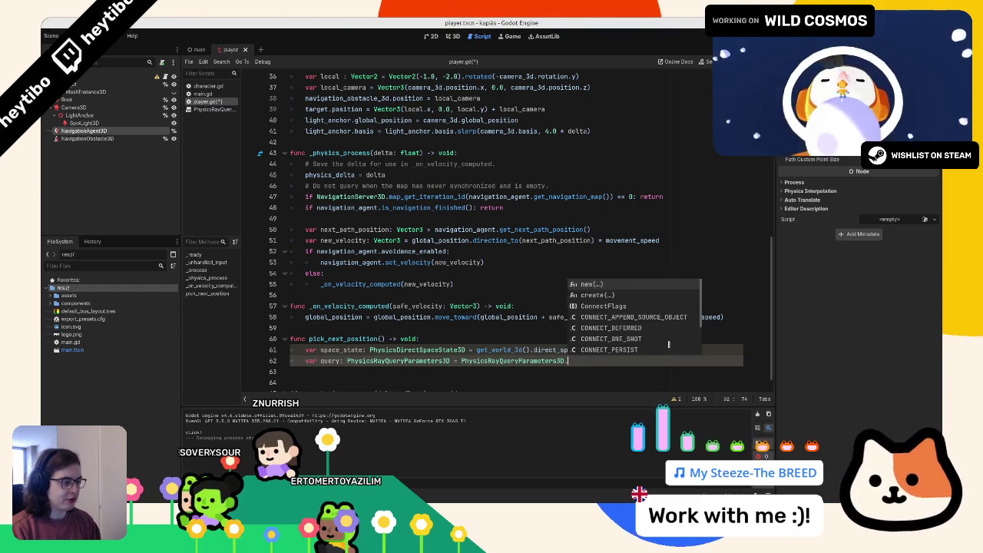
{"action": "type", "text": "new"}
{"action": "key", "text": "Return"}
{"action": "key", "text": "BackSpace"}
{"action": "key", "text": "BackSpace"}
{"action": "key", "text": "BackSpace"}
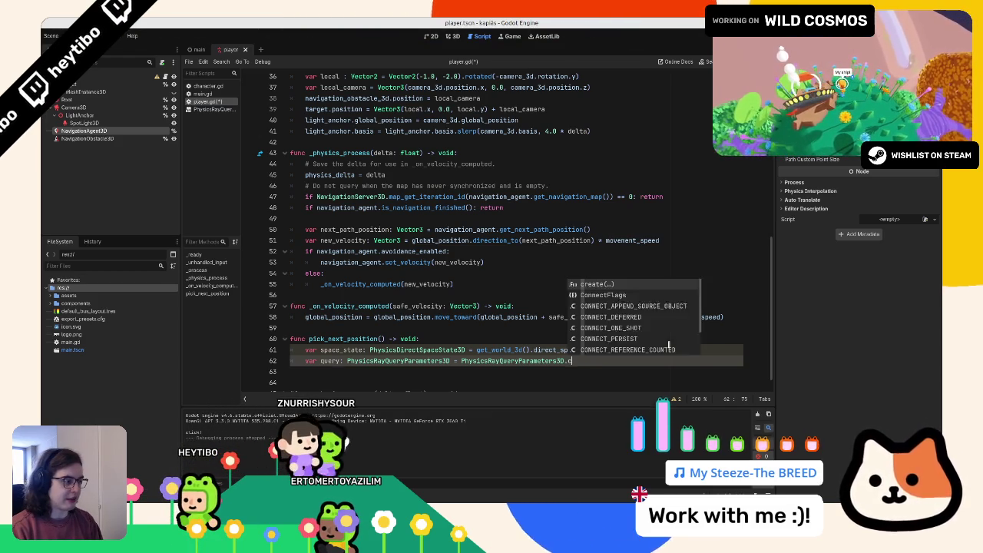
{"action": "key", "text": "Return"}
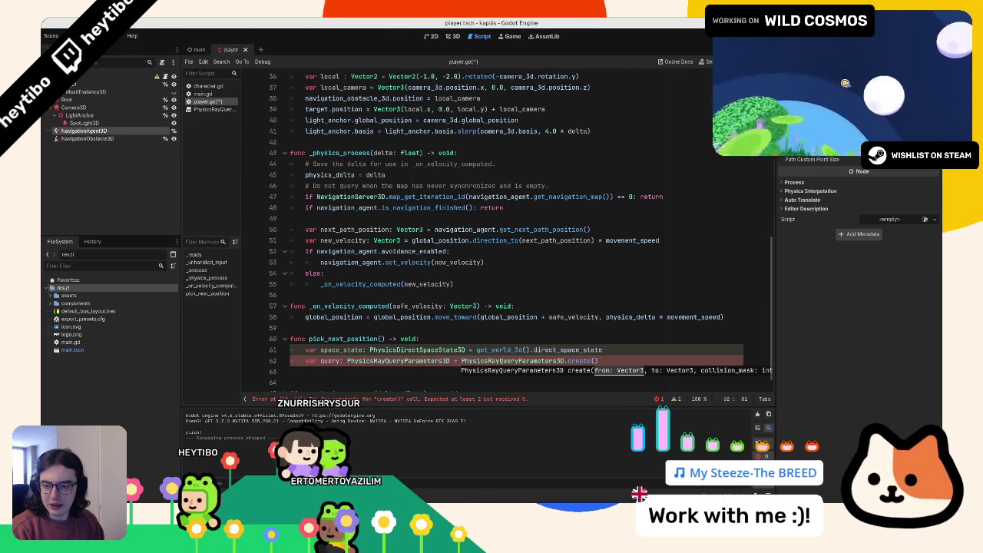
- Open a line above space_state and start typing camera_3d.project
{"action": "key", "text": "Up"}
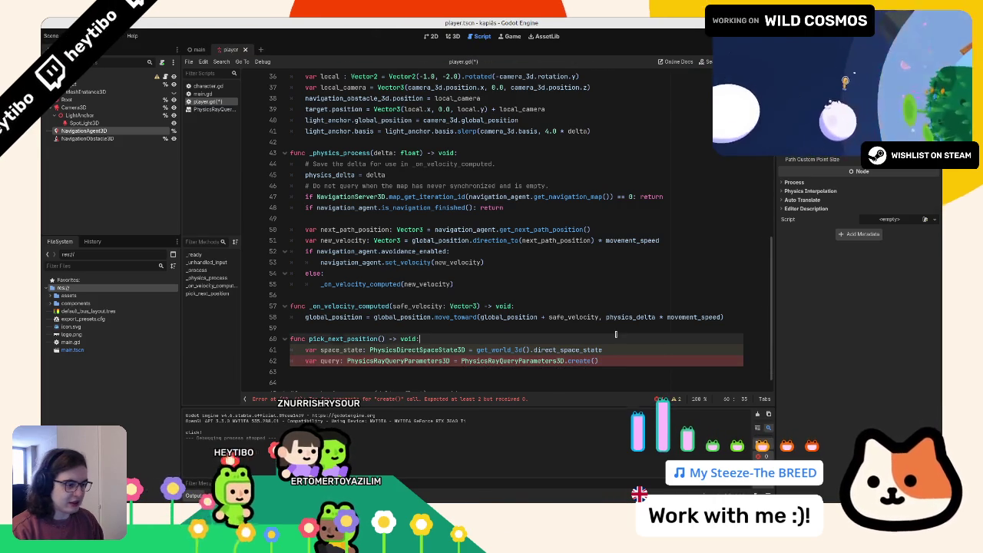
{"action": "key", "text": "Up"}
{"action": "key", "text": "Return"}
{"action": "type", "text": "var"}
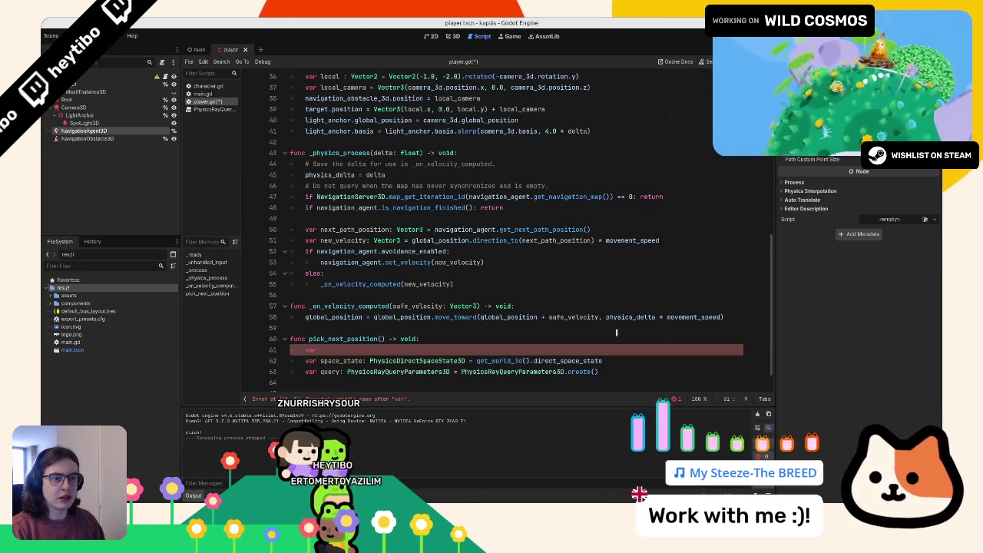
{"action": "type", "text": "camera_3d."}
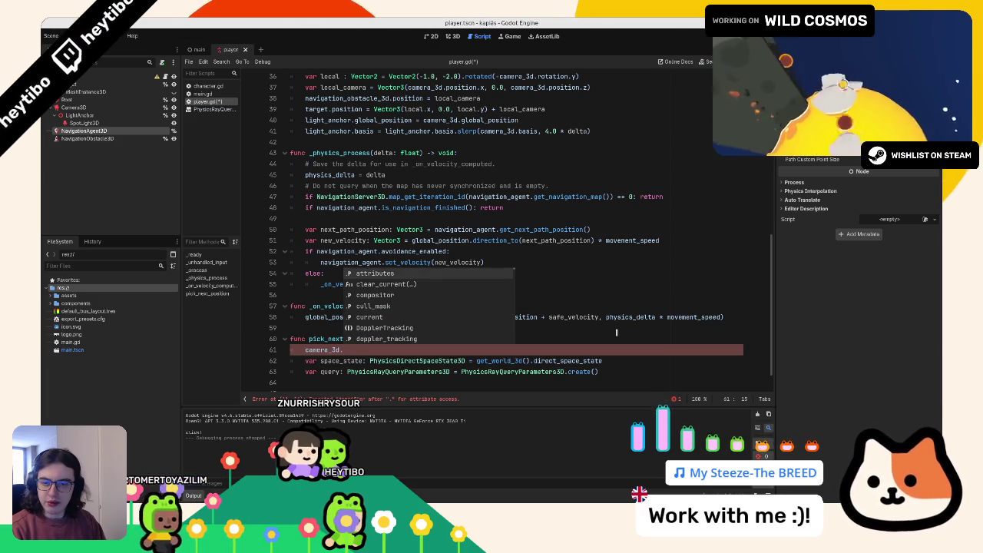
{"action": "type", "text": "projecti"}
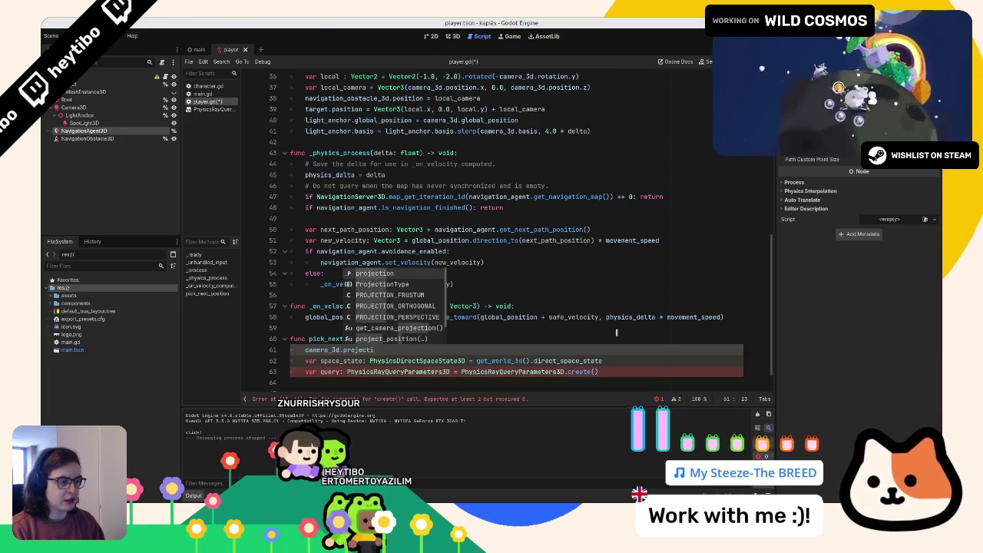
- Complete the camera_3d.project_ray_origin( call on pick_next_position's first line
{"action": "key", "text": "BackSpace"}
{"action": "type", "text": "ay_origin("}
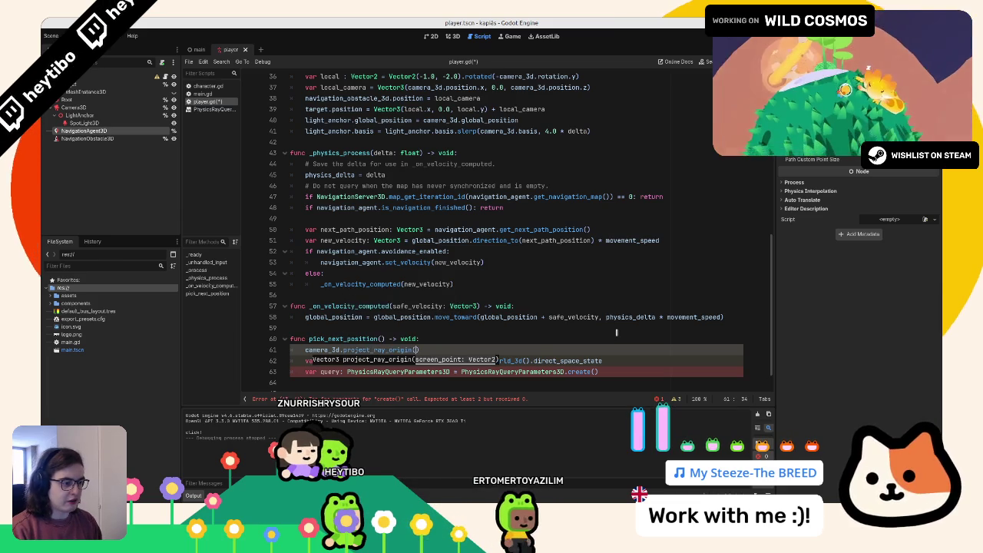
{"action": "key", "text": "Return"}
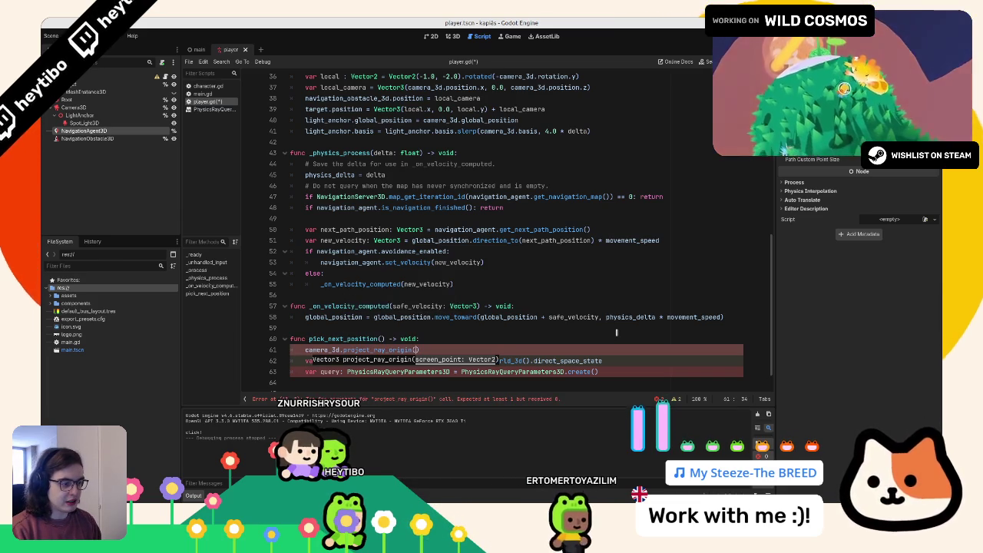
{"action": "key", "text": "BackSpace"}
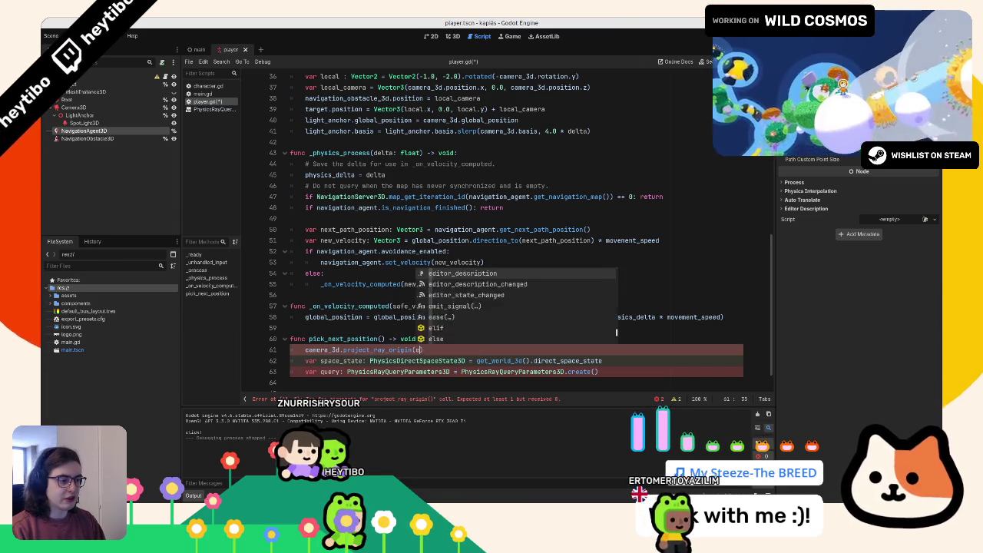
{"action": "key", "text": "Escape"}
{"action": "type", "text": "("}
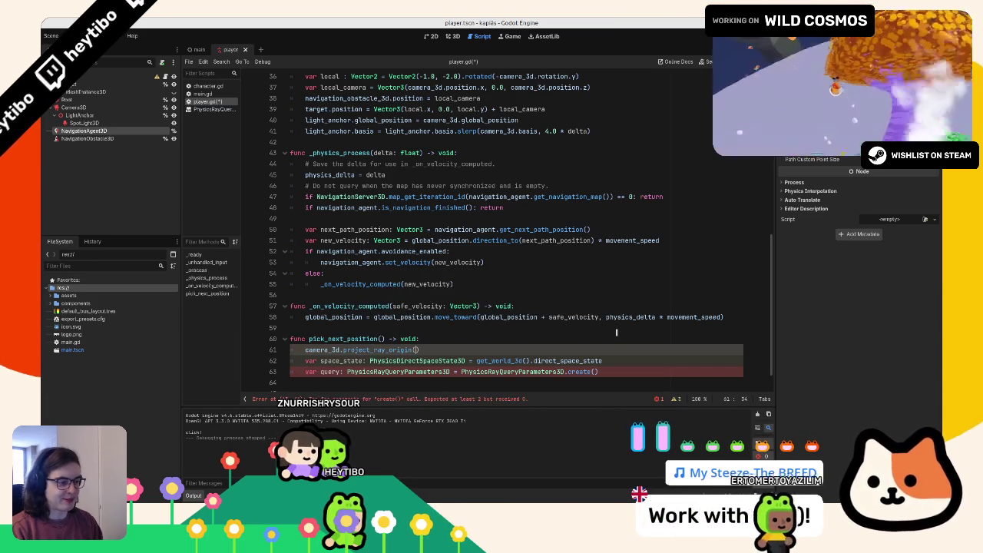
- Type pick_next_position's event_position parameter as Vector2 in its signature
{"action": "key", "text": "Up"}
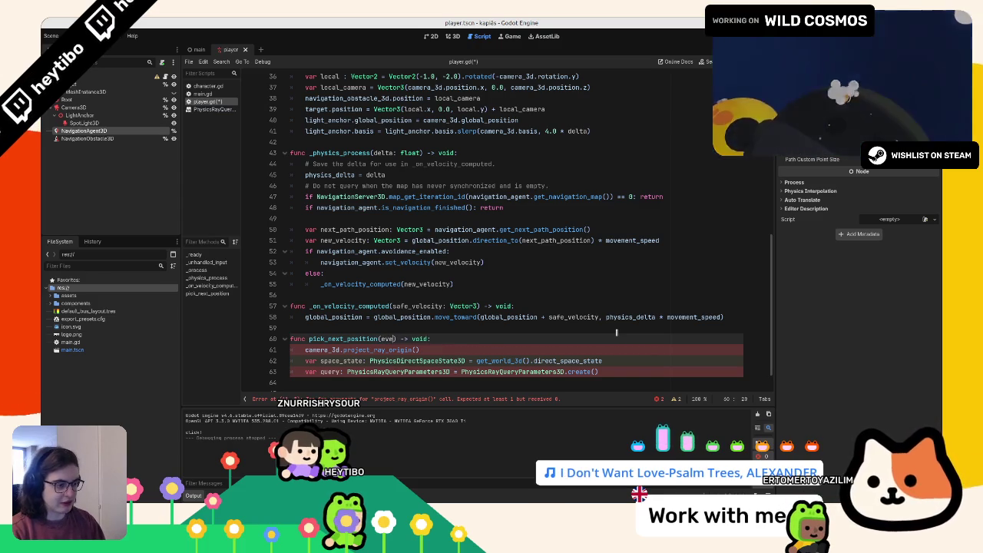
{"action": "key", "text": "Down"}
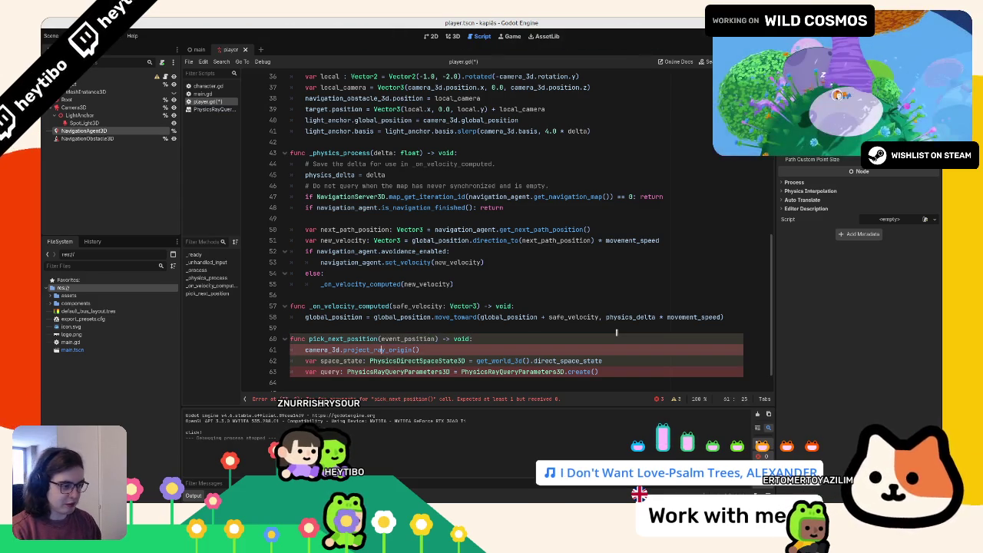
{"action": "key", "text": "Up"}
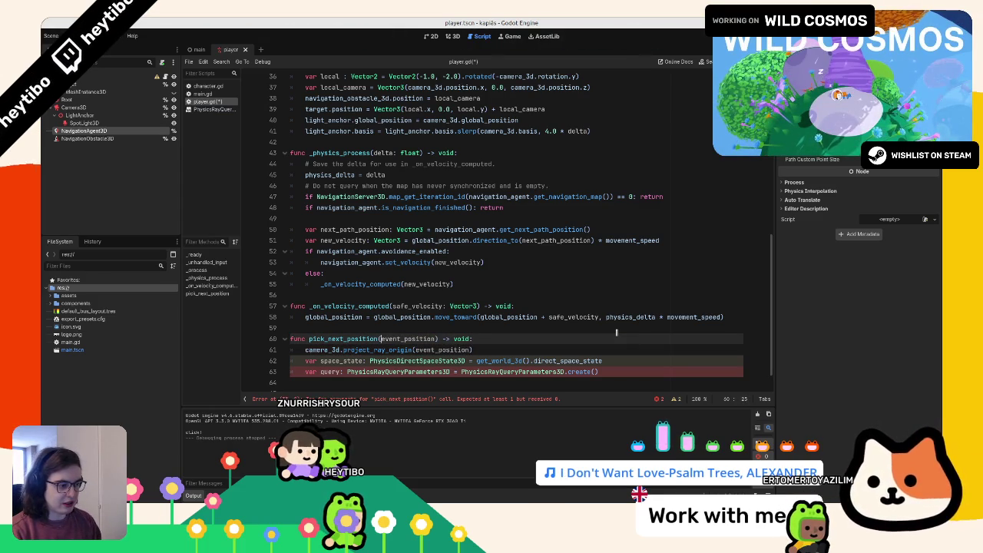
{"action": "key", "text": "ctrl+Right"}
{"action": "type", "text": ": Vector2"}
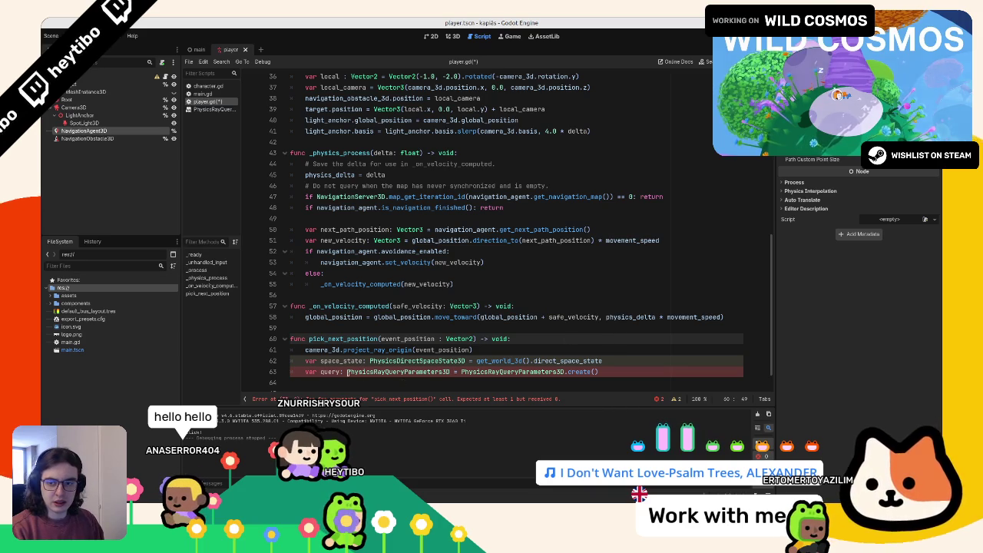
{"action": "scroll", "coordinate": [340, 321], "scroll_direction": "up", "scroll_amount": 9}
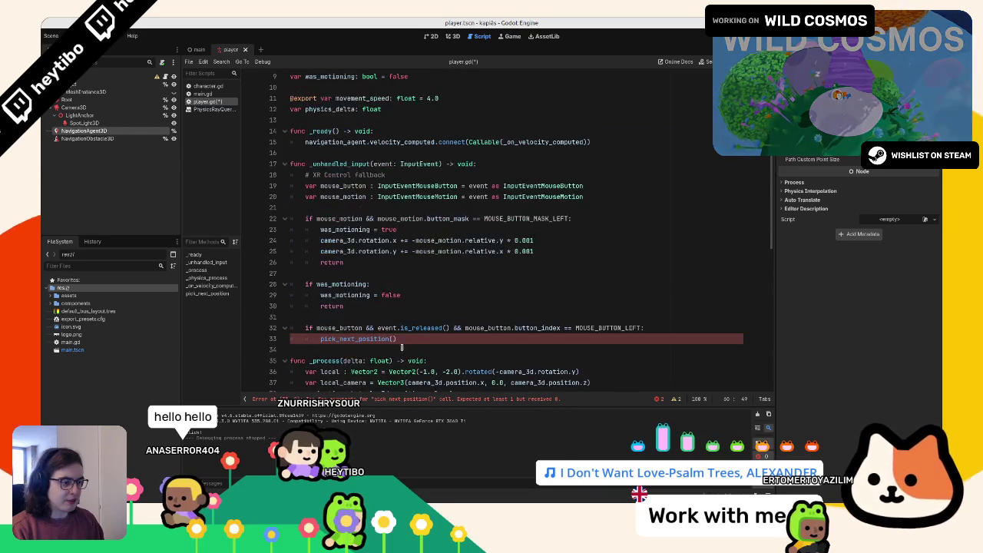
- Pass event.position into the pick_next_position call in _unhandled_input
{"action": "left_click", "coordinate": [396, 338]}
{"action": "type", "text": "event.posi"}
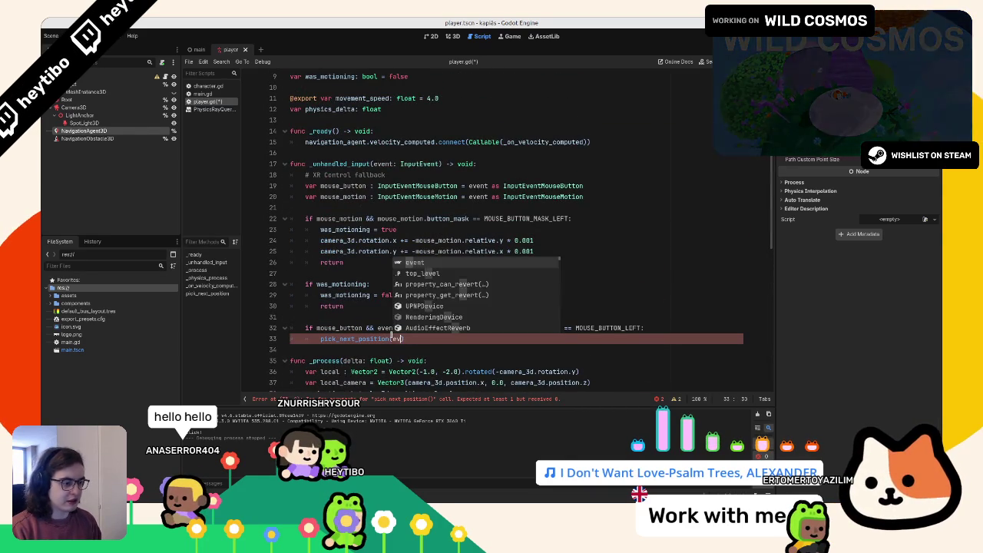
{"action": "type", "text": "tion"}
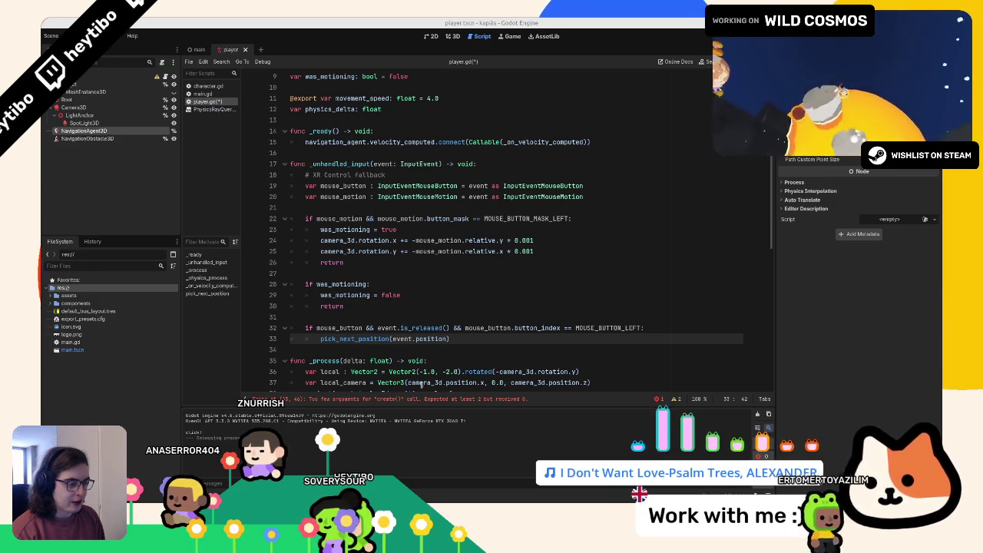
{"action": "scroll", "coordinate": [428, 341], "scroll_direction": "down", "scroll_amount": 1}
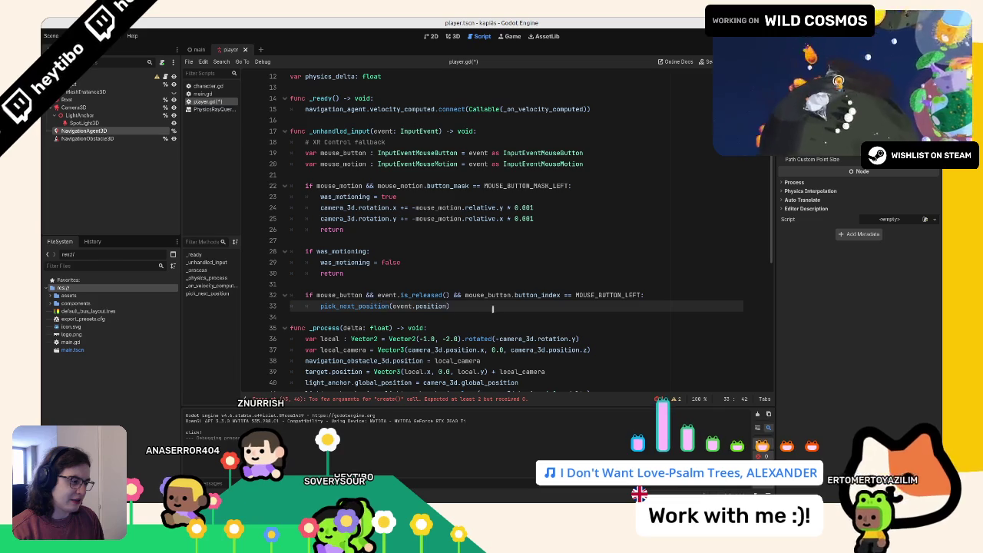
- Replace event with mouse_button in the is_released check and the pick_next_position call
{"action": "double_click", "coordinate": [338, 295]}
{"action": "key", "text": "ctrl+c"}
{"action": "double_click", "coordinate": [404, 306]}
{"action": "key", "text": "ctrl+v"}
{"action": "double_click", "coordinate": [388, 295]}
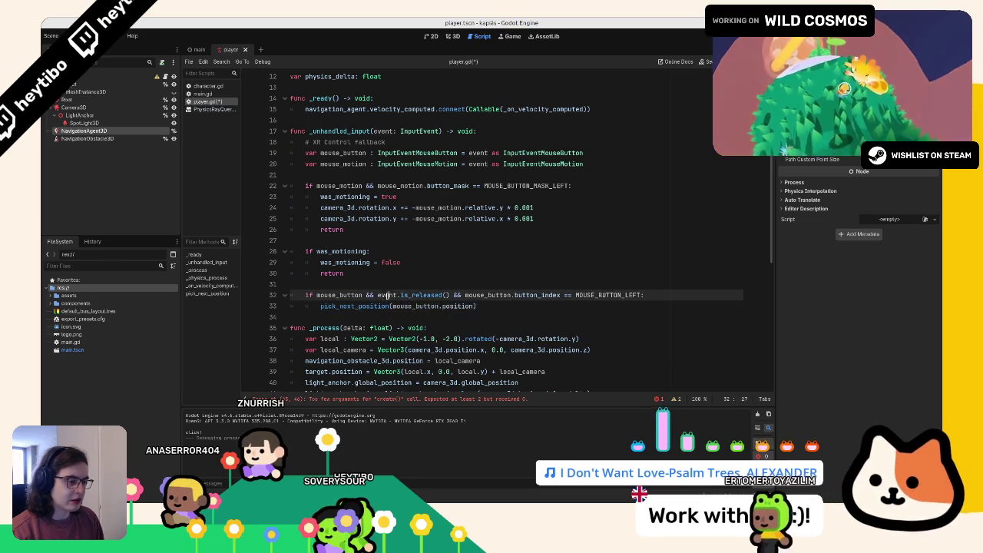
{"action": "key", "text": "ctrl+v"}
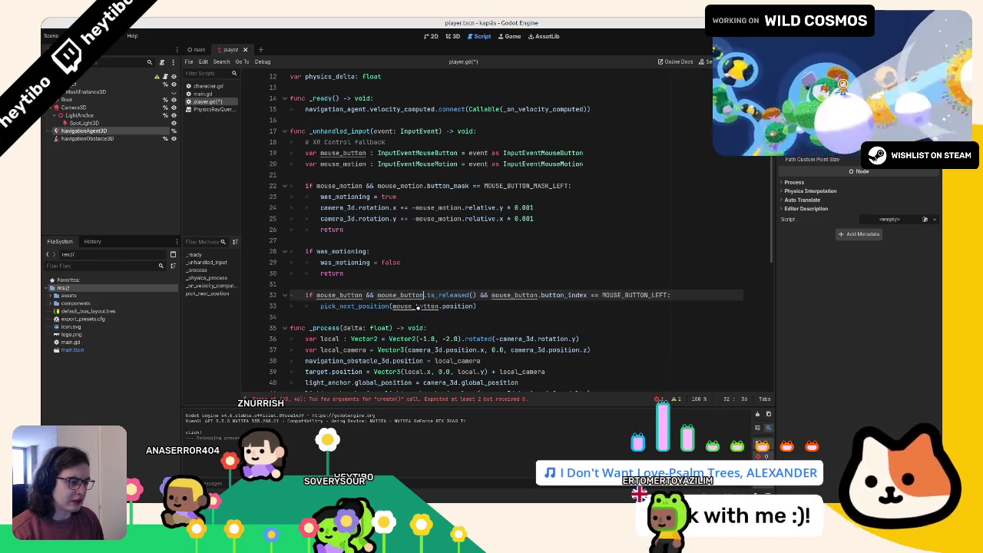
- Check the InputEventMouse documentation, then return to the pick_next_position call
{"action": "left_click", "coordinate": [464, 307], "text": "ctrl"}
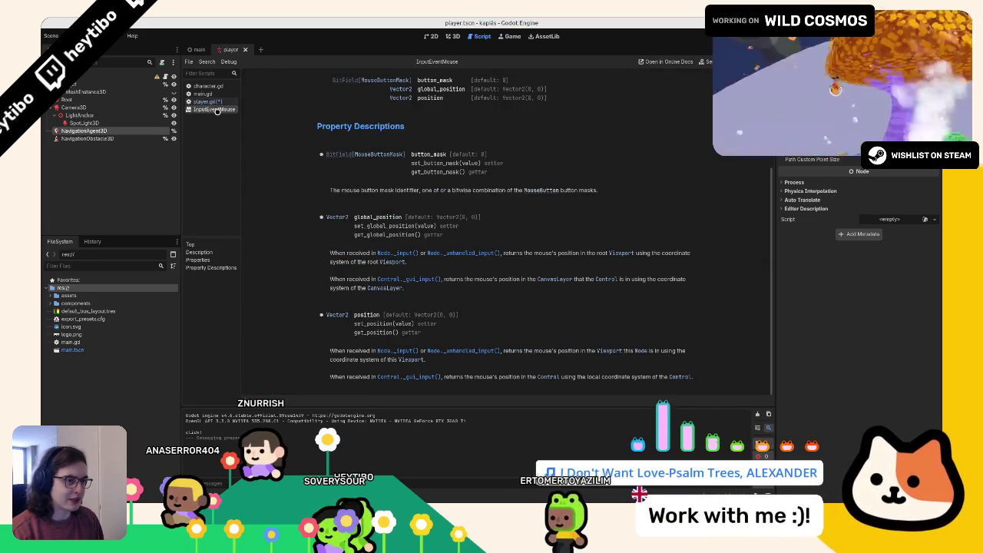
{"action": "key", "text": "alt+Left"}
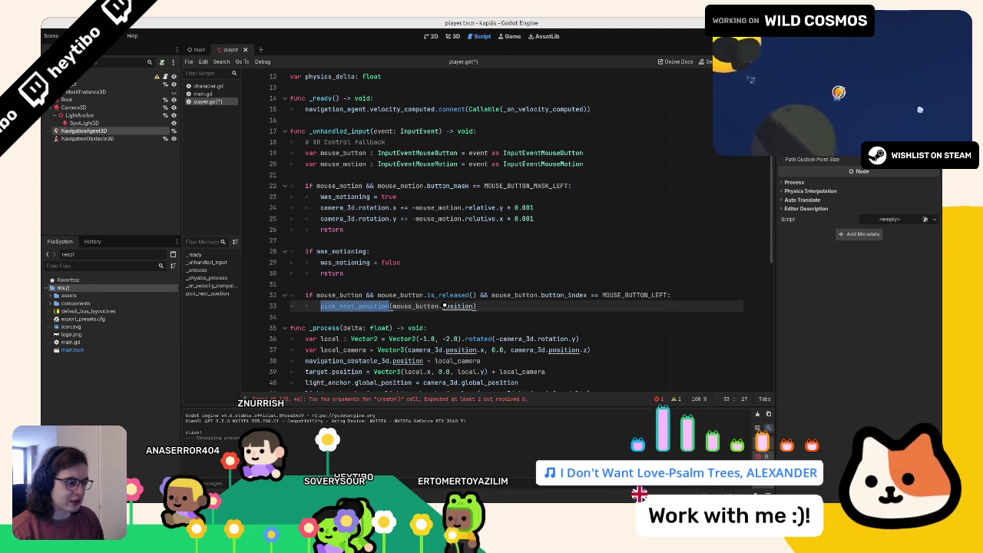
{"action": "left_click", "coordinate": [439, 306]}
{"action": "scroll", "coordinate": [438, 306], "scroll_direction": "up", "scroll_amount": 2}
{"action": "scroll", "coordinate": [507, 317], "scroll_direction": "down", "scroll_amount": 8}
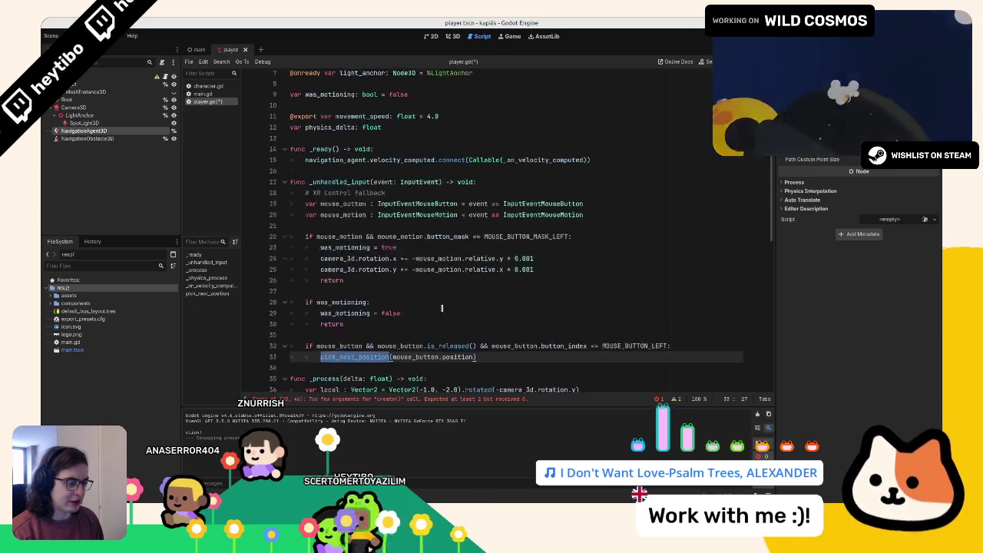
{"action": "scroll", "coordinate": [508, 317], "scroll_direction": "down", "scroll_amount": 5}
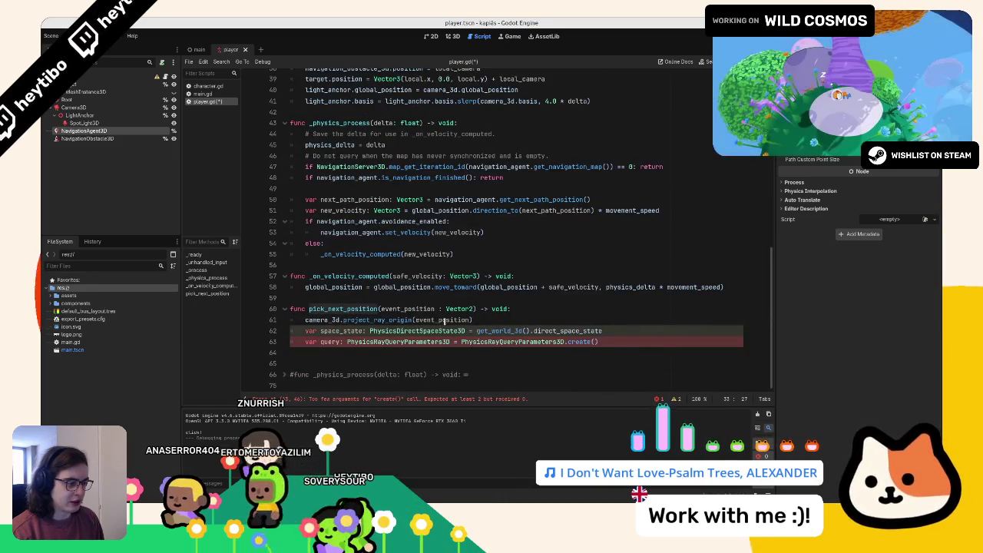
- On line 61 of pick_next_position, declare 'var from: Vector3' as the camera's ray origin
{"action": "left_click", "coordinate": [471, 320]}
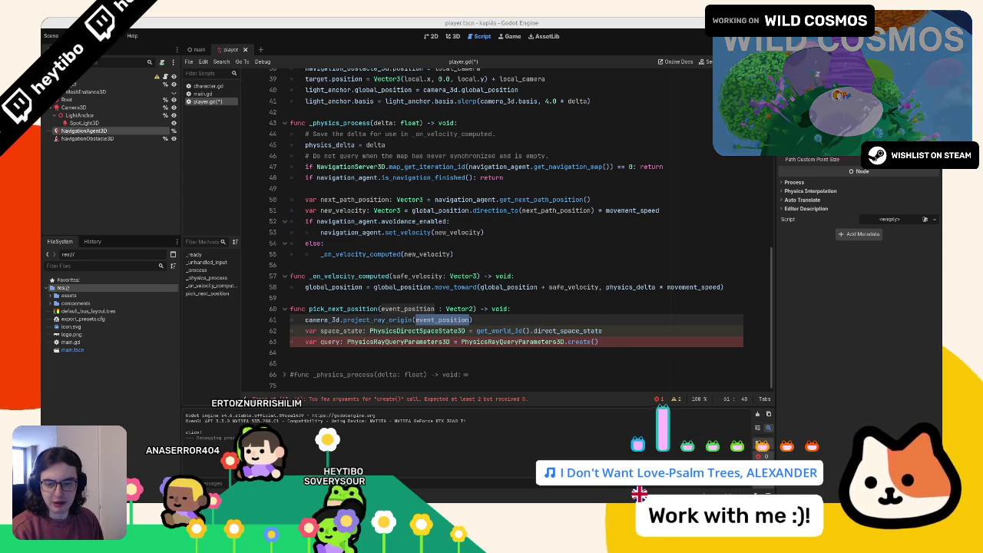
{"action": "left_click", "coordinate": [313, 316]}
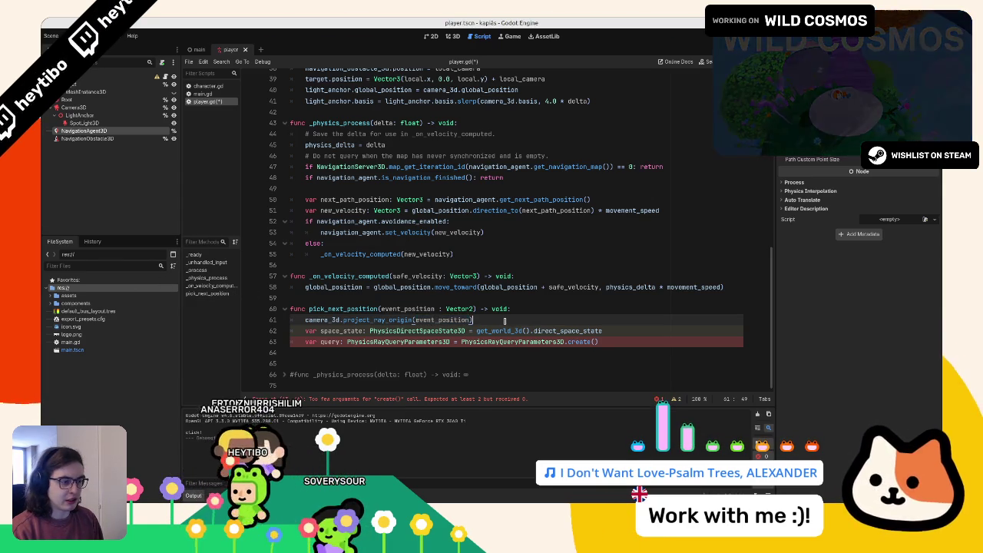
{"action": "type", "text": "var "}
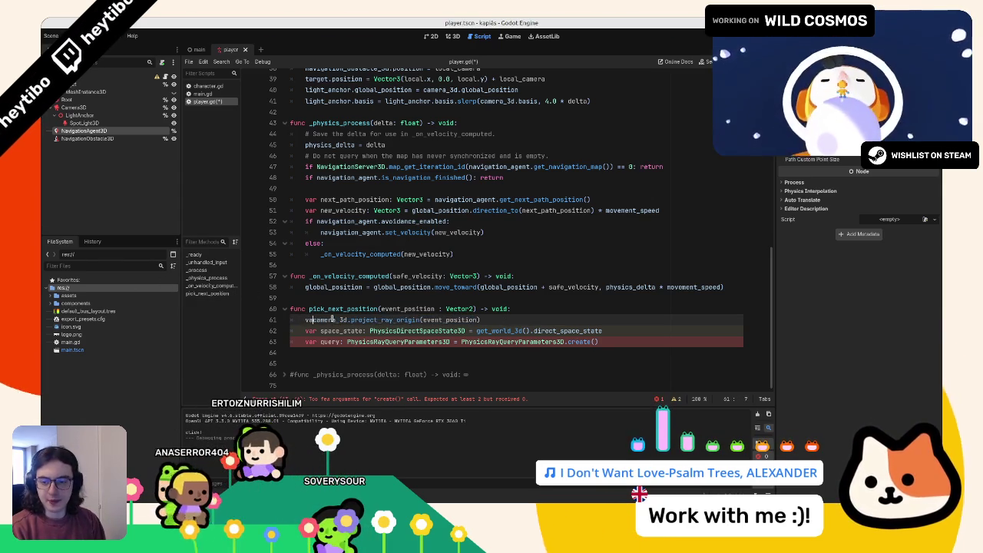
{"action": "type", "text": "rom = "}
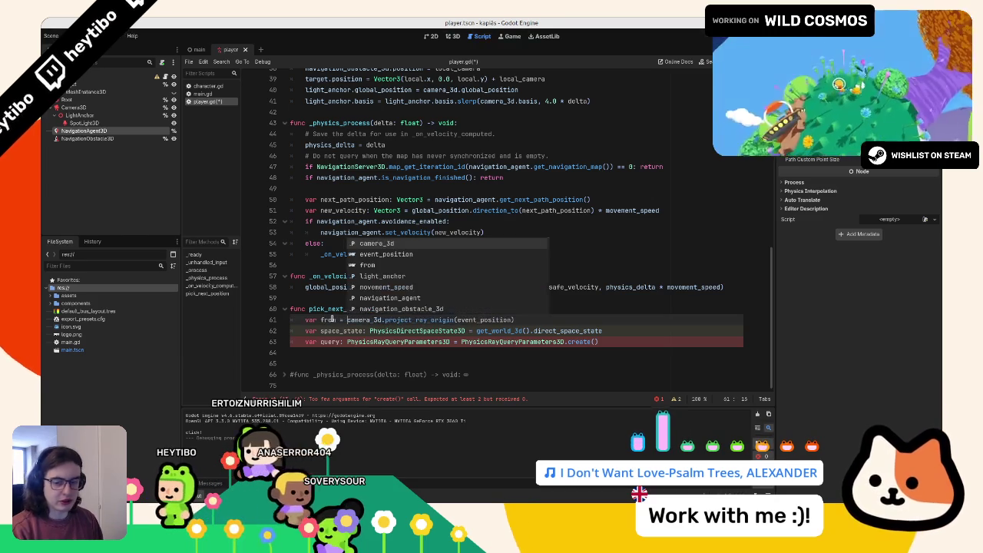
{"action": "type", "text": ": vec"}
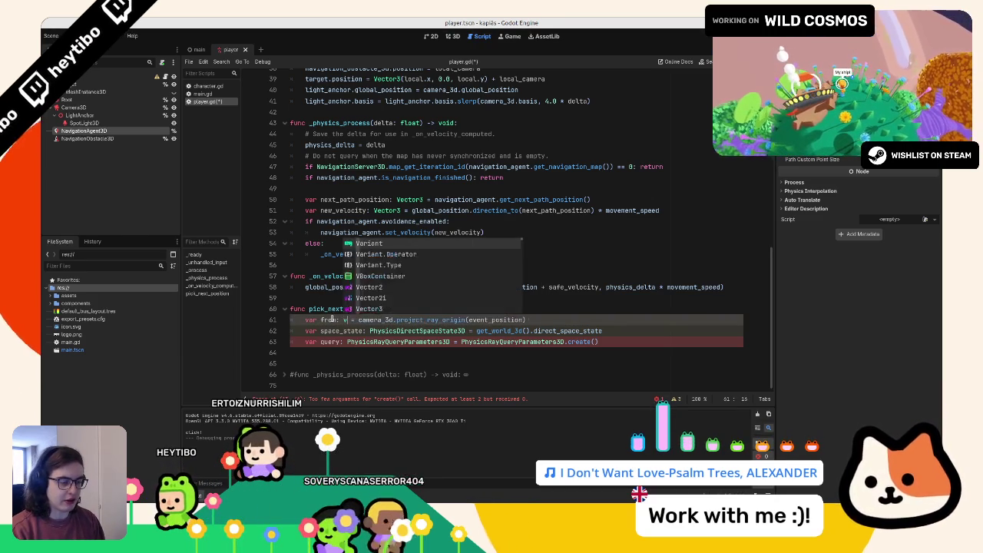
{"action": "key", "text": "Down"}
{"action": "key", "text": "Down"}
{"action": "key", "text": "Return"}
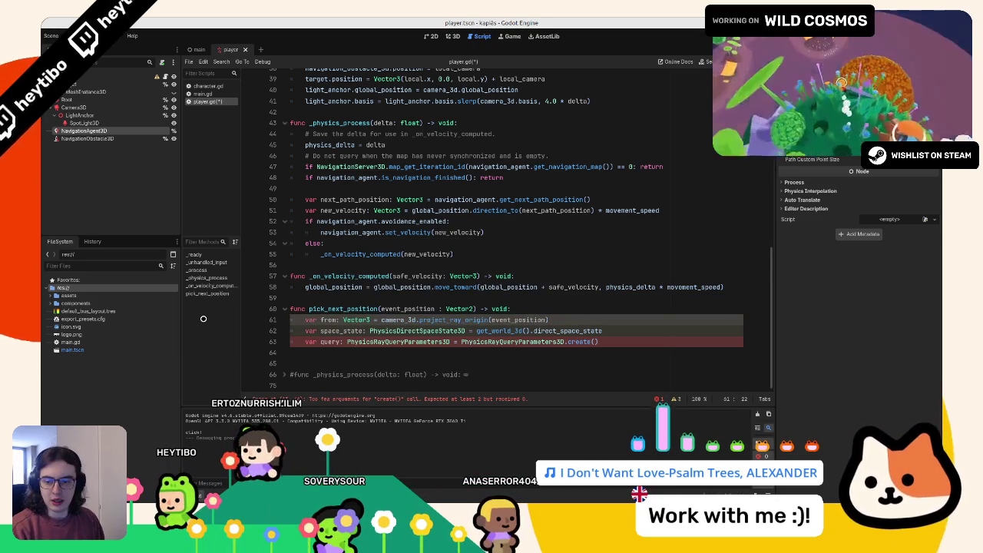
- Duplicate it as 'var to: Vector3 = from + camera_3d.project_ray_normal(event_position) * 50.0'
{"action": "key", "text": "ctrl+shift+d"}
{"action": "double_click", "coordinate": [323, 330]}
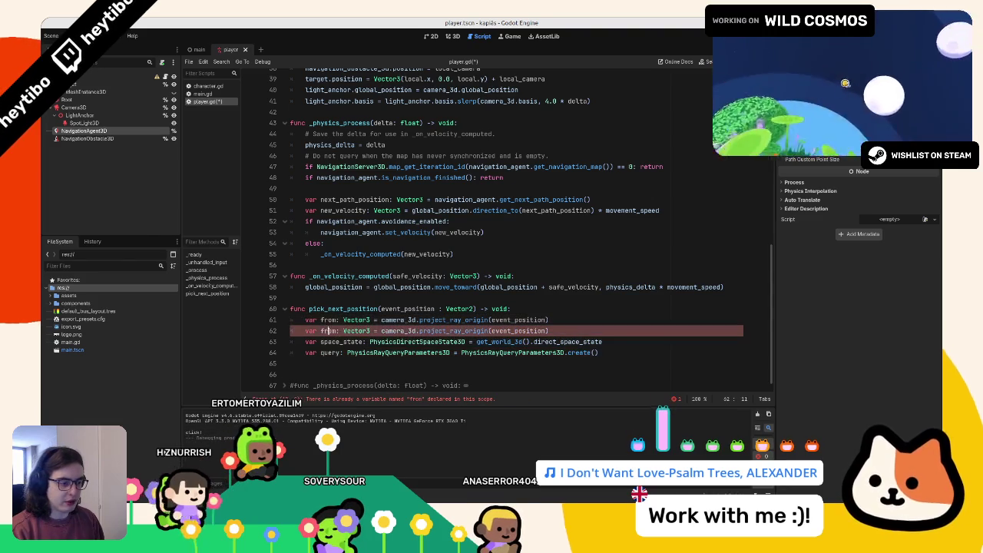
{"action": "type", "text": "to"}
{"action": "left_click_drag", "start_coordinate": [374, 330], "coordinate": [548, 331]}
{"action": "type", "text": "from + "}
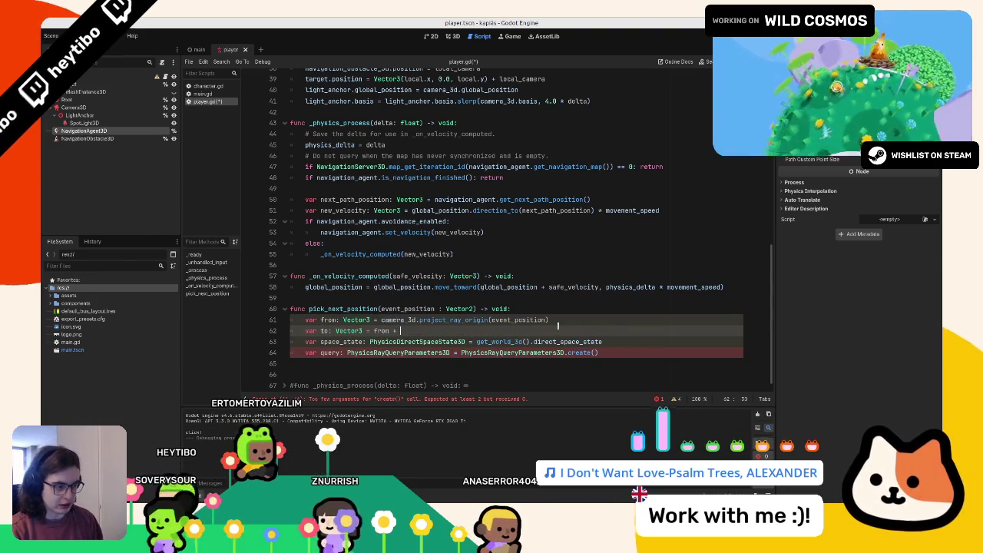
{"action": "type", "text": "camera_3d"}
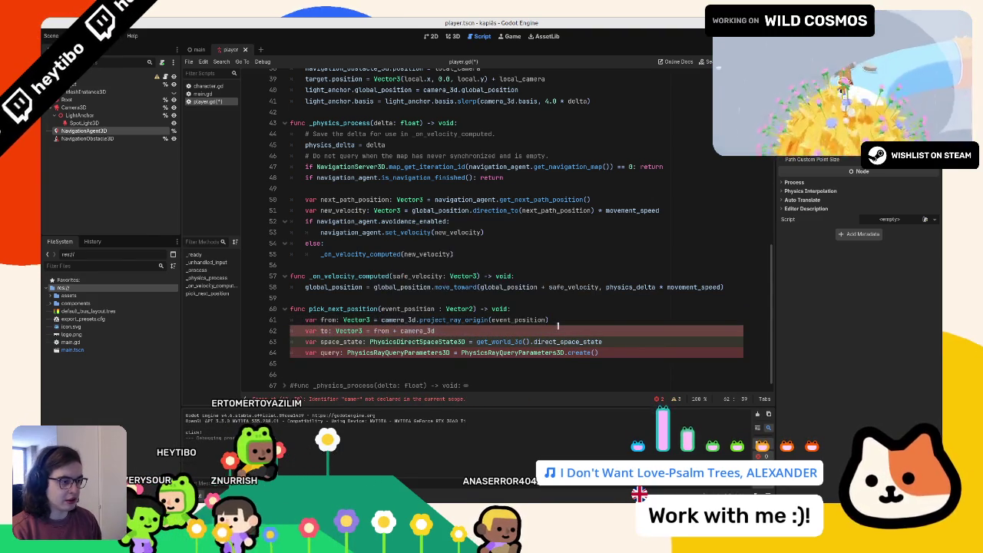
{"action": "type", "text": ".proj"}
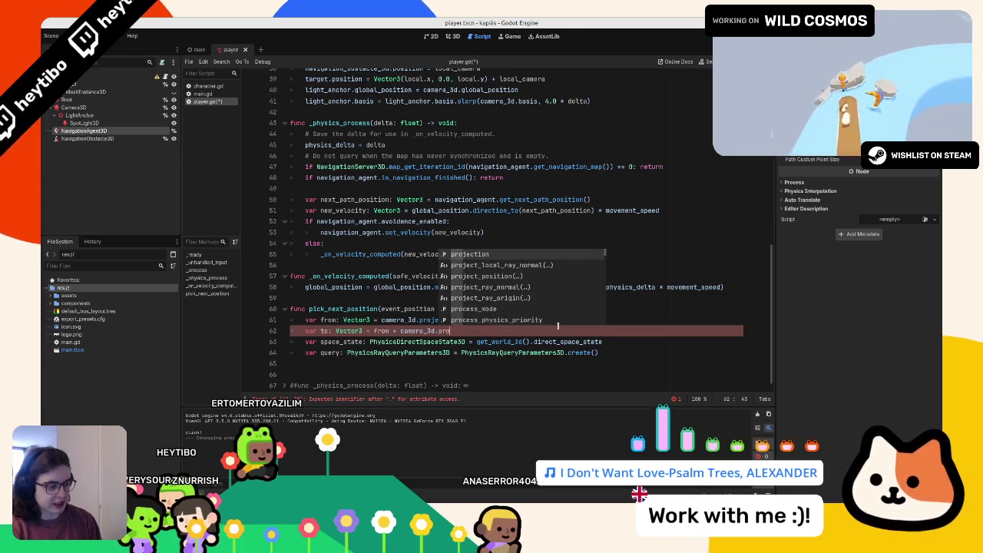
{"action": "key", "text": "Return"}
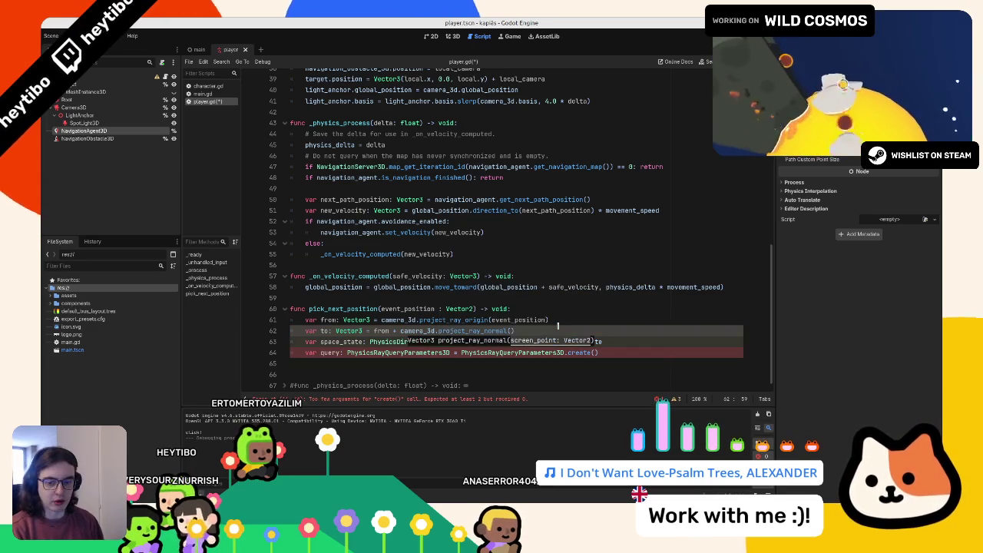
{"action": "type", "text": "e"}
{"action": "key", "text": "BackSpace"}
{"action": "type", "text": "eve"}
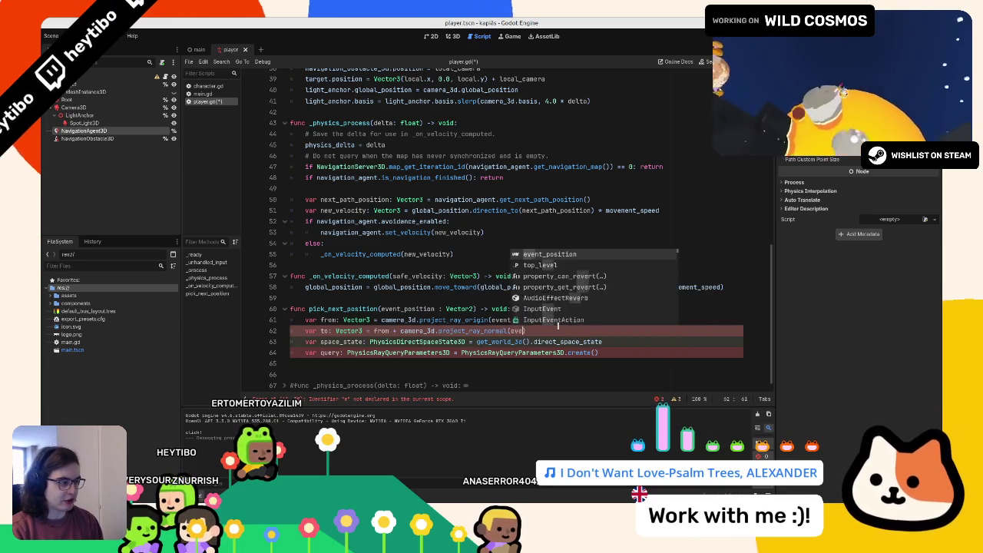
{"action": "key", "text": "Return"}
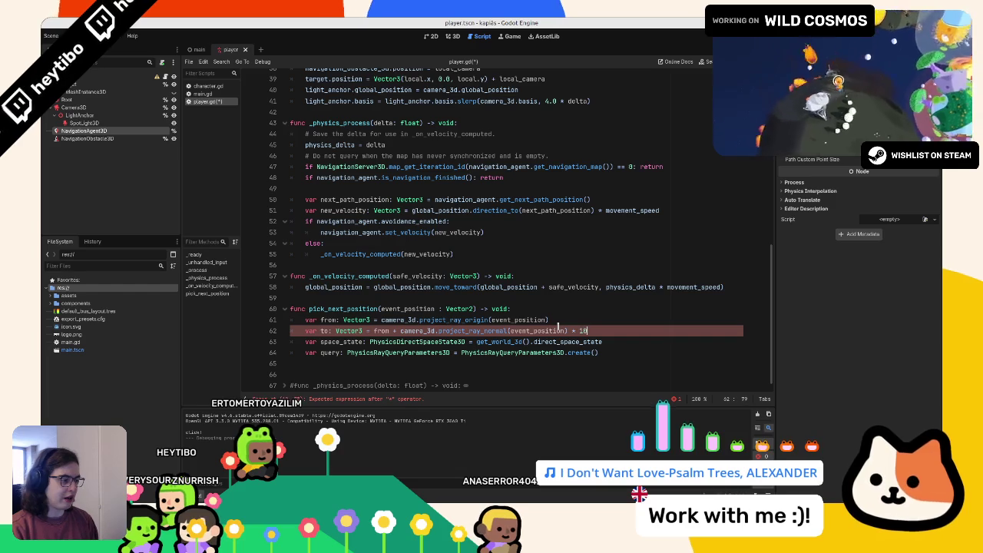
{"action": "key", "text": "Left"}
{"action": "key", "text": "Left"}
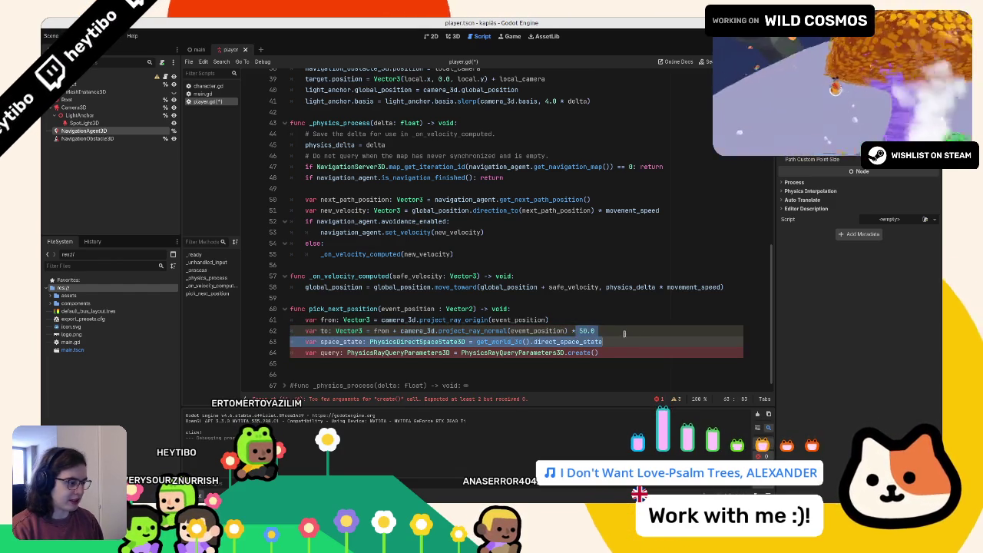
- Fix the query line to call PhysicsRayQueryParameters3D.create(from, to)
{"action": "double_click", "coordinate": [585, 330]}
{"action": "left_click", "coordinate": [615, 349]}
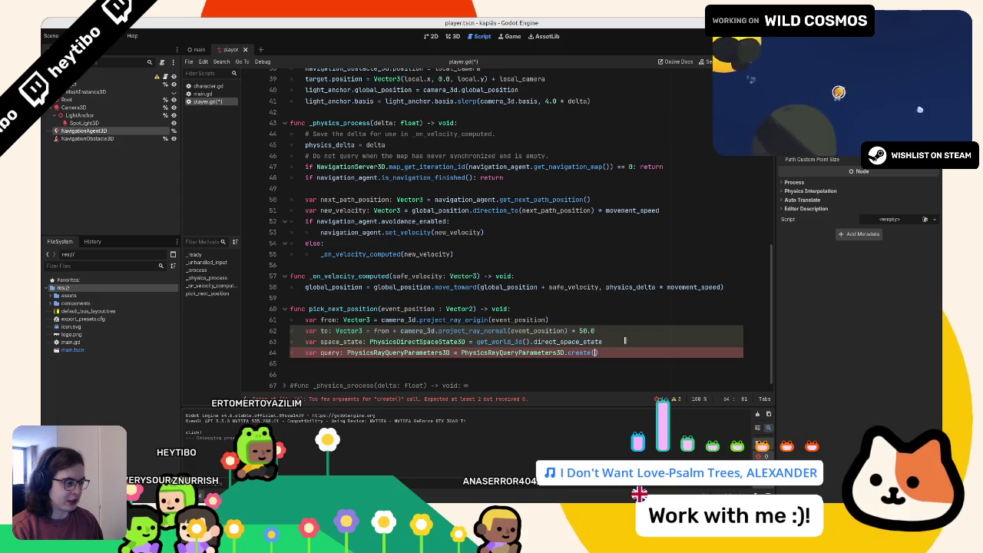
{"action": "key", "text": "BackSpace"}
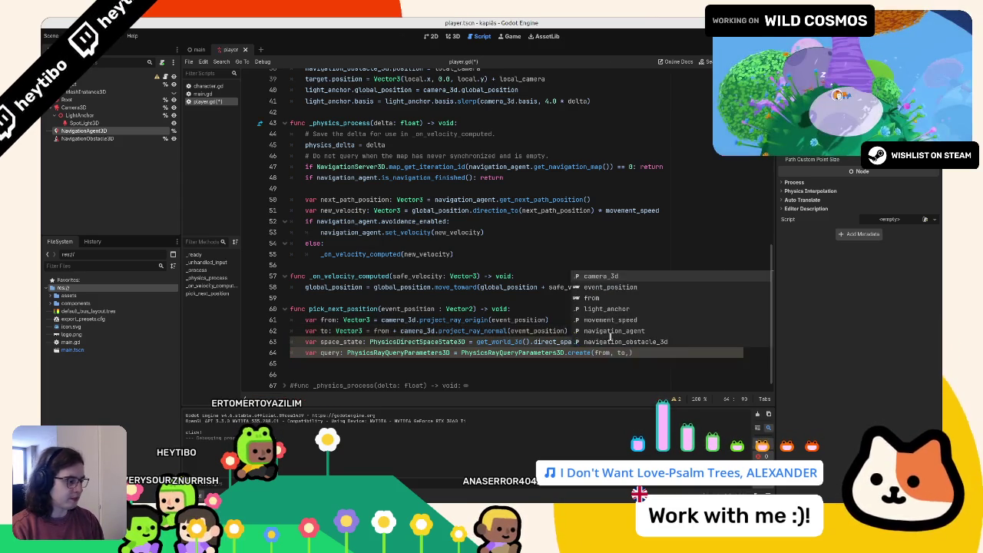
{"action": "type", "text": ","}
{"action": "key", "text": "BackSpace"}
- Add print(query) below the query line and run the project with F5
{"action": "key", "text": "End"}
{"action": "key", "text": "Return"}
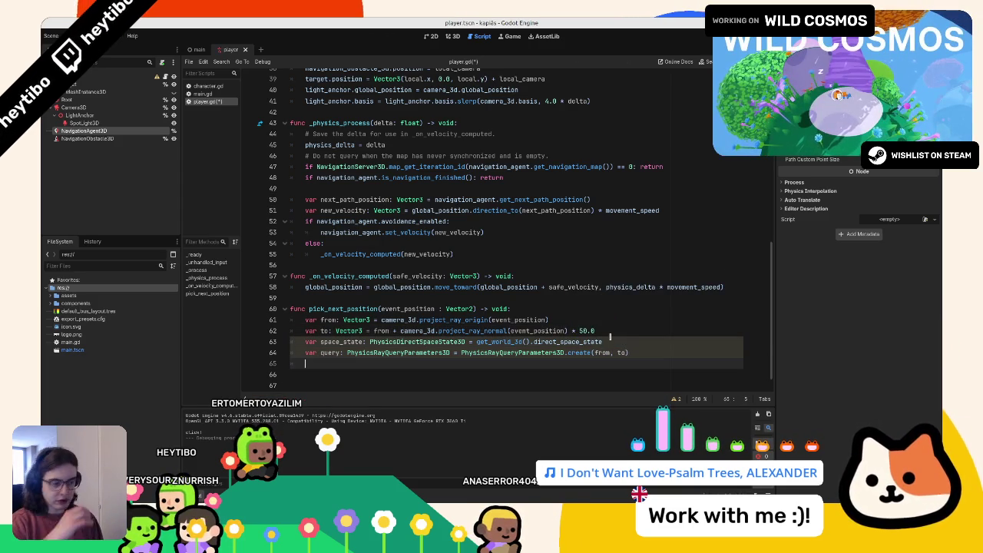
{"action": "type", "text": "print("}
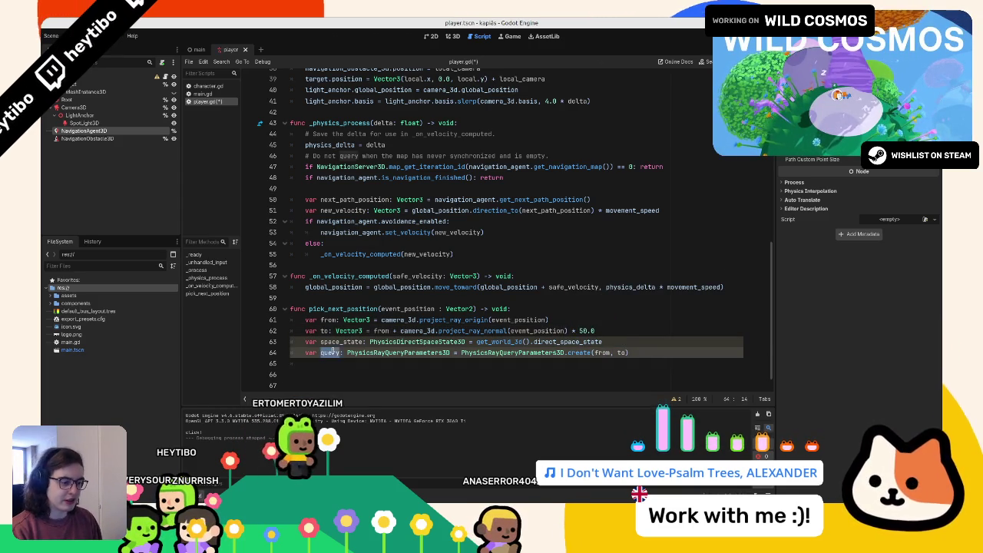
{"action": "type", "text": "query"}
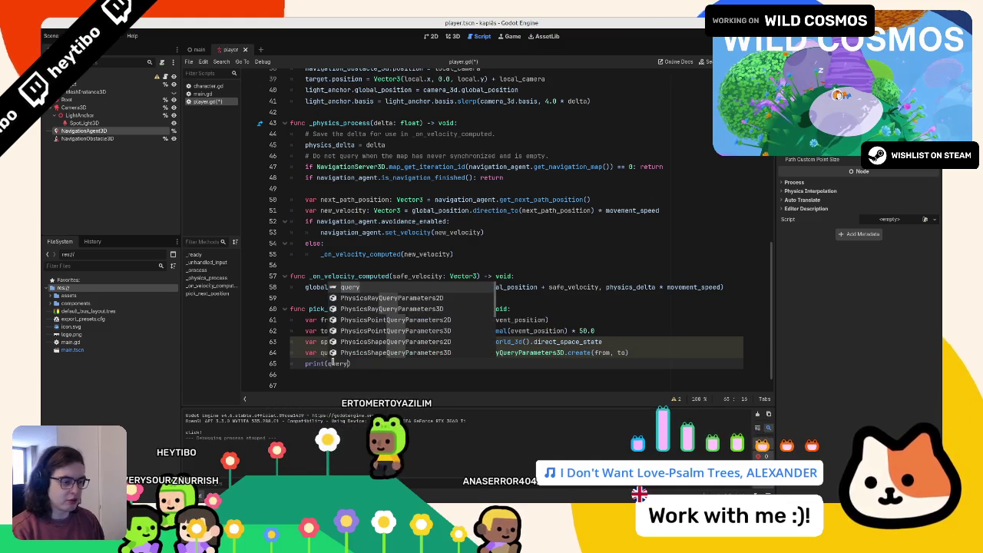
{"action": "key", "text": "F5"}
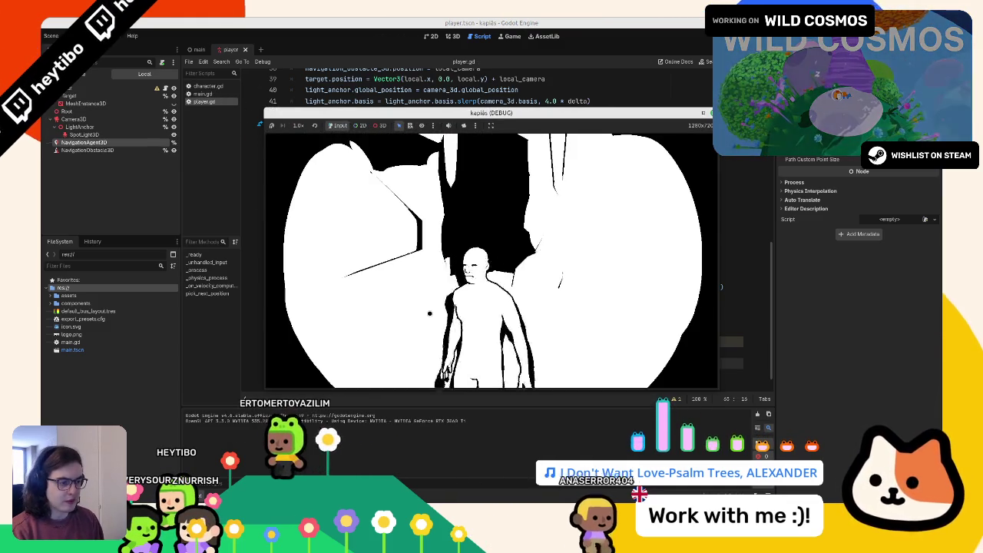
- Close the kapiàs debug game and select the query variable back in the script editor
{"action": "left_click", "coordinate": [562, 342]}
{"action": "double_click", "coordinate": [326, 354]}
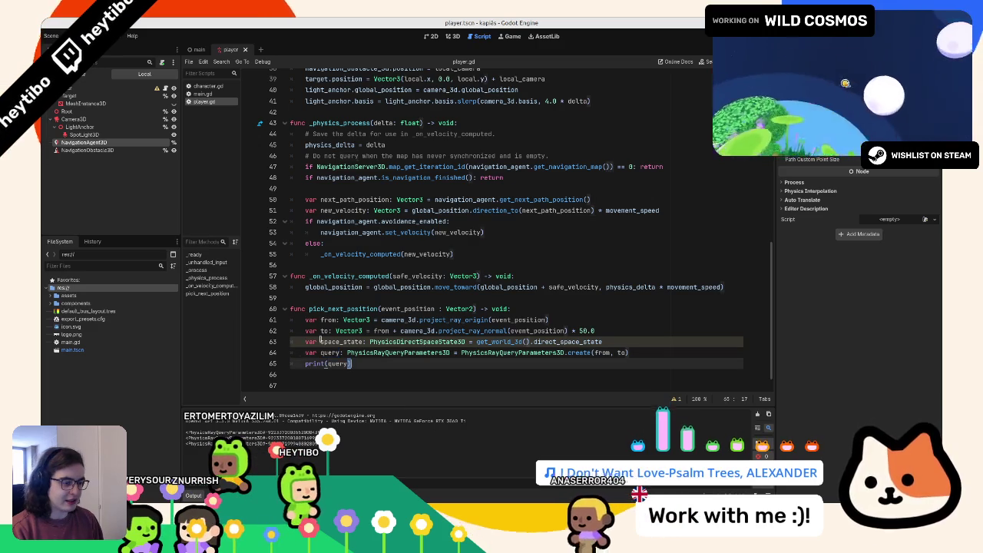
- Replace print(query) with a Dictionary result from space_state.intersect_ray(query)
{"action": "triple_click", "coordinate": [381, 369]}
{"action": "type", "text": "space_state.ray"}
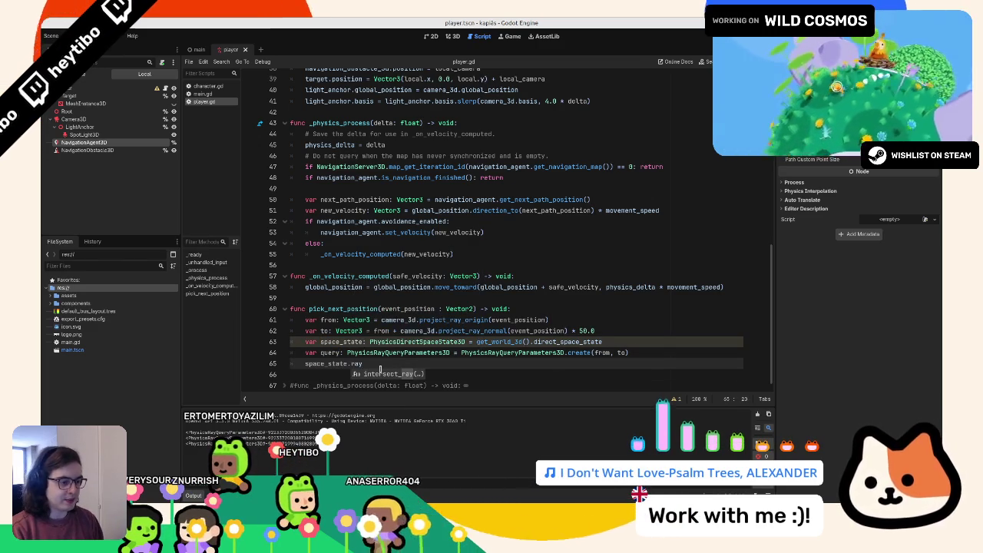
{"action": "key", "text": "Return"}
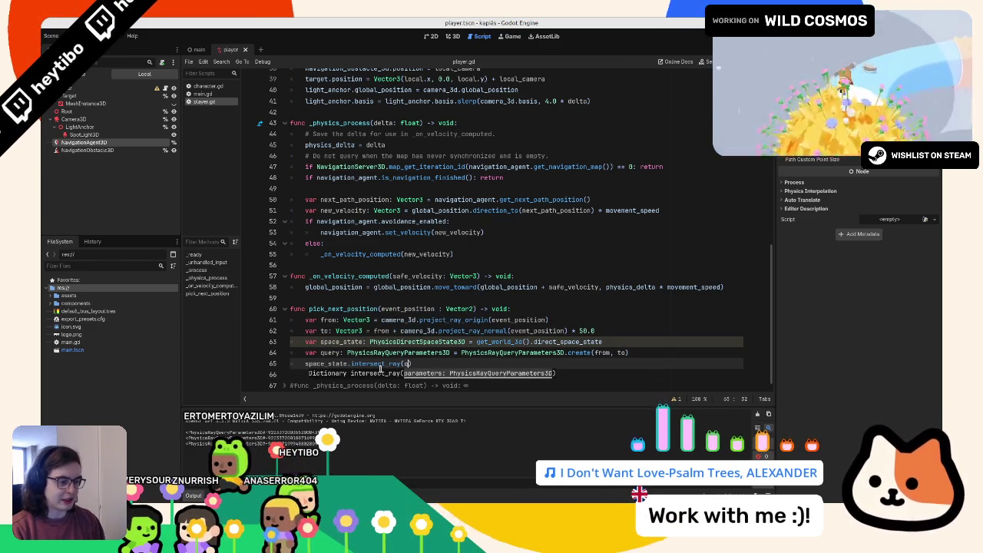
{"action": "type", "text": "query"}
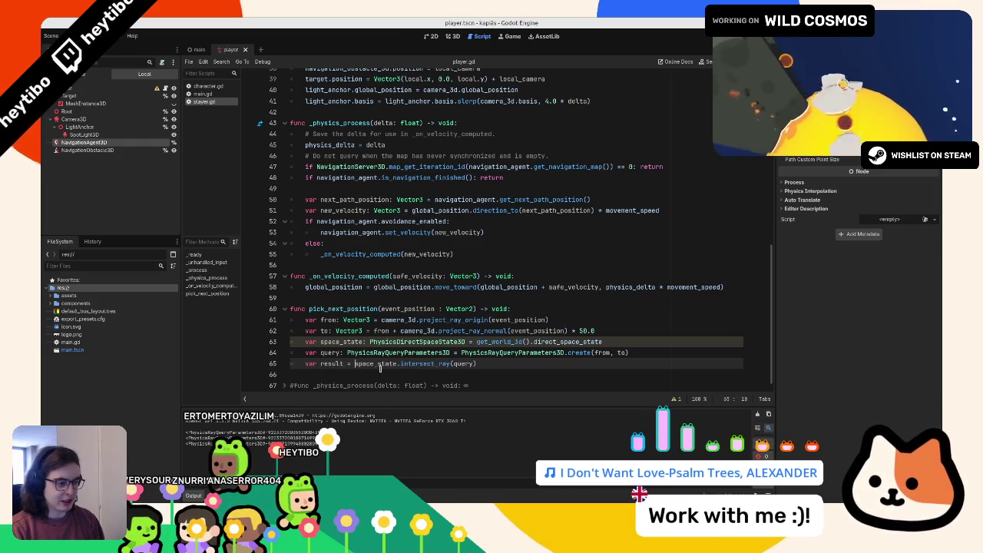
{"action": "type", "text": "t :=  Dict"}
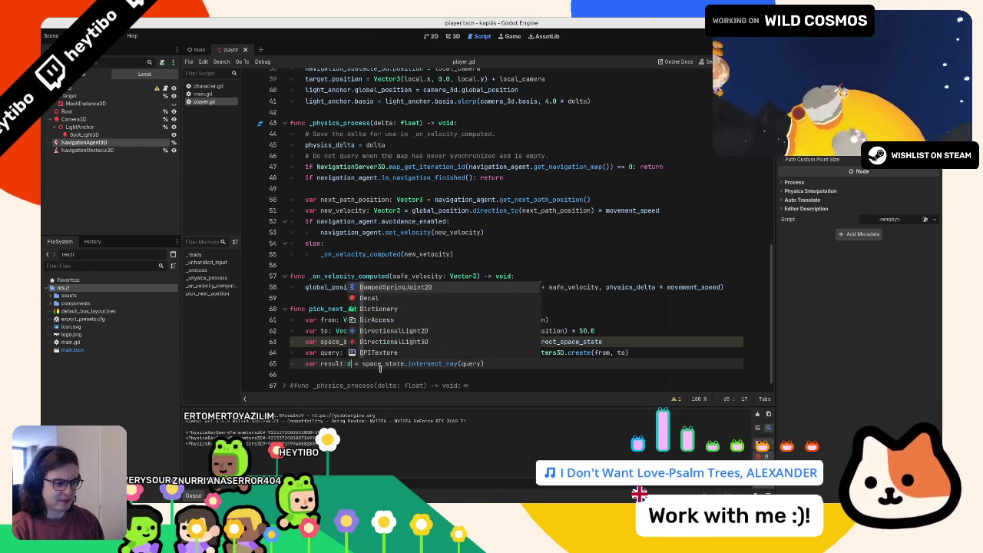
{"action": "key", "text": "Return"}
- Add print(result) on the next line and run the game with F5
{"action": "key", "text": "End"}
{"action": "key", "text": "Return"}
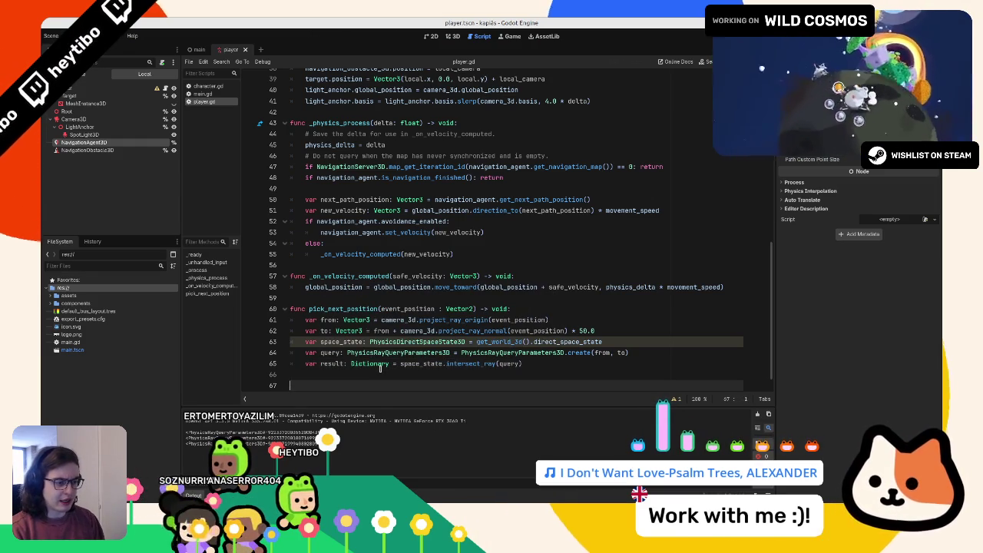
{"action": "type", "text": "int(result"}
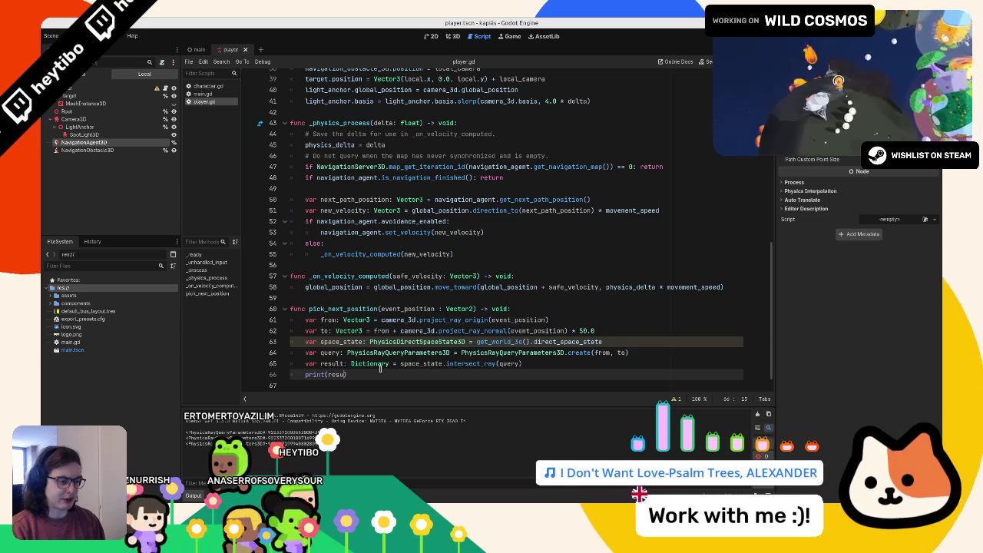
{"action": "key", "text": "alt+Tab"}
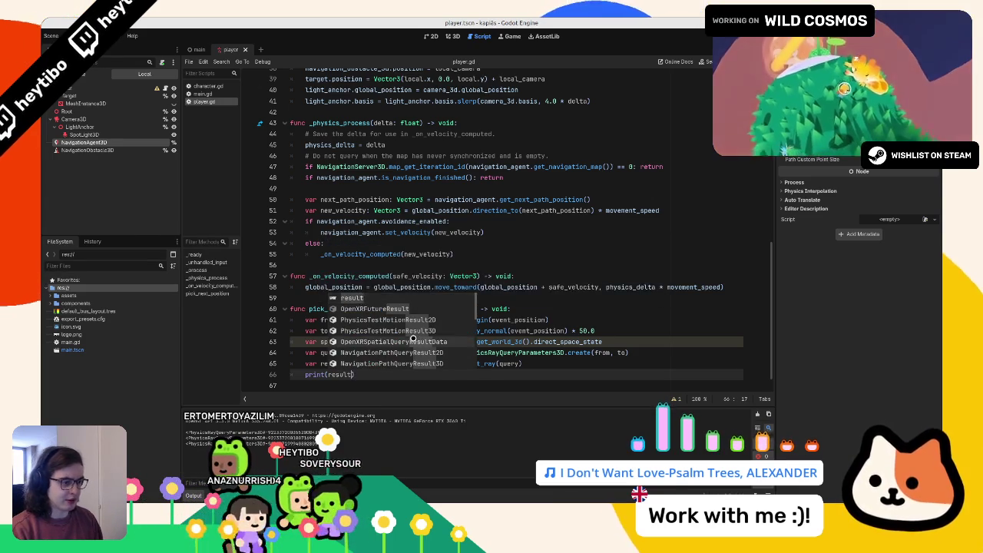
{"action": "key", "text": "F5"}
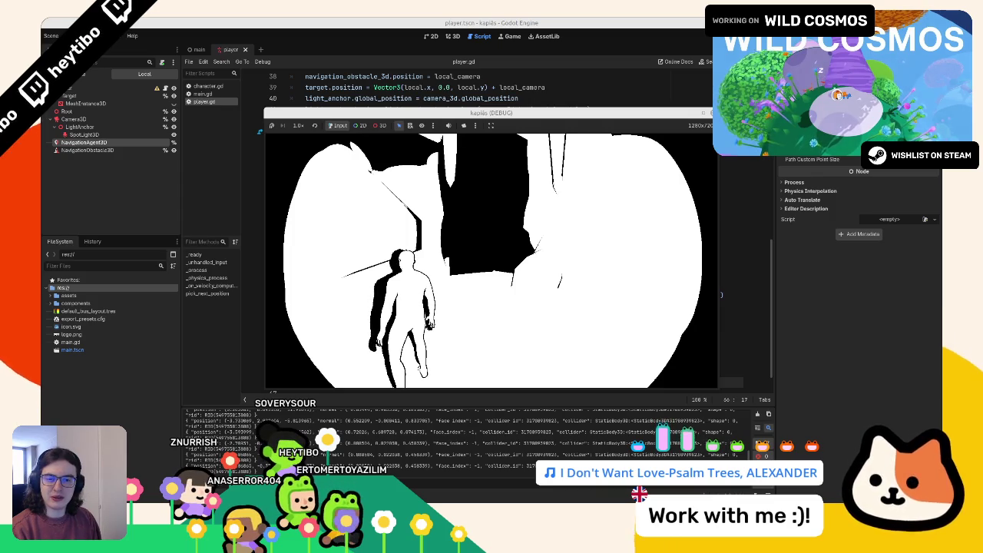
- Close the game and return to the player script, dismissing the code suggestions
{"action": "left_click", "coordinate": [320, 21]}
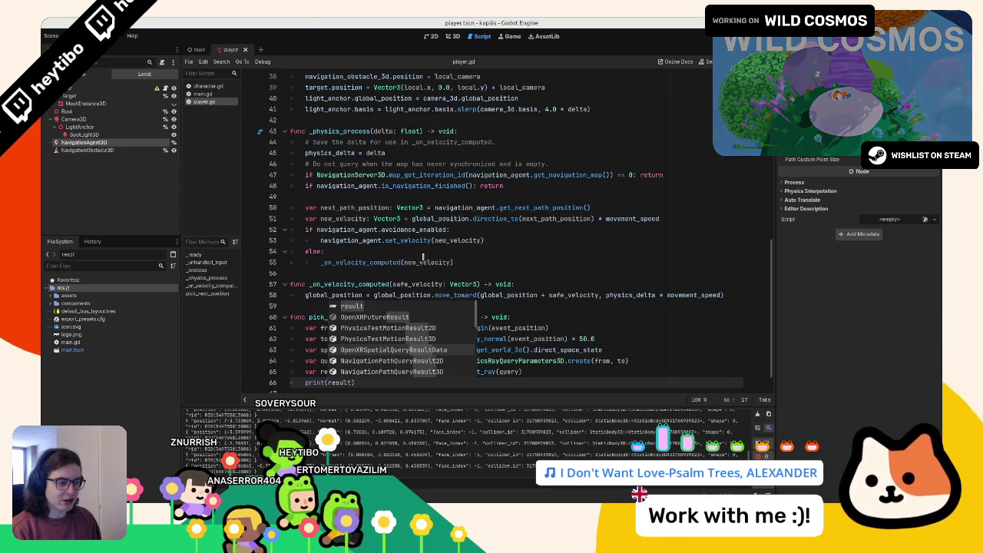
{"action": "left_click", "coordinate": [413, 254]}
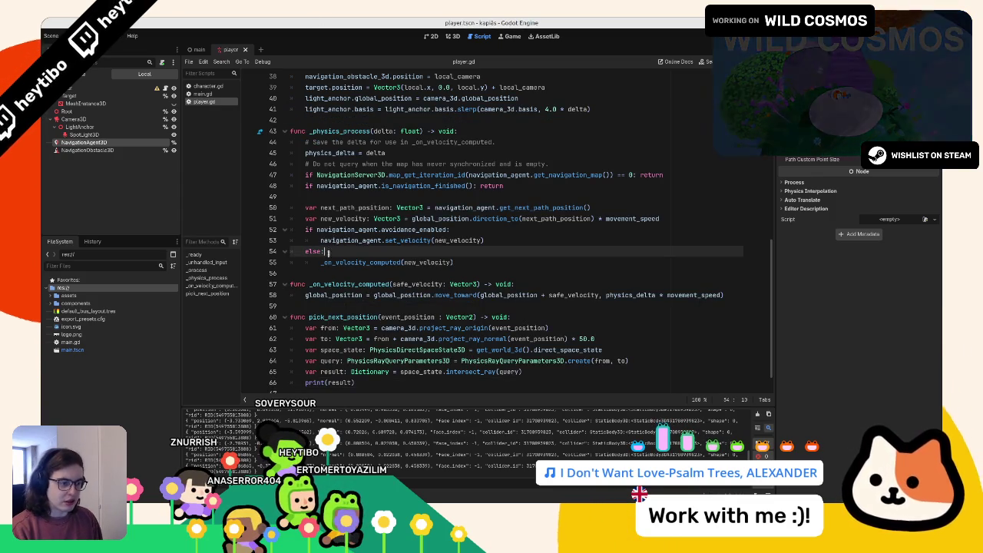
{"action": "scroll", "coordinate": [331, 271], "scroll_direction": "up", "scroll_amount": 5}
{"action": "scroll", "coordinate": [331, 271], "scroll_direction": "down", "scroll_amount": 6}
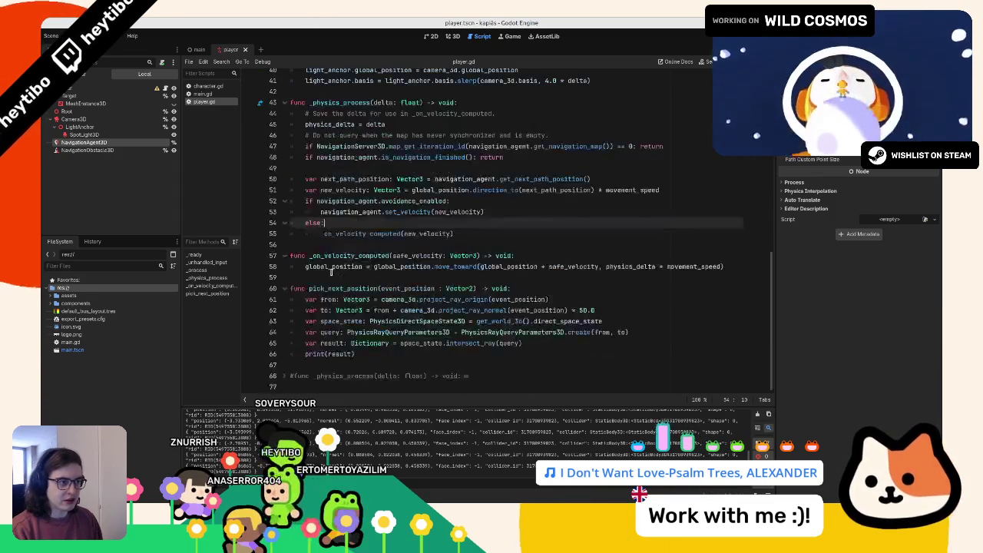
- Rewrite line 66's print(result) as a result.has("position") check
{"action": "left_click", "coordinate": [339, 355]}
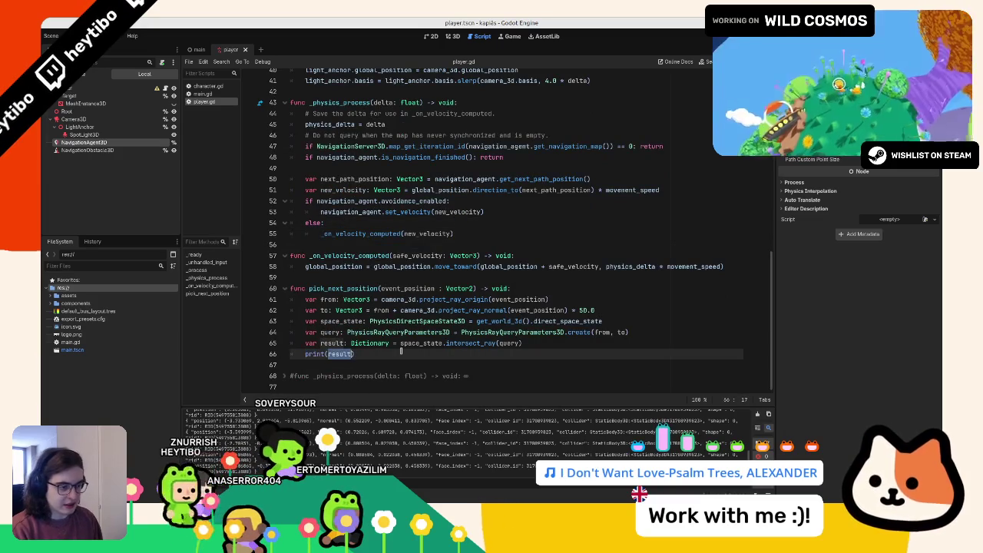
{"action": "key", "text": "BackSpace"}
{"action": "type", "text": ".ha"}
{"action": "key", "text": "Return"}
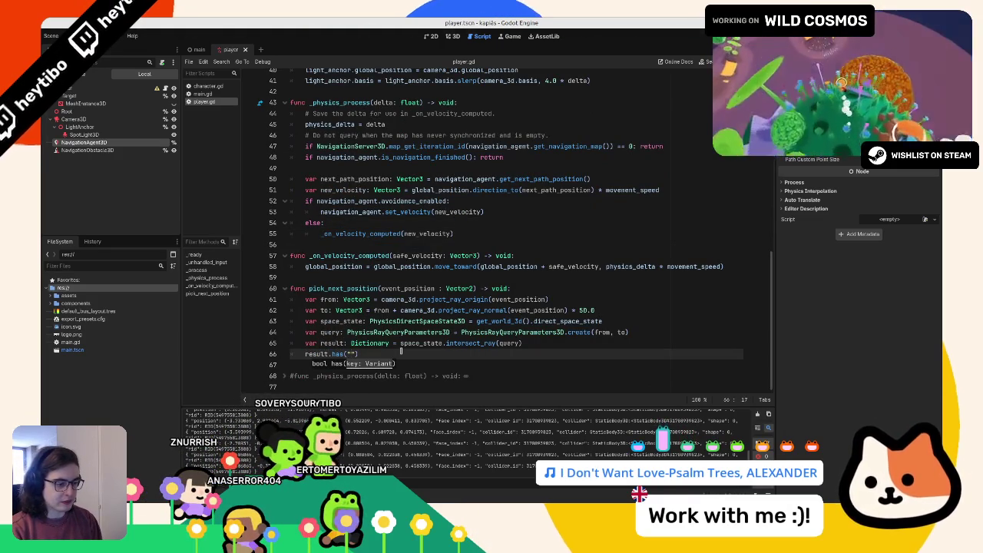
{"action": "type", "text": "posti"}
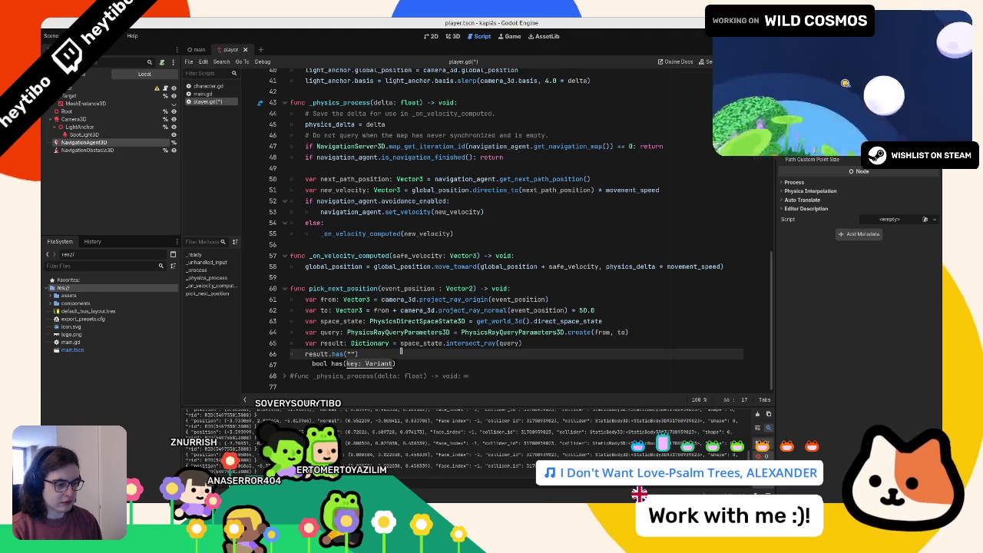
{"action": "key", "text": "BackSpace"}
{"action": "key", "text": "BackSpace"}
{"action": "type", "text": "ition"}
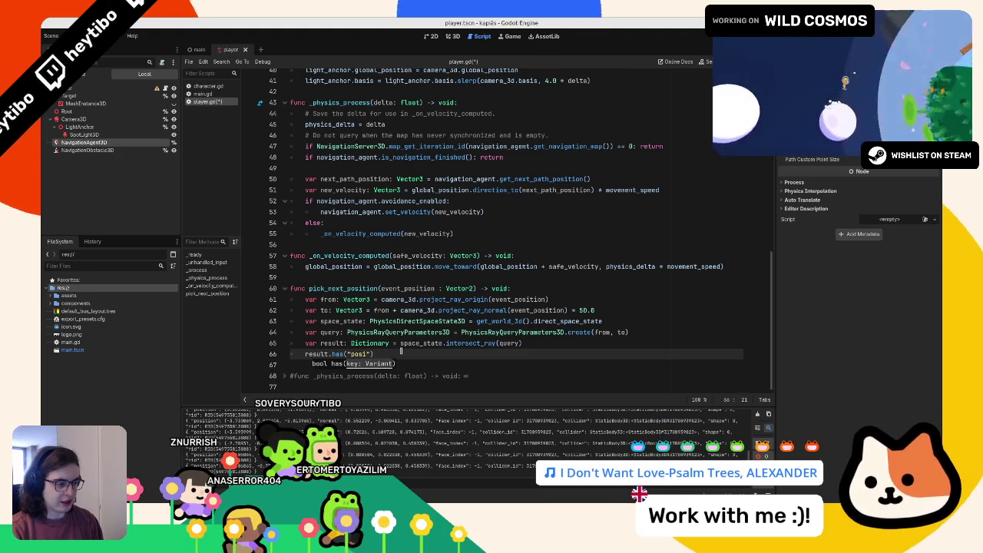
{"action": "left_click_drag", "start_coordinate": [304, 354], "coordinate": [442, 350]}
- Change line 66 to assign result.get("position", null) to a variable t
{"action": "type", "text": "if"}
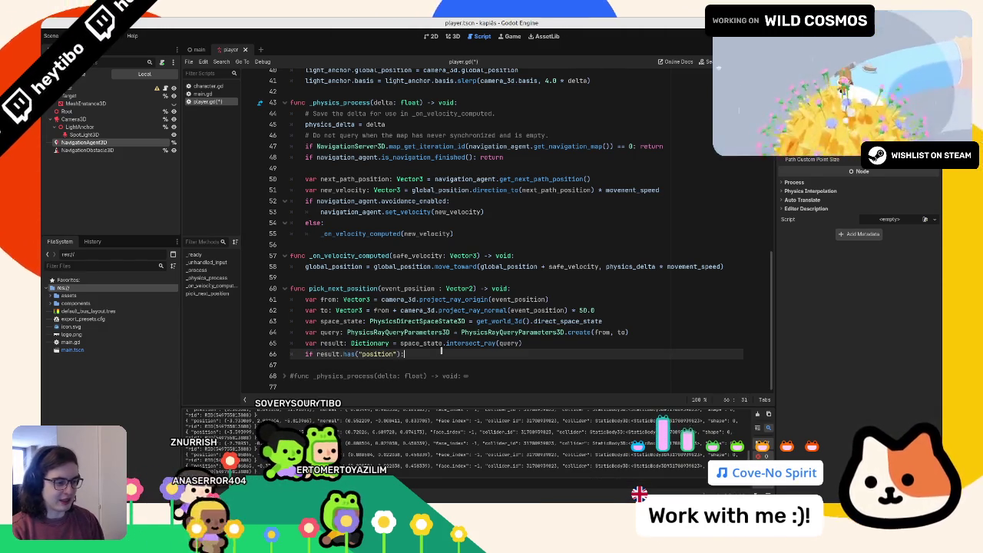
{"action": "key", "text": "Return"}
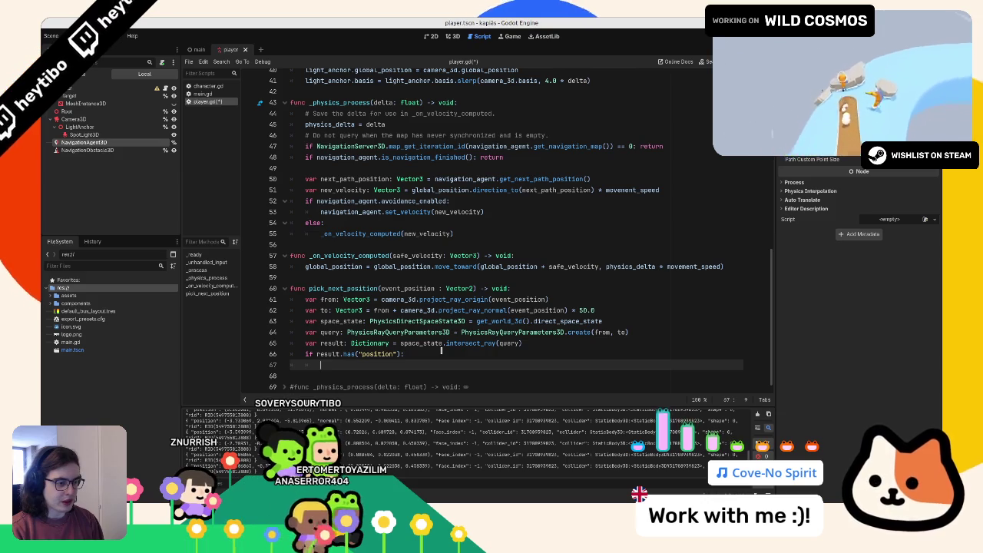
{"action": "key", "text": "ctrl+z"}
{"action": "key", "text": "ctrl+z"}
{"action": "key", "text": "ctrl+z"}
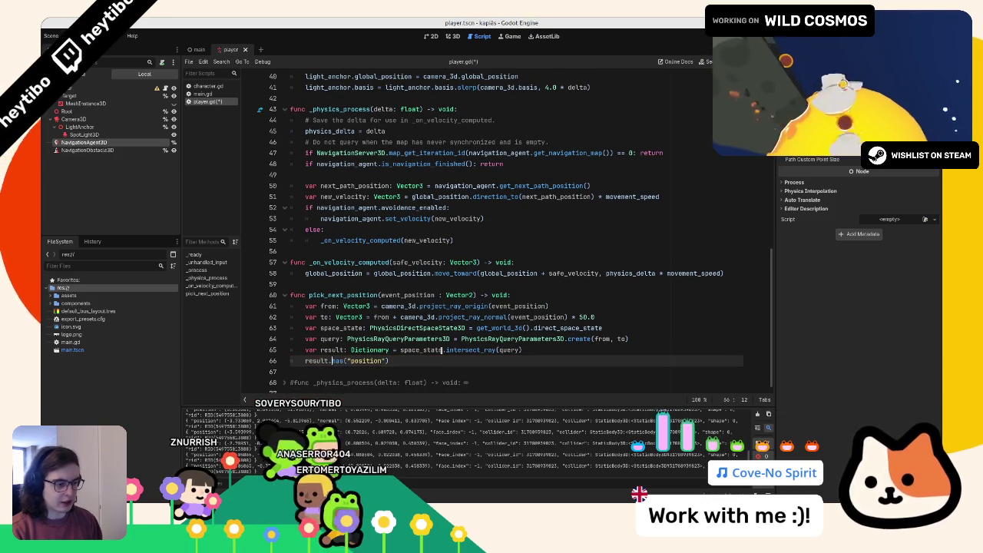
{"action": "key", "text": "BackSpace"}
{"action": "key", "text": "BackSpace"}
{"action": "key", "text": "BackSpace"}
{"action": "type", "text": "get"}
{"action": "key", "text": "Return"}
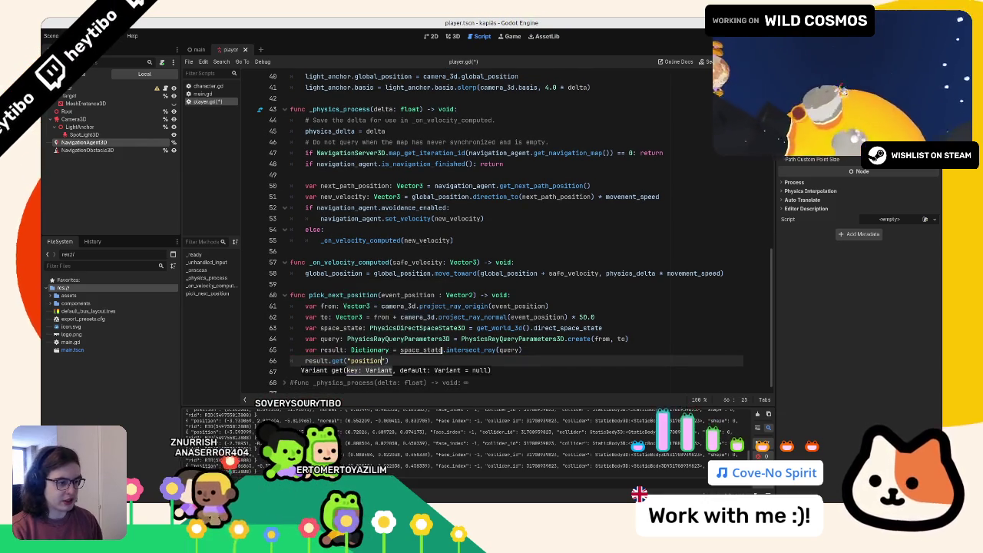
{"action": "type", "text": "\", null"}
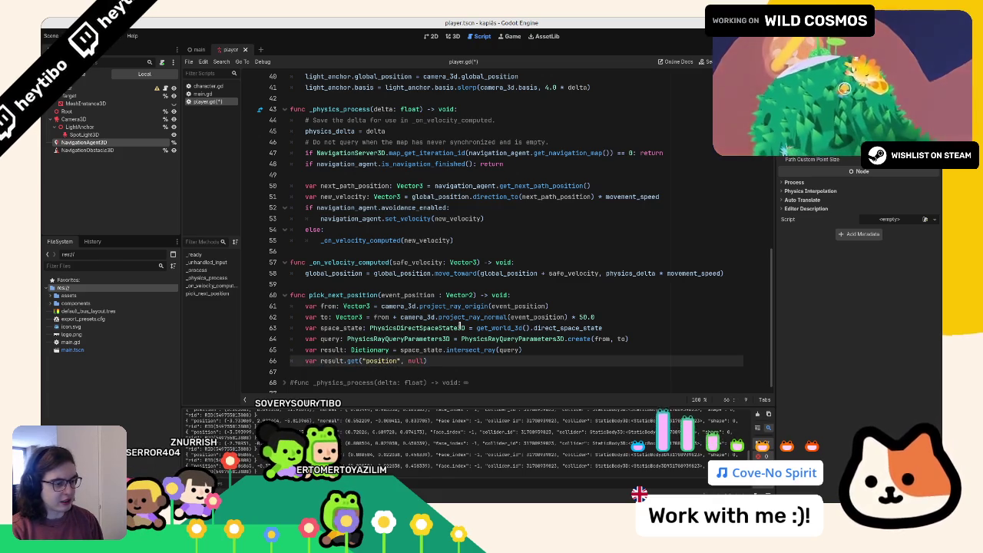
{"action": "type", "text": "siti"}
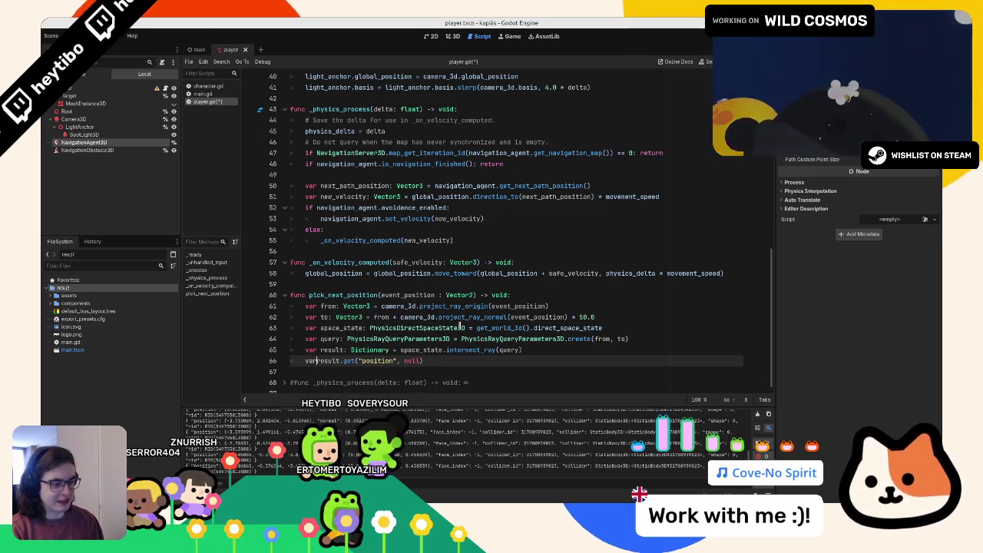
{"action": "type", "text": "t ="}
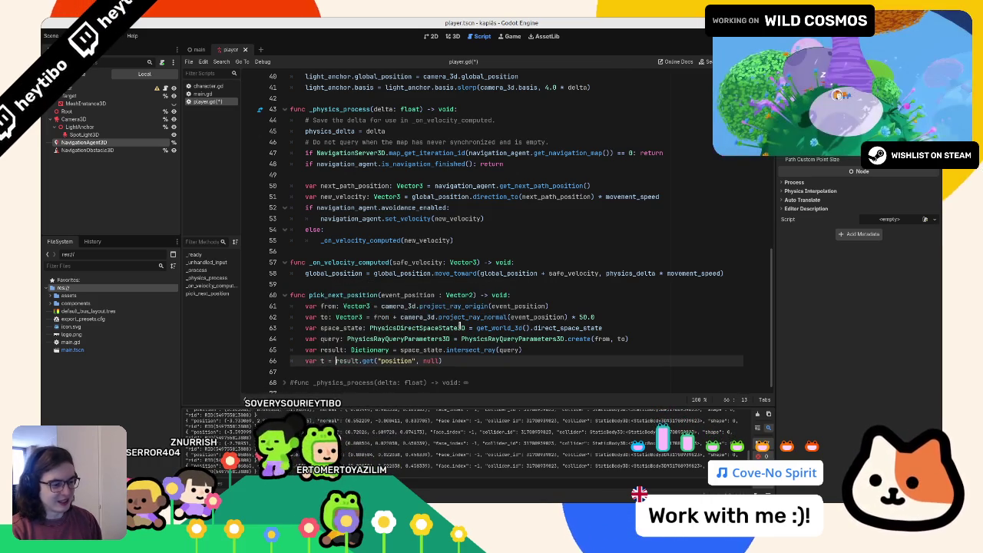
- Type t as Vector3, tidy the following line, then save and run the game
{"action": "key", "text": "Left"}
{"action": "key", "text": "Left"}
{"action": "key", "text": "Left"}
{"action": "type", "text": ": vec"}
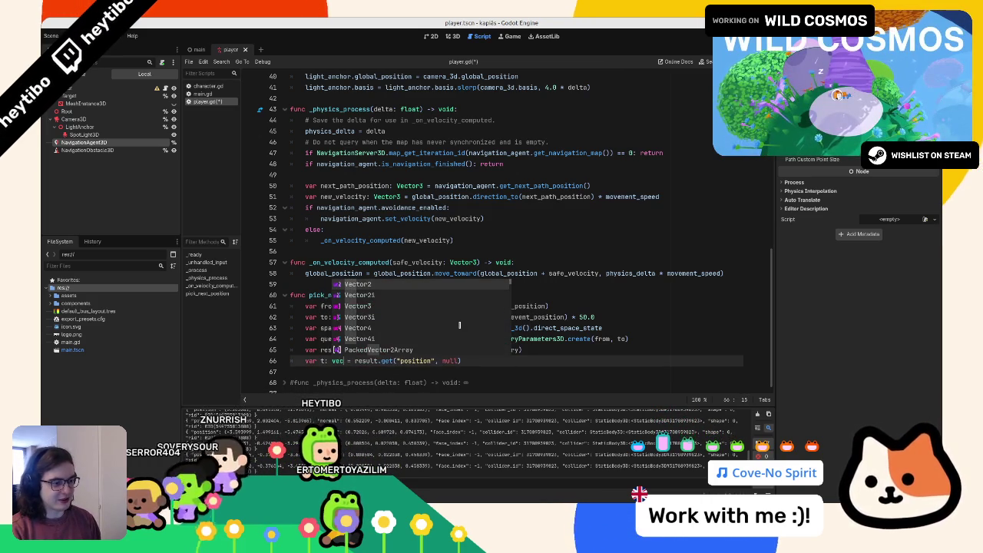
{"action": "key", "text": "Down"}
{"action": "key", "text": "Down"}
{"action": "key", "text": "Return"}
{"action": "left_click", "coordinate": [503, 361]}
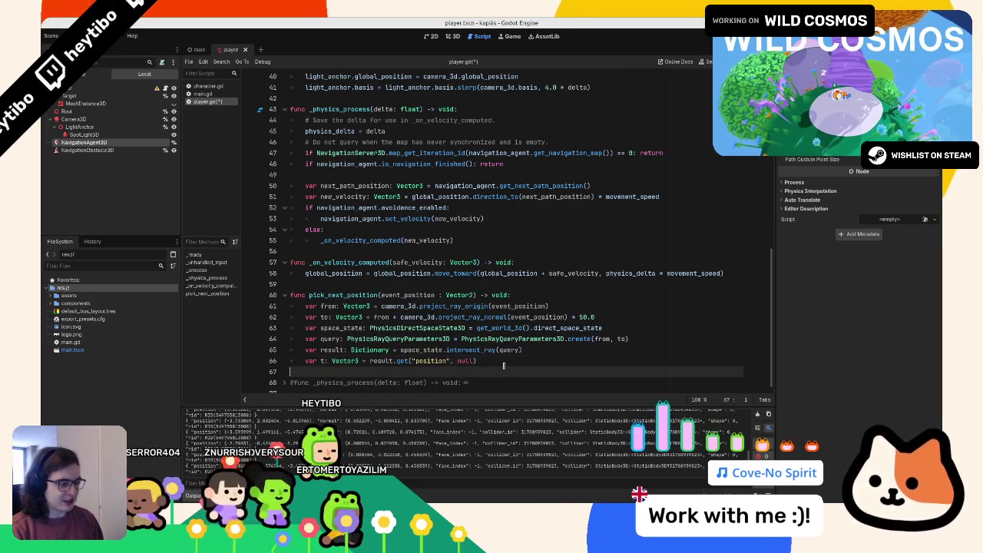
{"action": "key", "text": "Return"}
{"action": "key", "text": "BackSpace"}
{"action": "key", "text": "BackSpace"}
{"action": "key", "text": "BackSpace"}
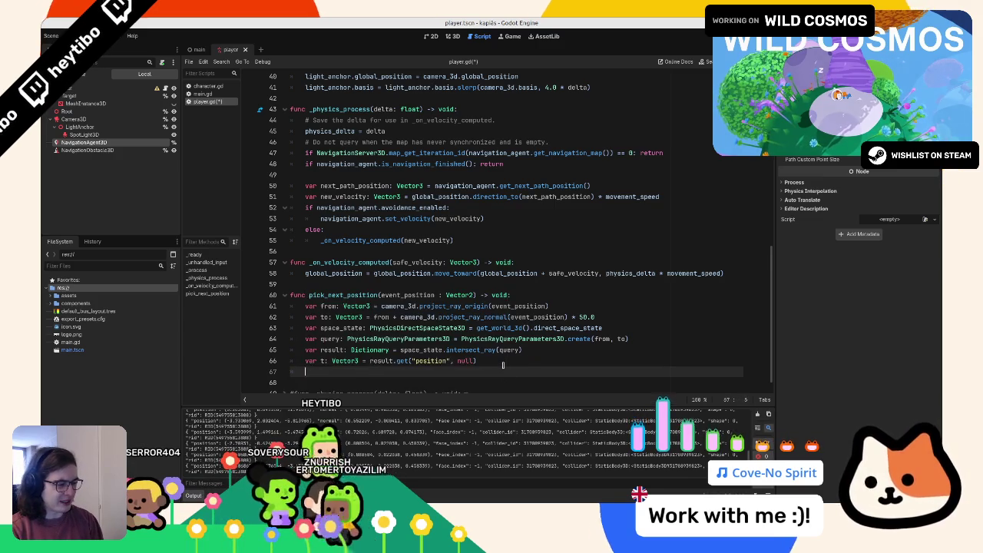
{"action": "key", "text": "F5"}
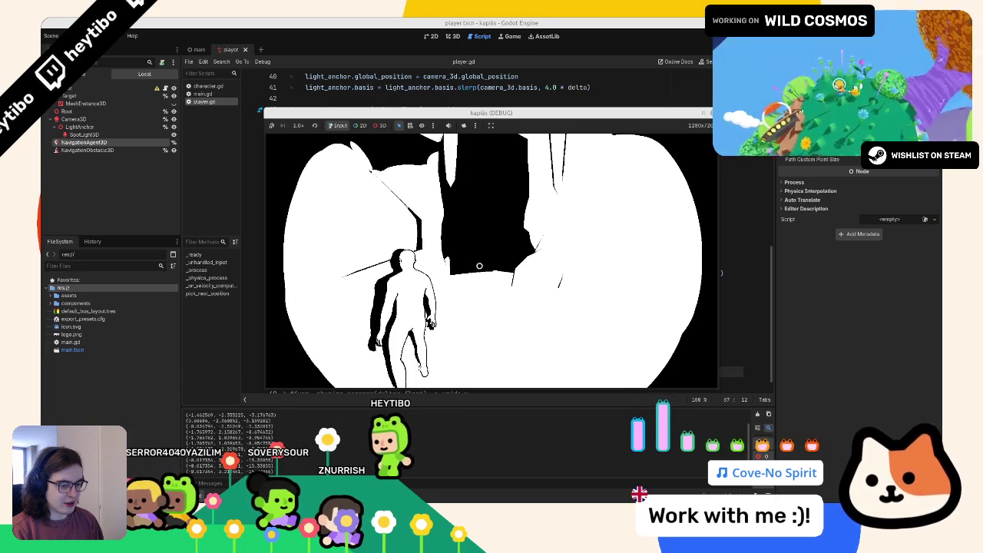
- Rerun and click in the game to hit the Nil-to-Vector3 error, then undo line 66's edits
{"action": "key", "text": "F8"}
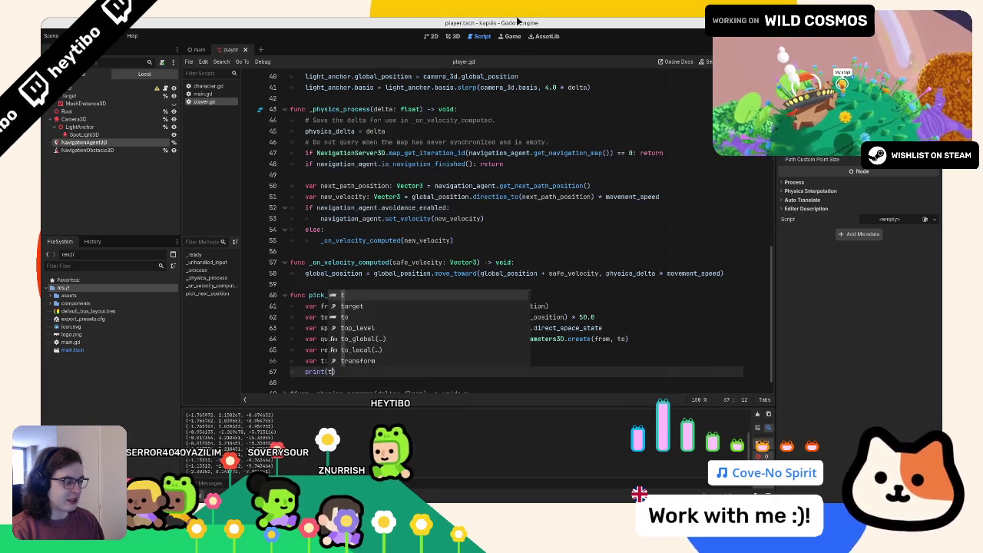
{"action": "double_click", "coordinate": [583, 317]}
{"action": "key", "text": "F5"}
{"action": "left_click", "coordinate": [477, 249]}
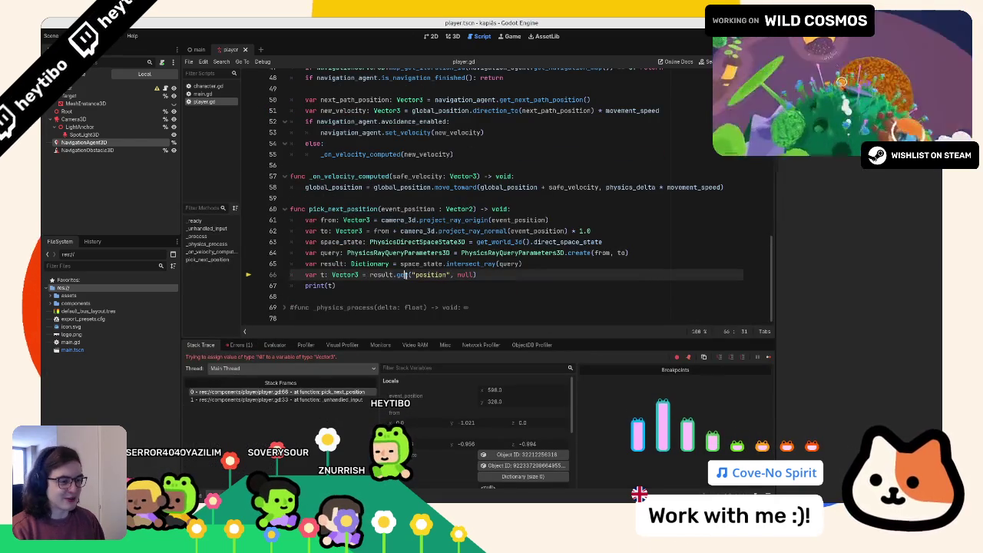
{"action": "key", "text": "ctrl+z"}
{"action": "key", "text": "ctrl+z"}
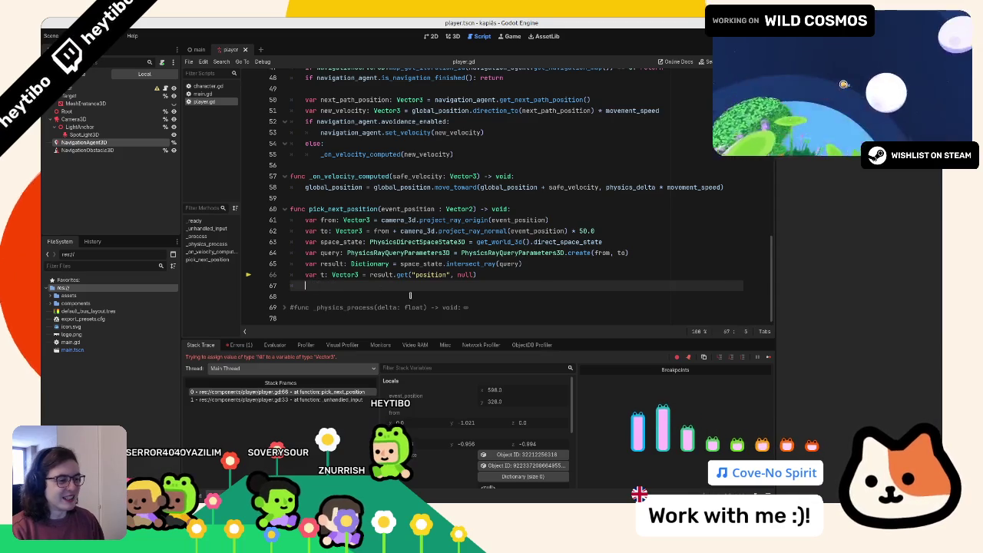
{"action": "key", "text": "BackSpace"}
{"action": "key", "text": "BackSpace"}
{"action": "key", "text": "BackSpace"}
{"action": "key", "text": "BackSpace"}
{"action": "key", "text": "BackSpace"}
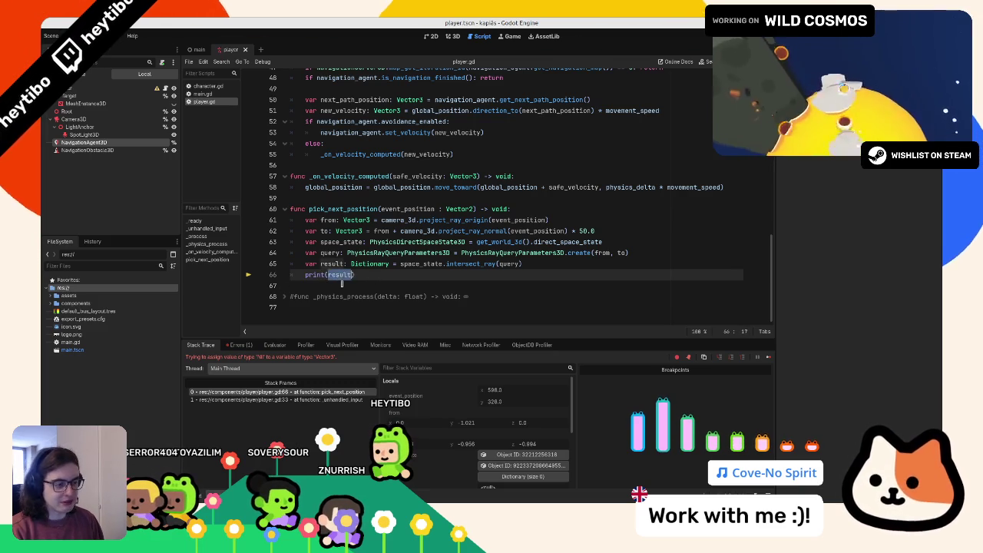
- Make line 66 an if result.has("position"): check with a result.get("position") body
{"action": "type", "text": "has(\"position"}
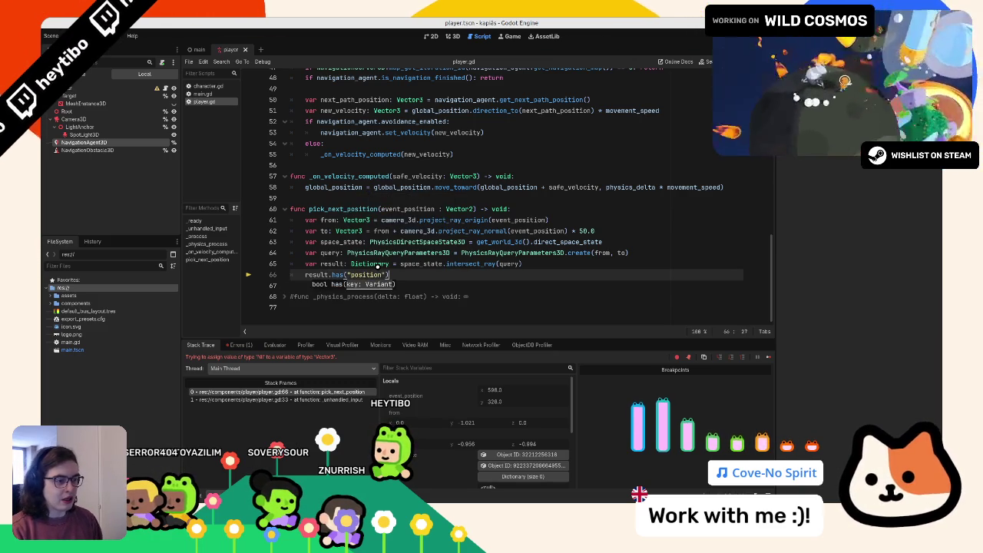
{"action": "key", "text": "Return"}
{"action": "key", "text": "Up"}
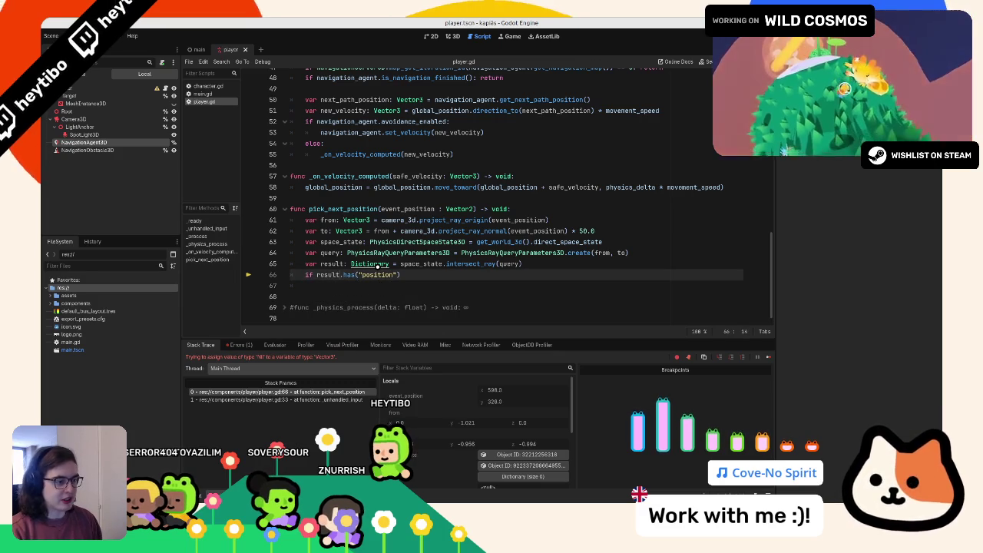
{"action": "type", "text": ":"}
{"action": "key", "text": "Return"}
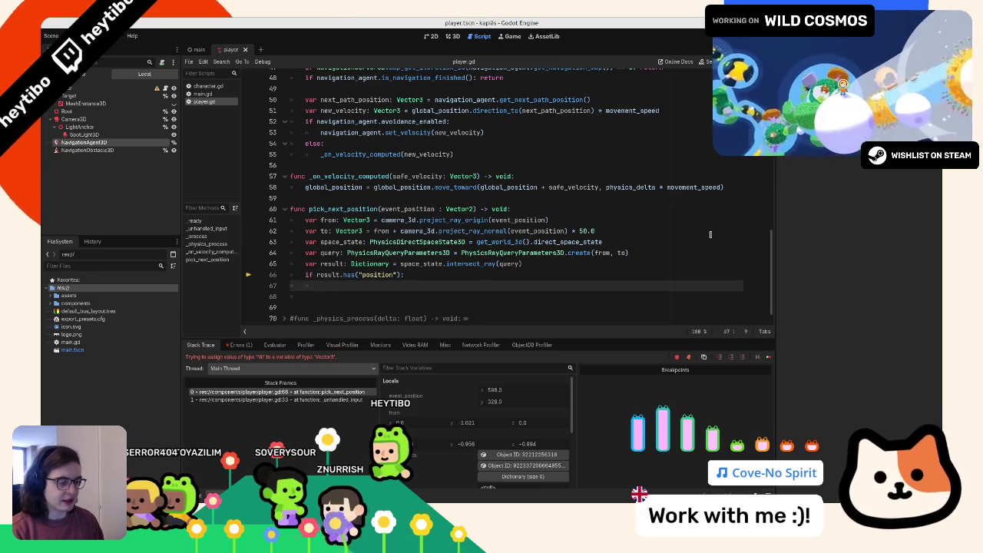
{"action": "type", "text": "result.get"}
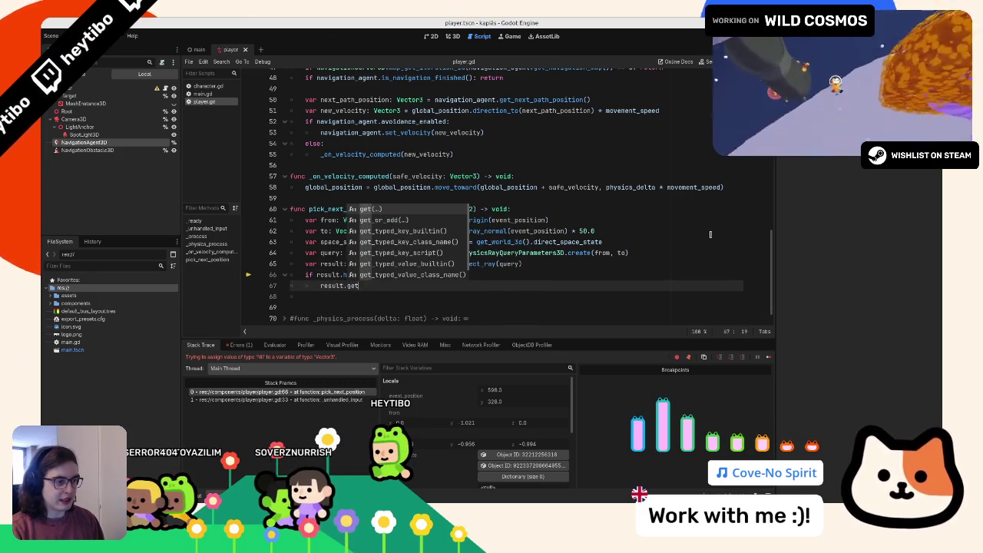
{"action": "key", "text": "Return"}
{"action": "type", "text": "sition"}
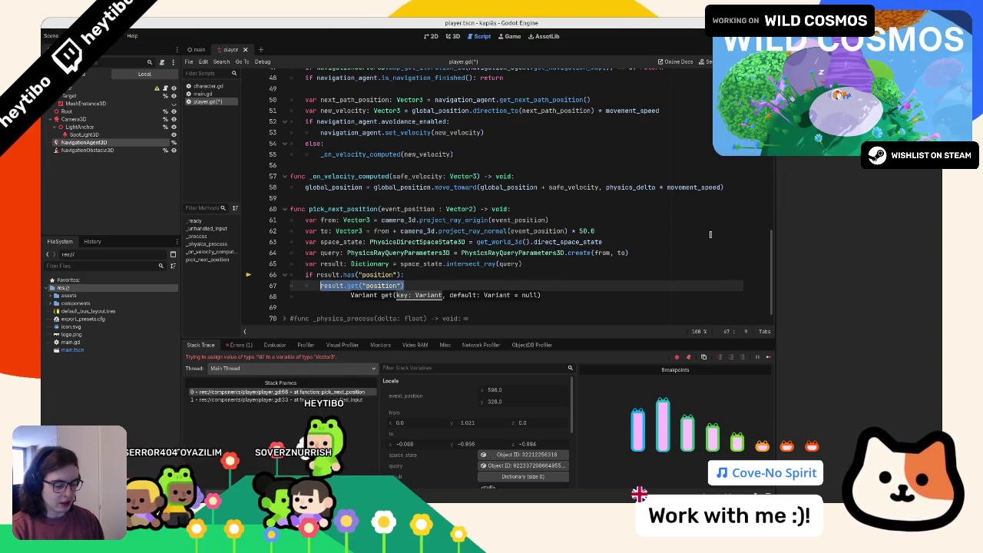
- Start line 67 with navigation_agent.target_position and open its NavigationAgent3D documentation
{"action": "type", "text": "naviga"}
{"action": "key", "text": "Return"}
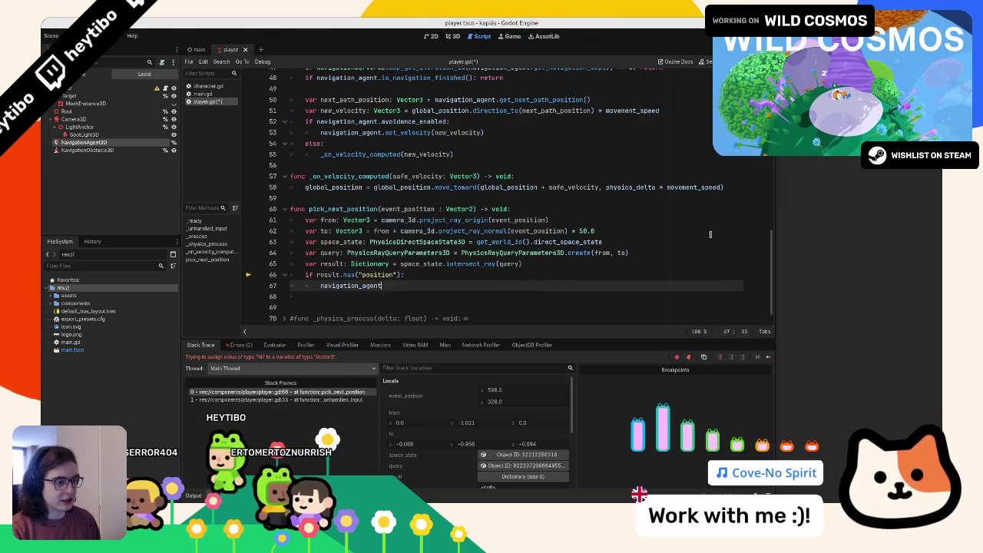
{"action": "type", "text": ".target"}
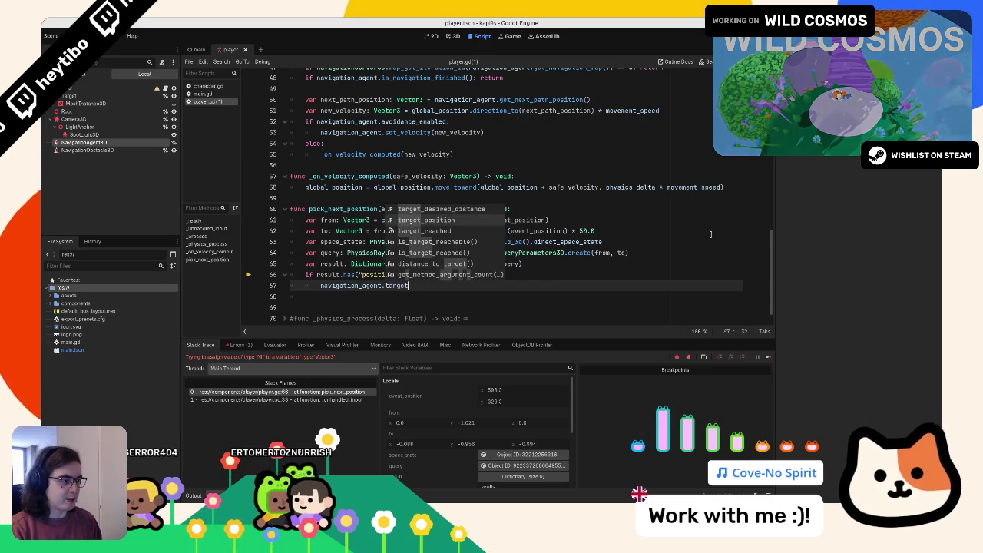
{"action": "key", "text": "Down"}
{"action": "key", "text": "Return"}
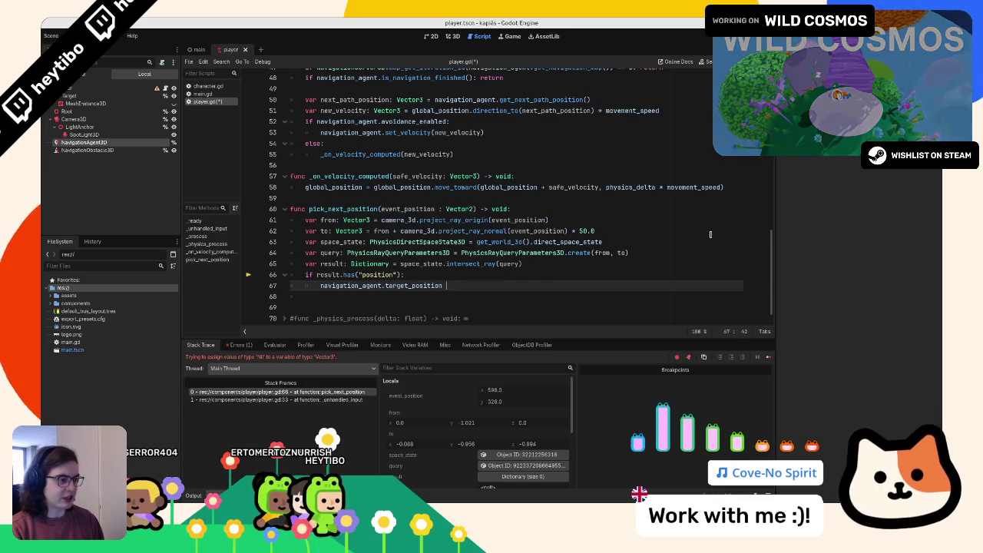
{"action": "left_click", "coordinate": [418, 284], "text": "ctrl"}
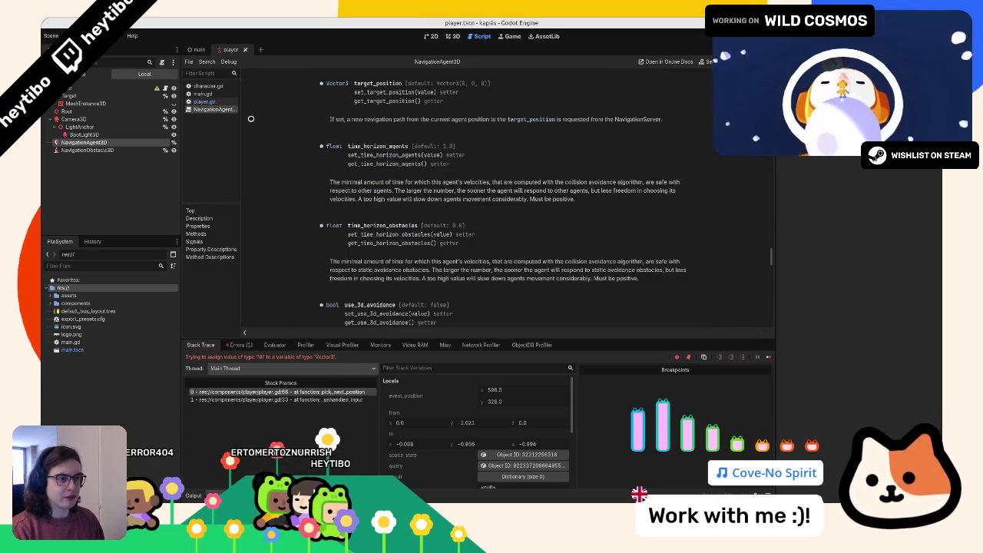
- Play-test click-to-move twice, closing the NavigationAgent3D help page between runs
{"action": "key", "text": "F5"}
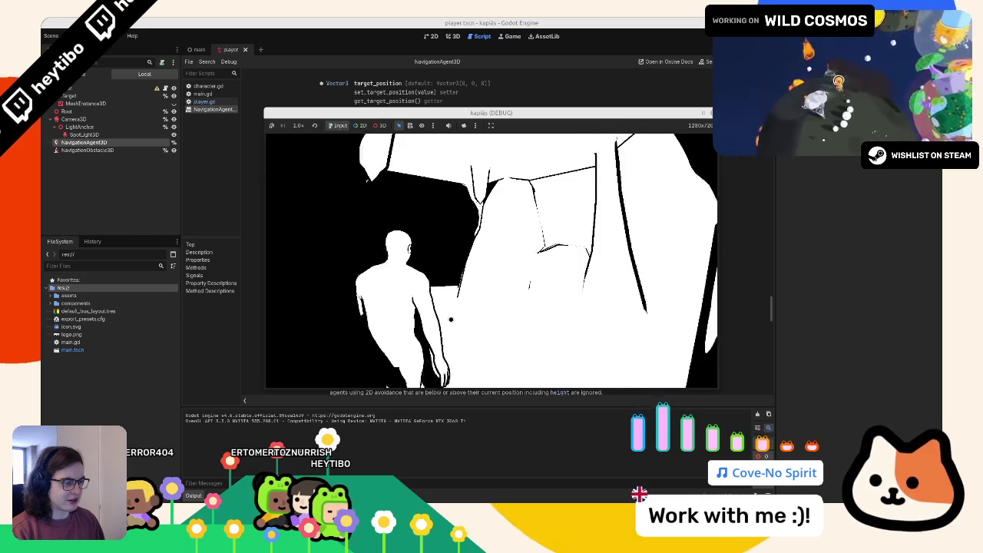
{"action": "key", "text": "F8"}
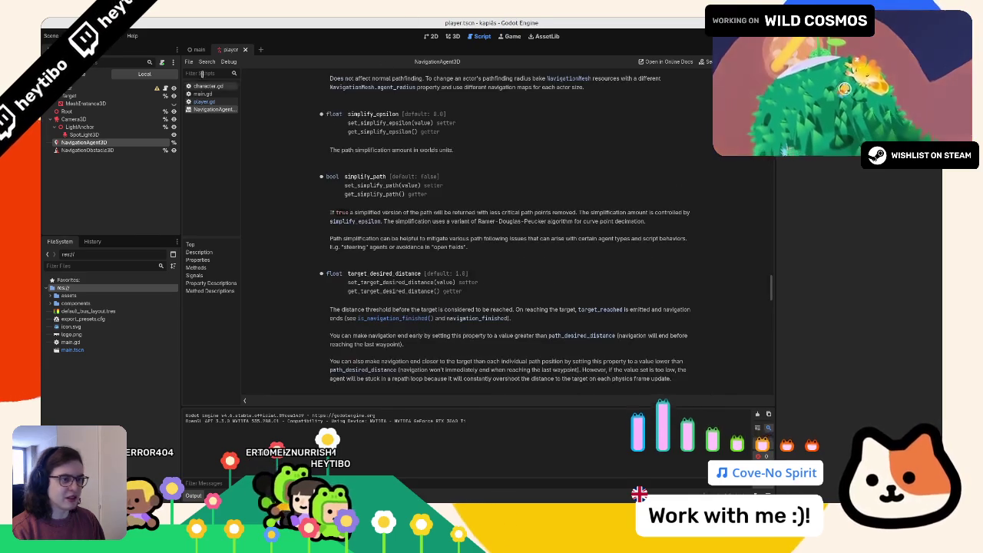
{"action": "middle_click", "coordinate": [203, 110]}
{"action": "key", "text": "F5"}
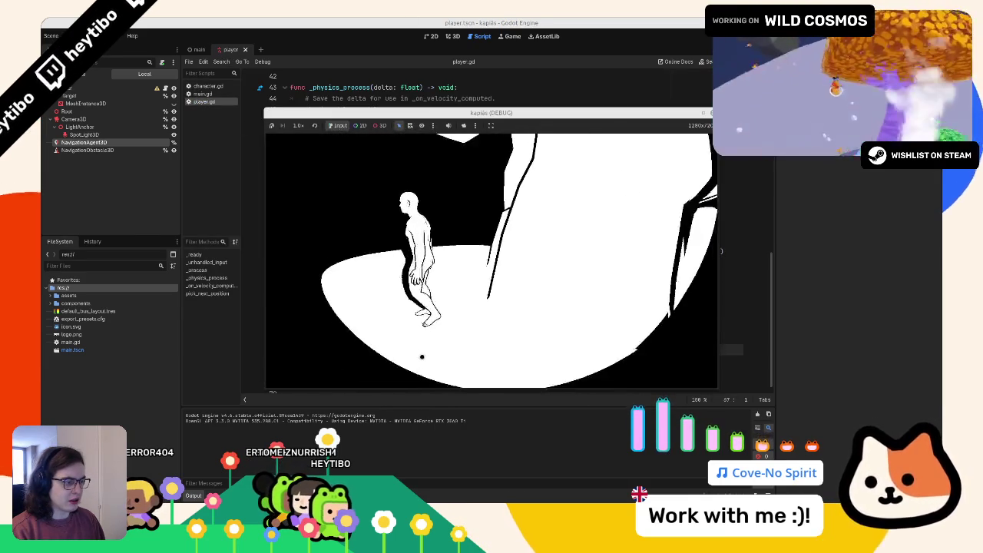
{"action": "key", "text": "F8"}
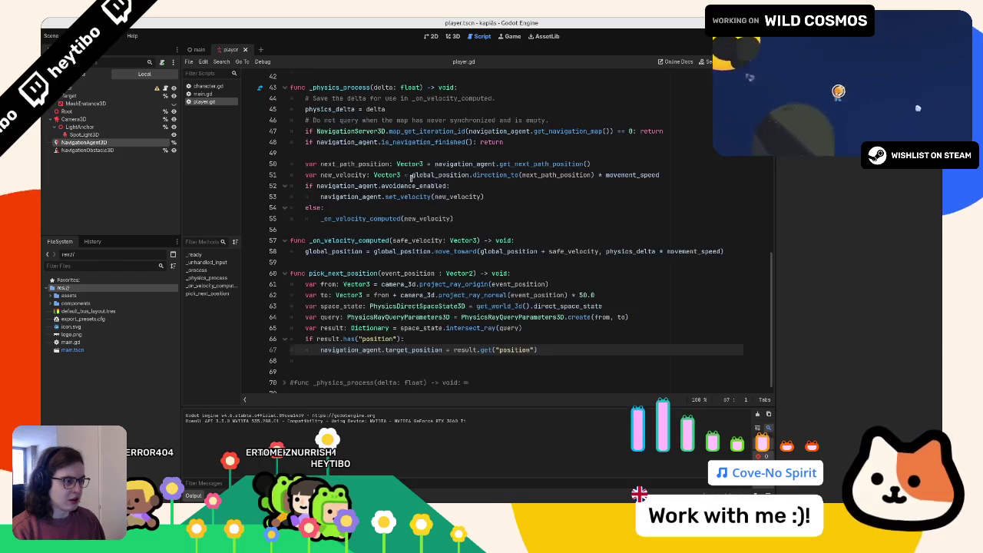
{"action": "scroll", "coordinate": [431, 218], "scroll_direction": "up", "scroll_amount": 10}
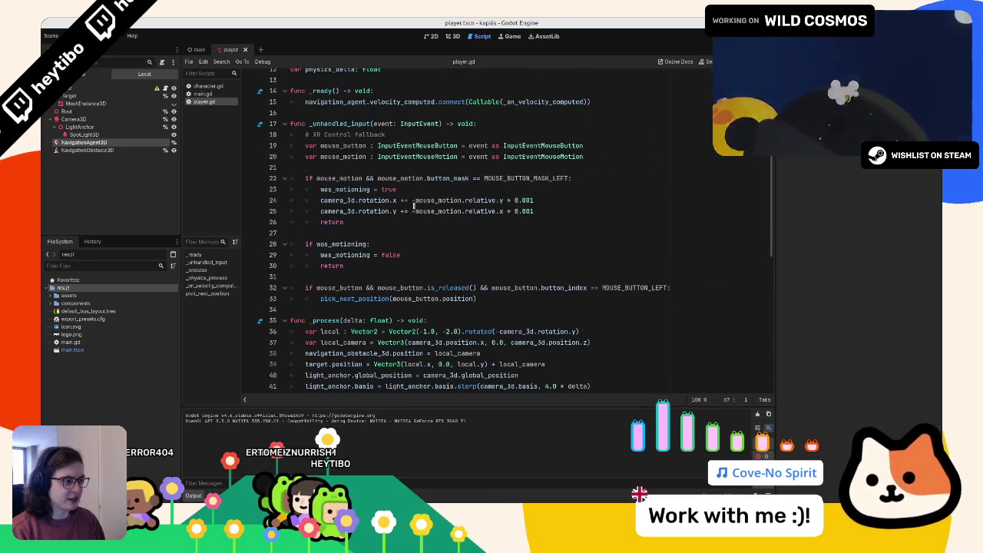
- Negate mouse_motion.relative in line 25's camera rotation and play-test the reversed drag direction
{"action": "left_click", "coordinate": [412, 210]}
{"action": "type", "text": "-"}
{"action": "key", "text": "F5"}
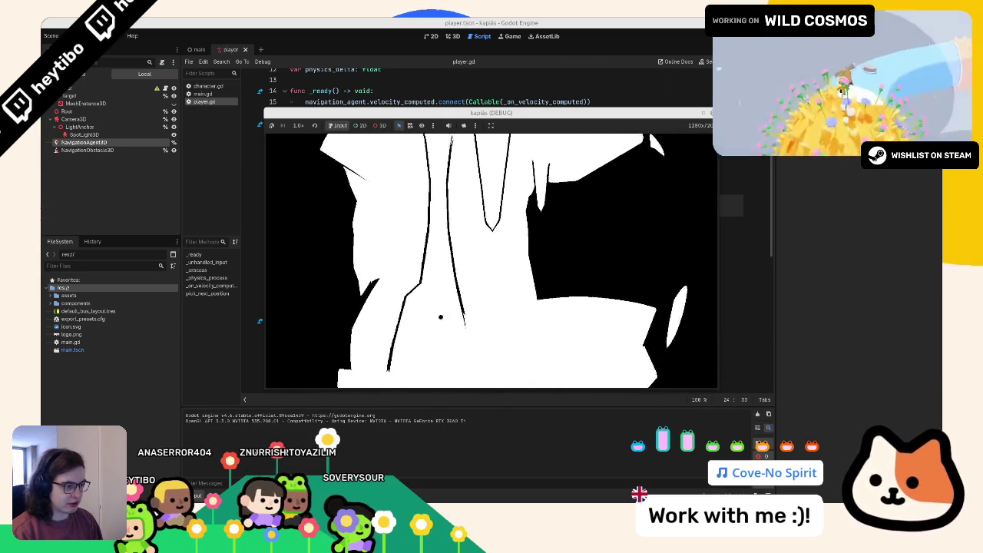
{"action": "left_click", "coordinate": [451, 22]}
{"action": "left_click", "coordinate": [542, 211]}
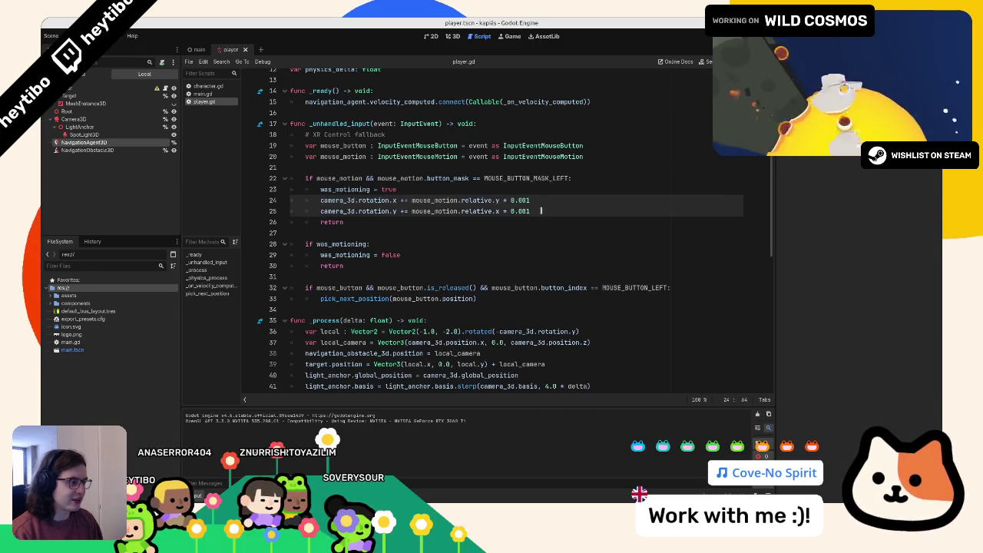
- Test-run the kapiàs game with the 0.0025 camera drag sensitivity, then stop it
{"action": "key", "text": "alt+Tab"}
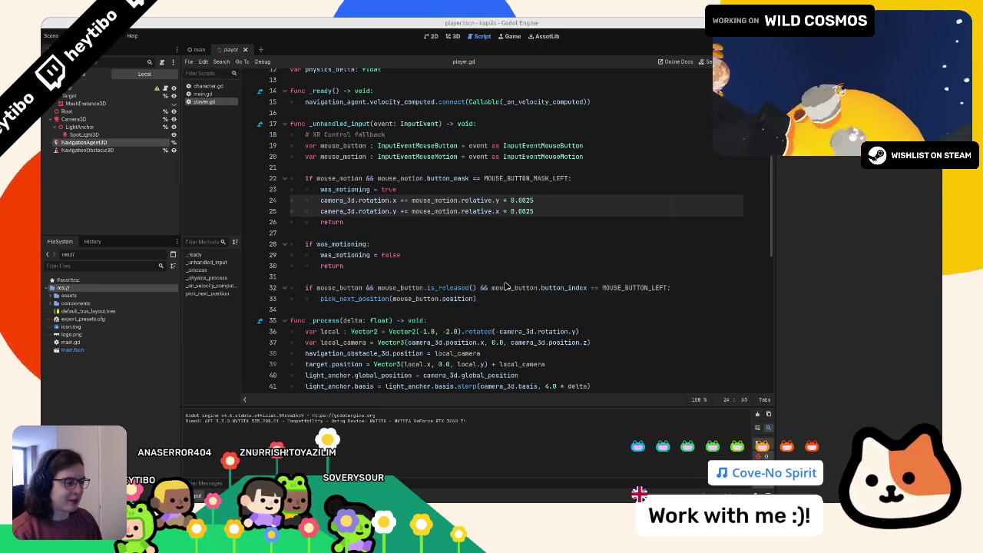
{"action": "left_click", "coordinate": [399, 268]}
{"action": "key", "text": "F5"}
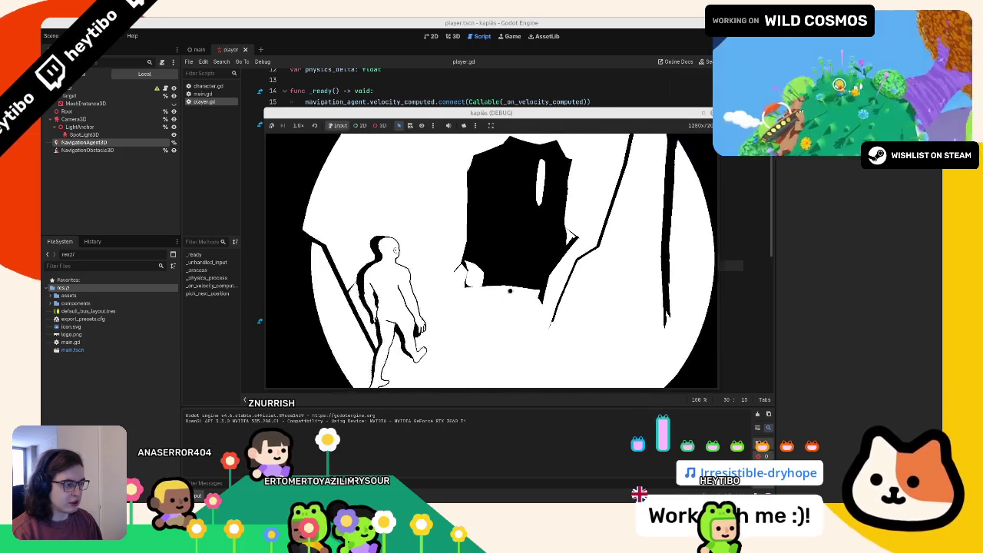
{"action": "key", "text": "F8"}
- Set movement_speed on line 11 to 2.0 and test-run the game
{"action": "scroll", "coordinate": [416, 153], "scroll_direction": "up", "scroll_amount": 5}
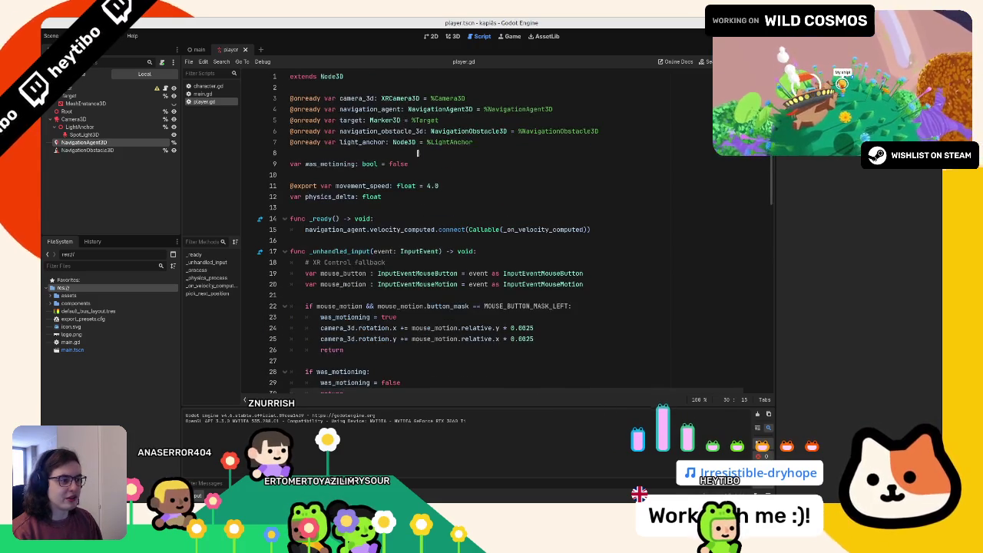
{"action": "left_click", "coordinate": [425, 185]}
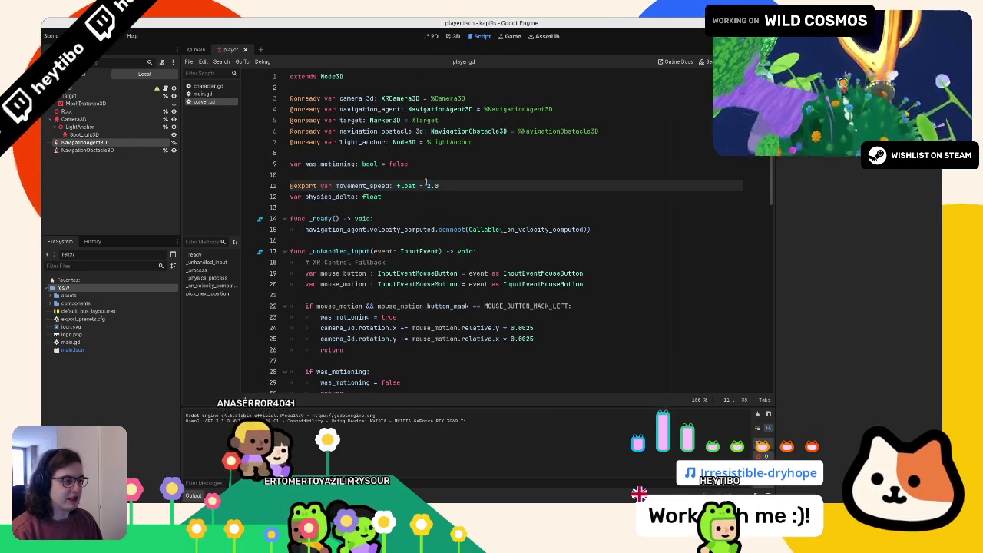
{"action": "key", "text": "alt+Tab"}
{"action": "left_click", "coordinate": [467, 215]}
{"action": "key", "text": "F5"}
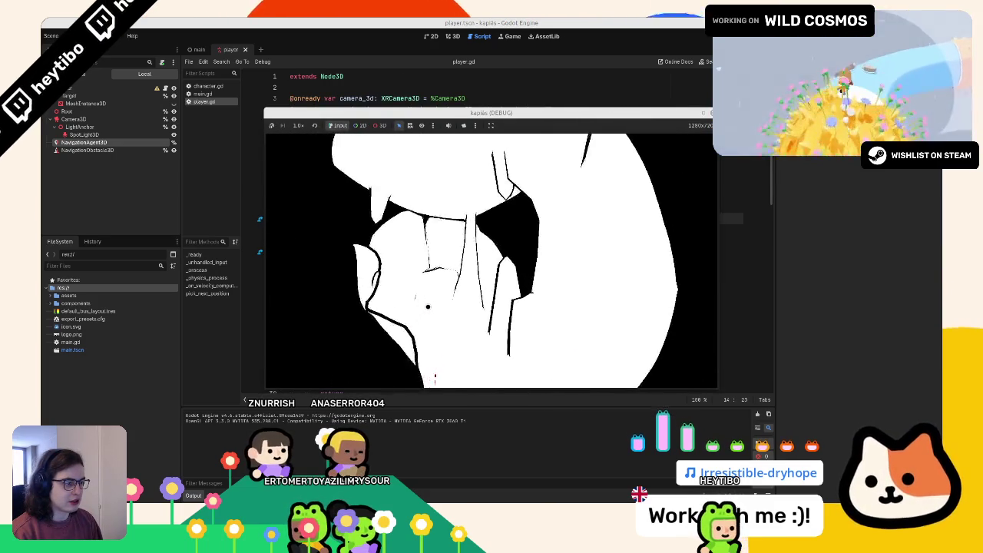
{"action": "key", "text": "F8"}
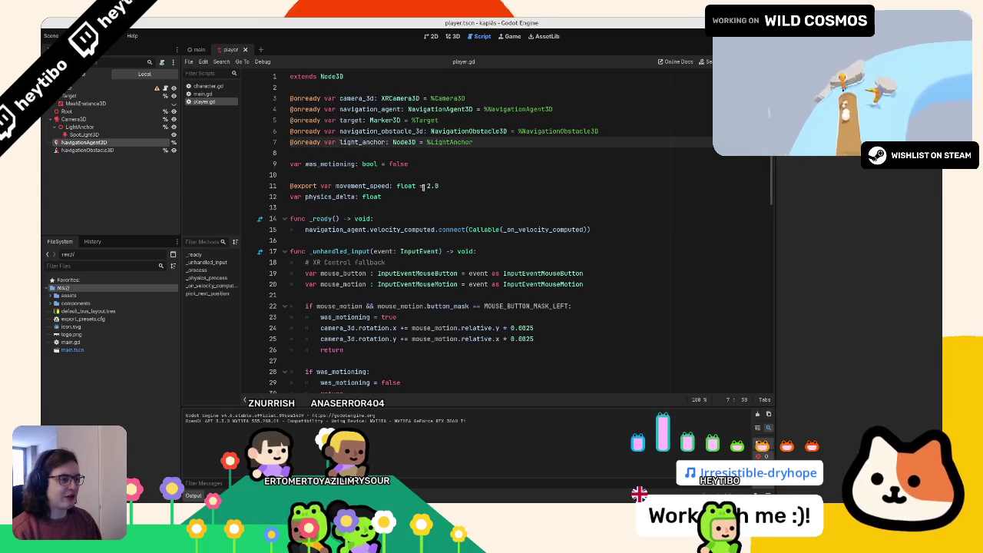
- Lower movement_speed to 1.5 and test-run the slower walking pace
{"action": "left_click", "coordinate": [456, 186]}
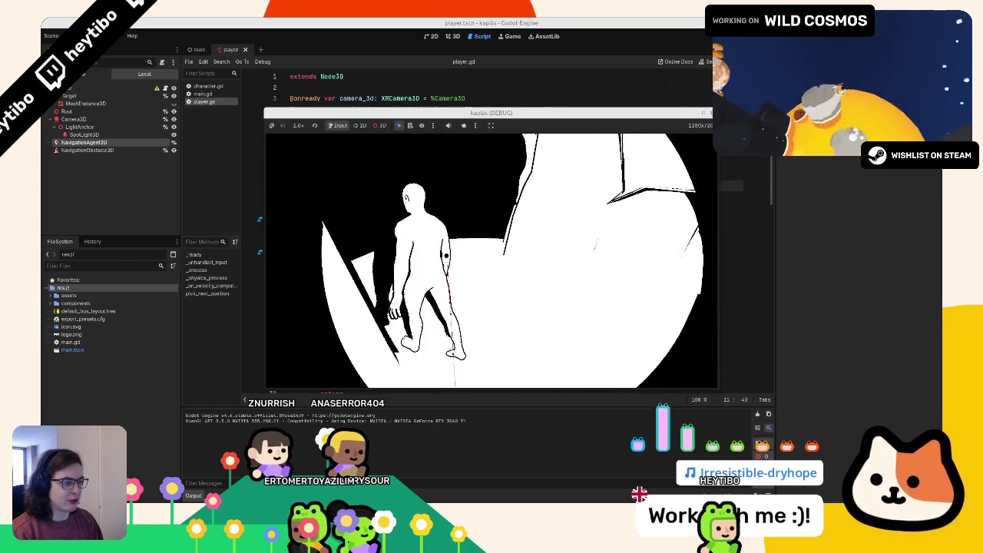
{"action": "key", "text": "F5"}
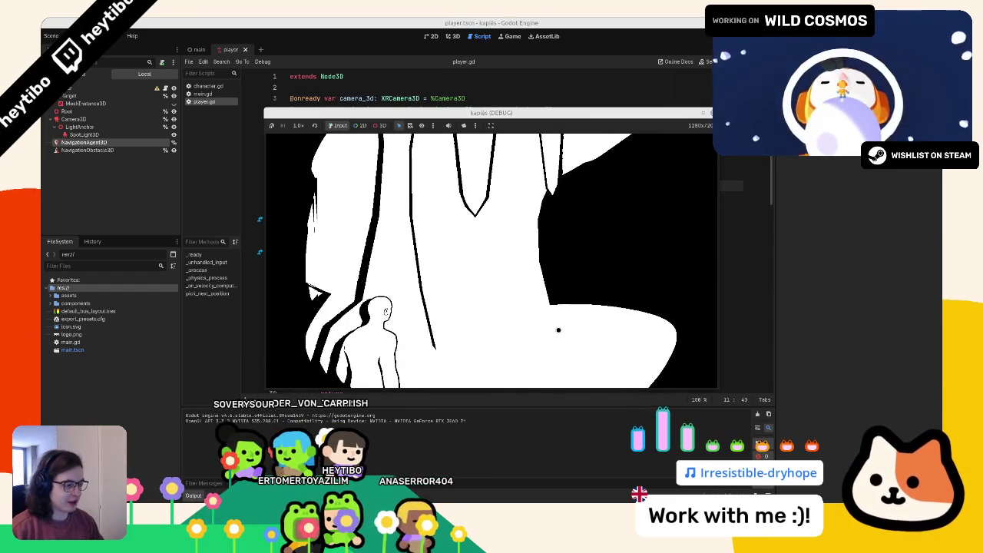
{"action": "key", "text": "F8"}
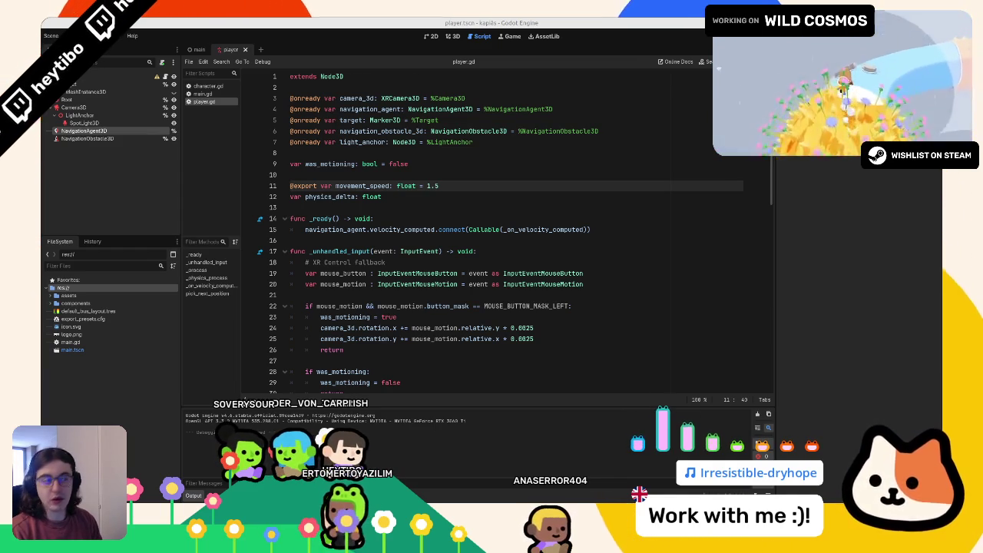
{"action": "key", "text": "F5"}
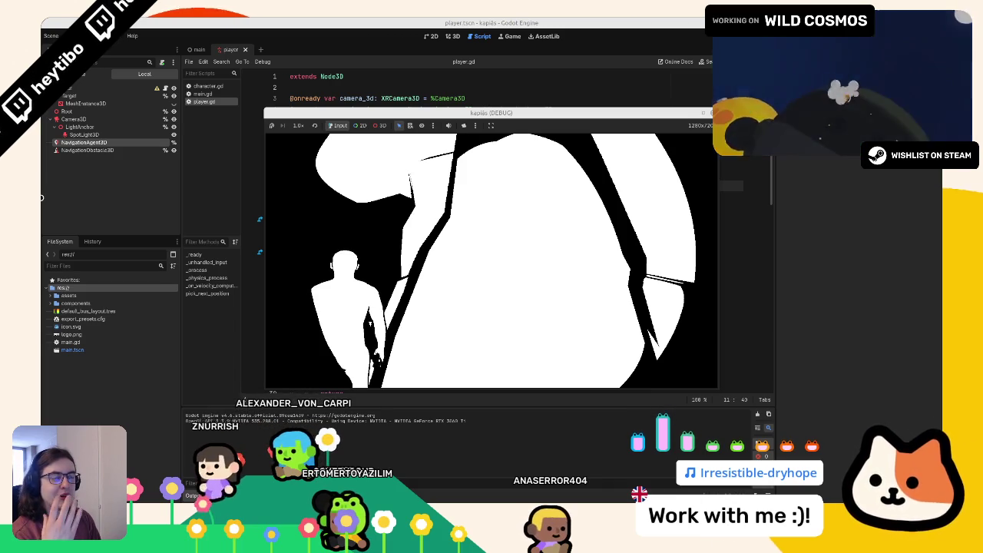
{"action": "key", "text": "F8"}
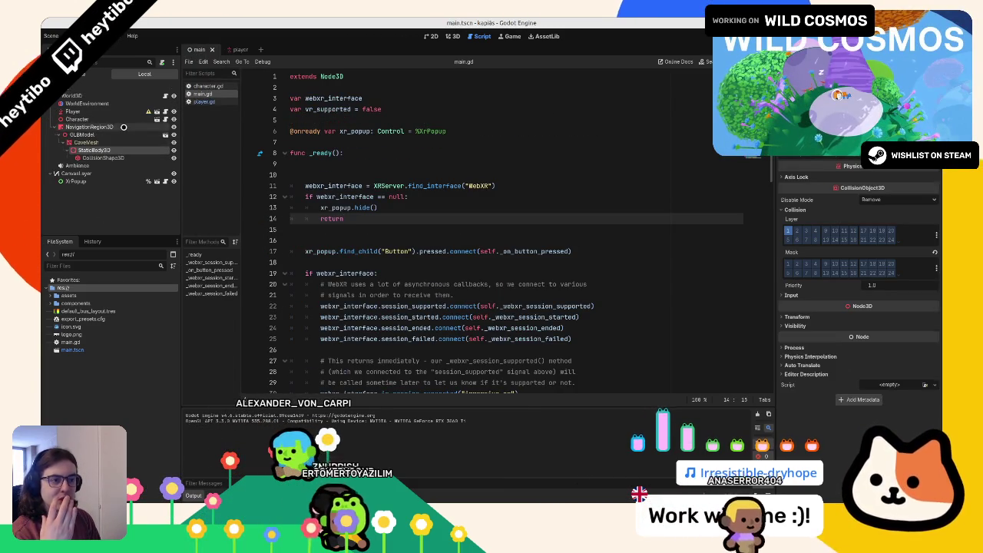
- Return to player.gd and play-test the game once more before stopping it
{"action": "left_click", "coordinate": [231, 49]}
{"action": "key", "text": "F6"}
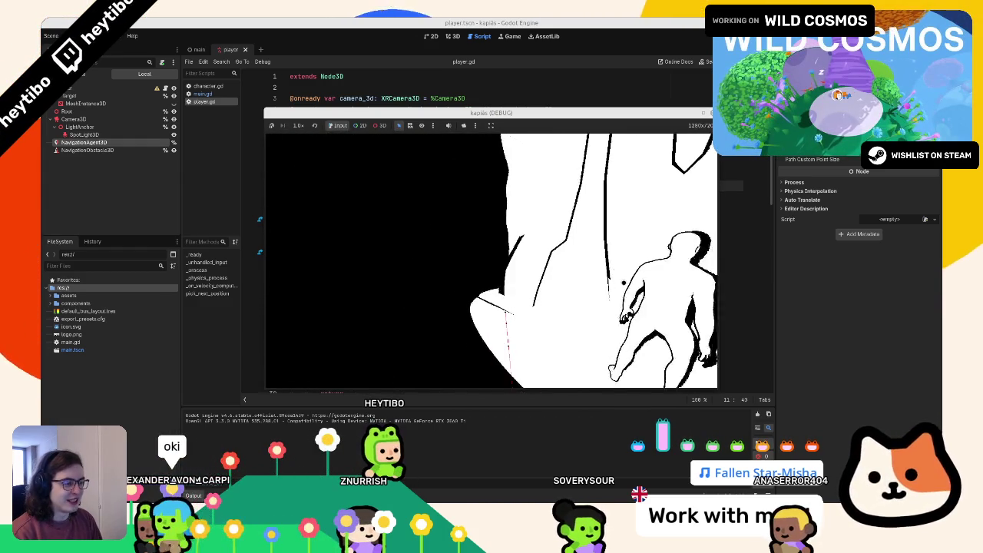
{"action": "key", "text": "F8"}
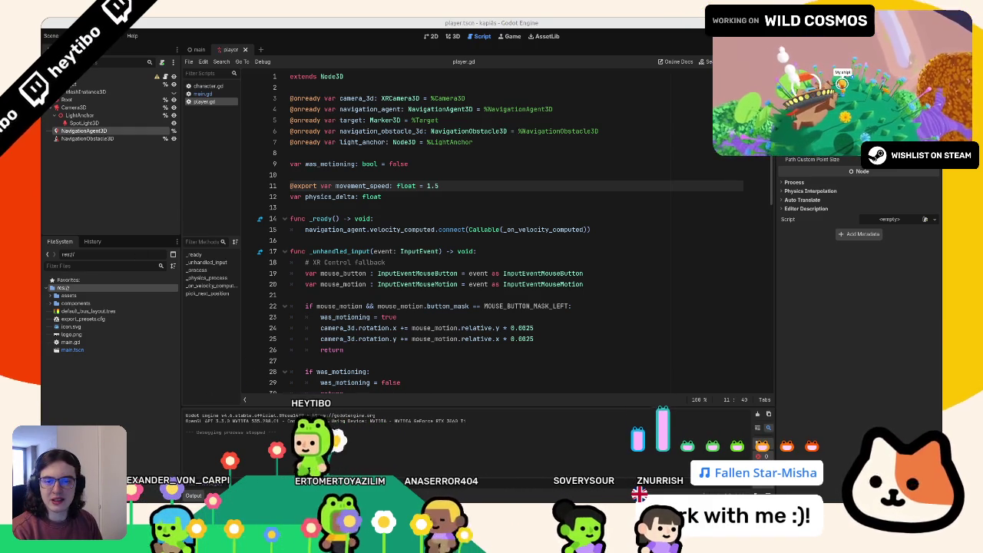
{"action": "left_click_drag", "start_coordinate": [376, 190], "coordinate": [548, 139]}
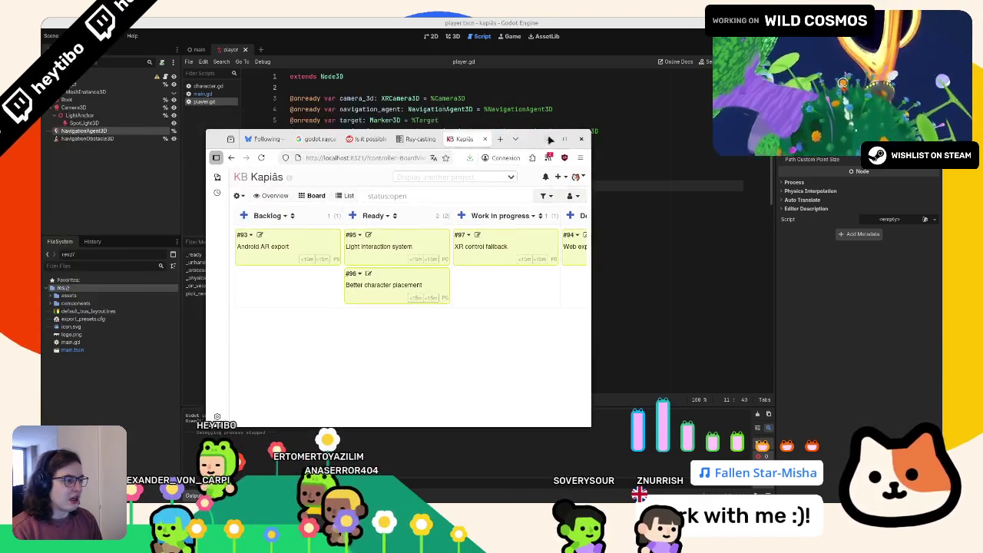
{"action": "double_click", "coordinate": [549, 139]}
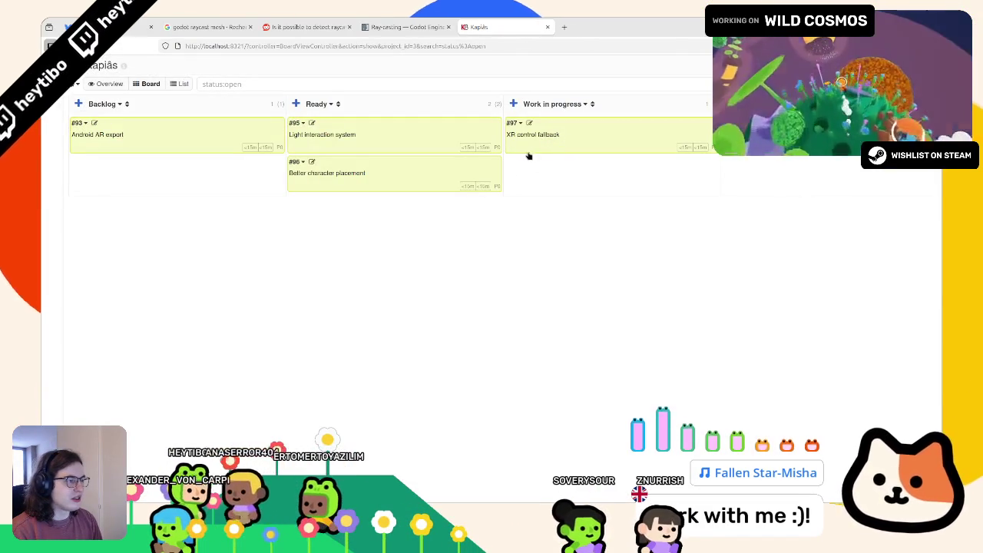
{"action": "left_click_drag", "start_coordinate": [601, 145], "coordinate": [768, 135]}
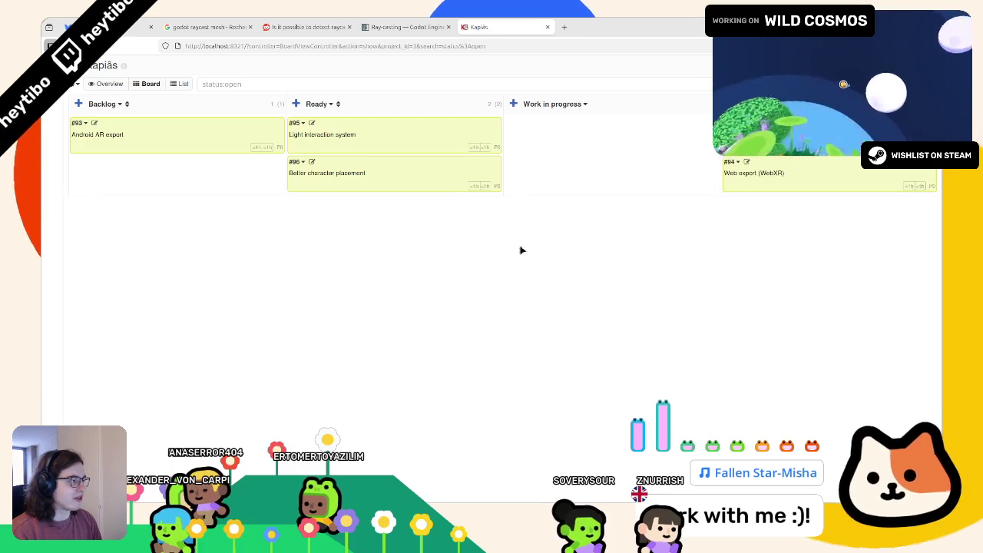
{"action": "double_click", "coordinate": [655, 21]}
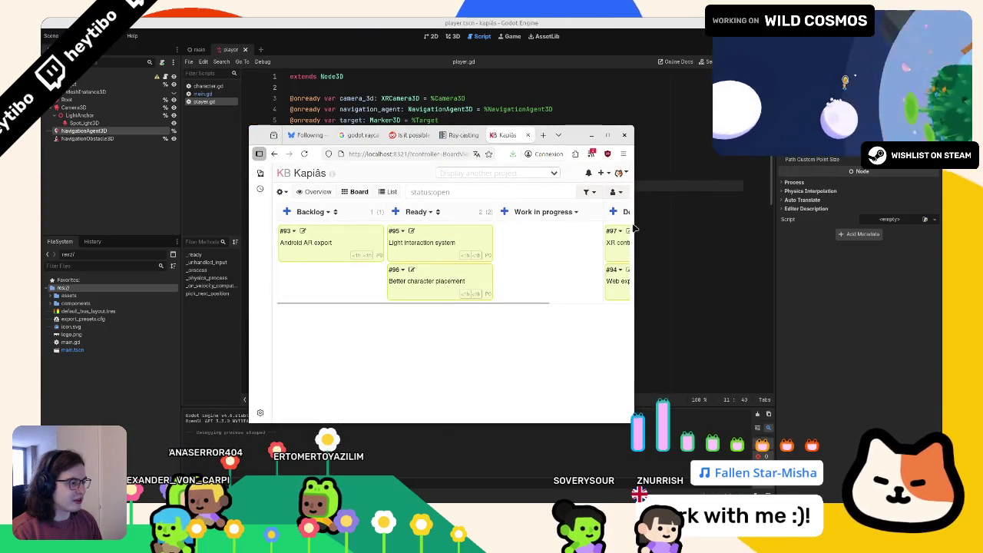
{"action": "left_click_drag", "start_coordinate": [631, 225], "coordinate": [754, 239]}
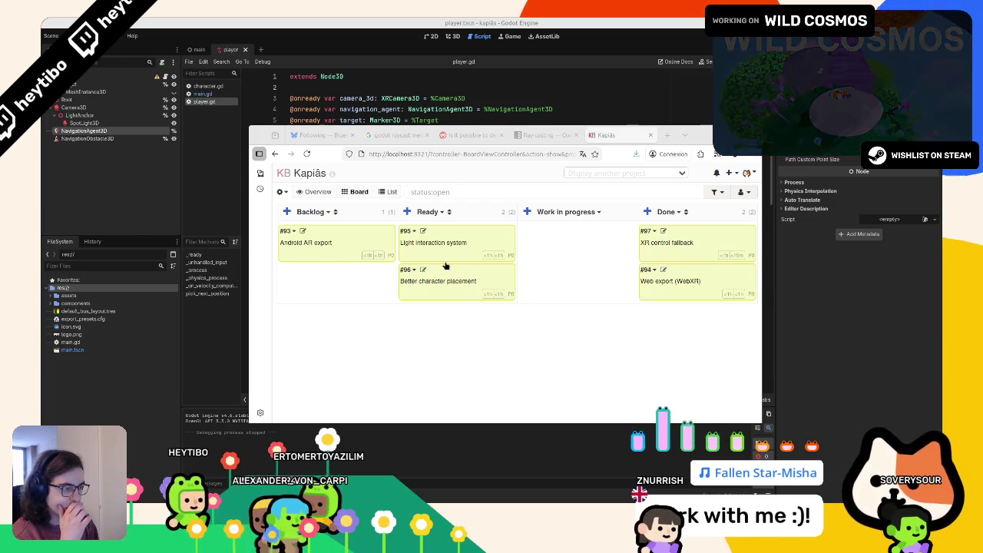
{"action": "mouse_move", "coordinate": [450, 292]}
{"action": "left_mouse_down"}
{"action": "mouse_move", "coordinate": [450, 249]}
{"action": "mouse_move", "coordinate": [449, 292]}
{"action": "left_mouse_up"}
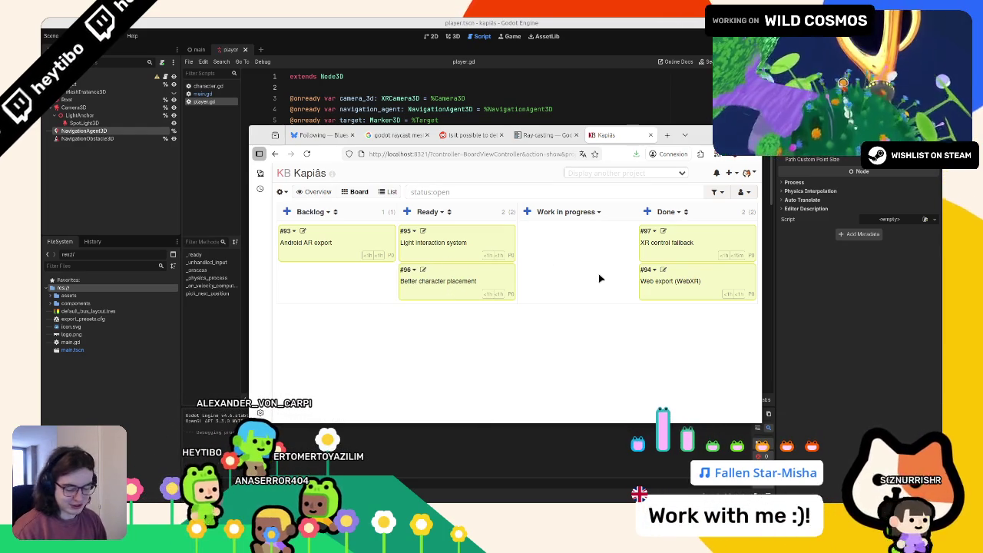
{"action": "left_click", "coordinate": [361, 21]}
{"action": "key", "text": "F5"}
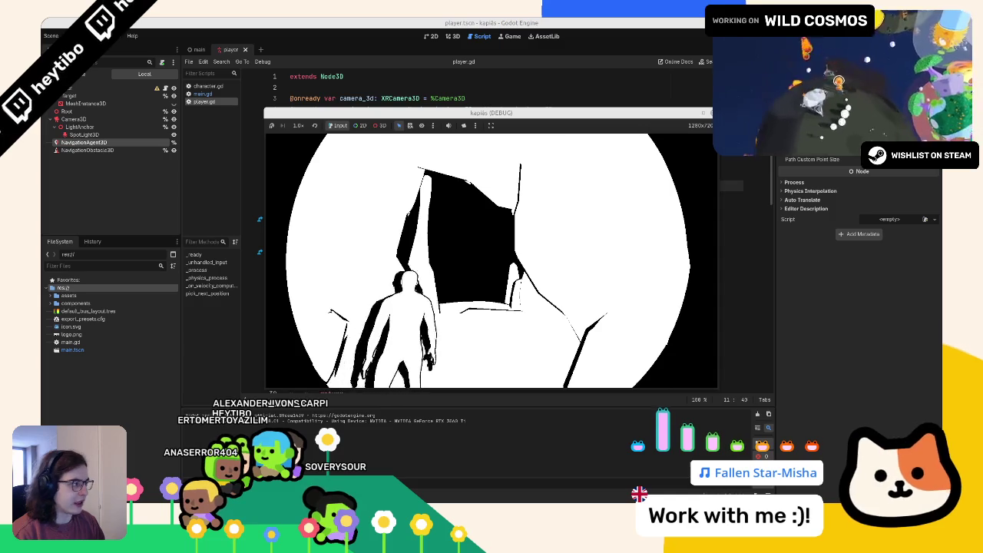
- Stop the game, check the home folder, then show the player scene in 3D
{"action": "key", "text": "F8"}
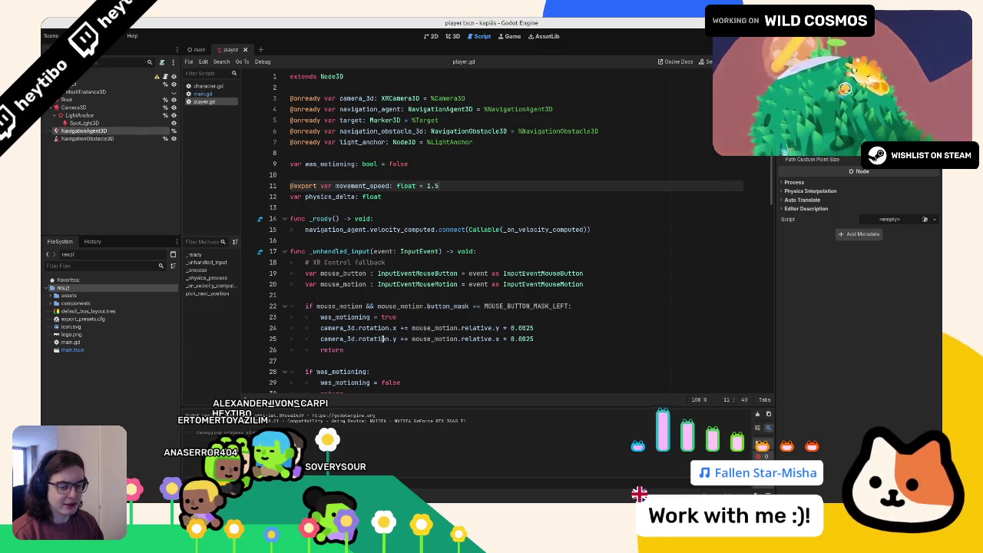
{"action": "key", "text": "super+e"}
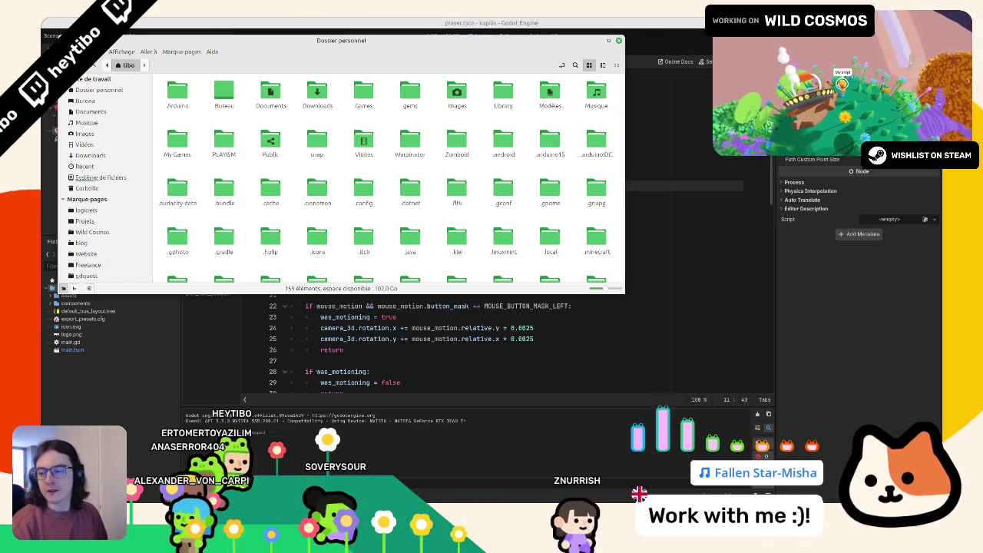
{"action": "key", "text": "alt+Tab"}
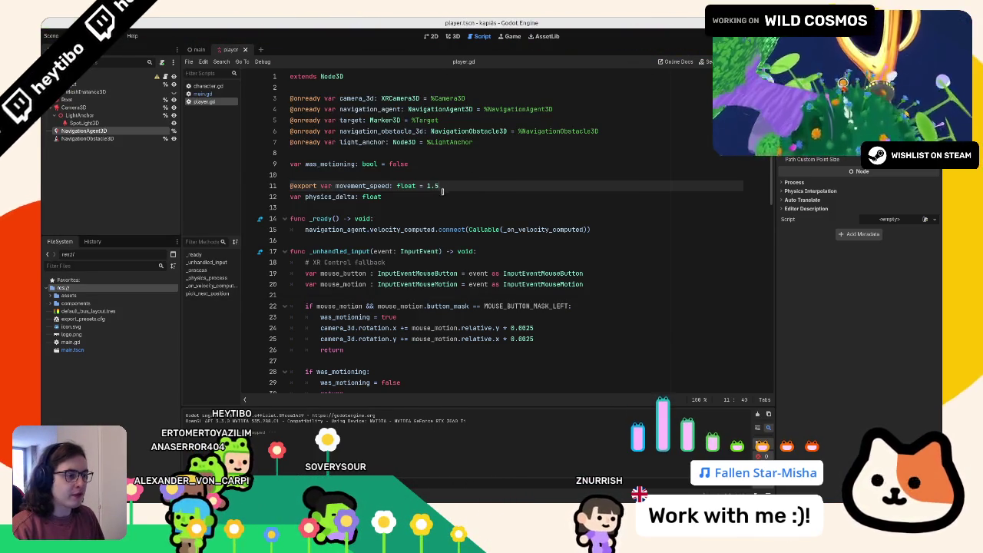
{"action": "double_click", "coordinate": [388, 185]}
{"action": "left_click", "coordinate": [453, 37]}
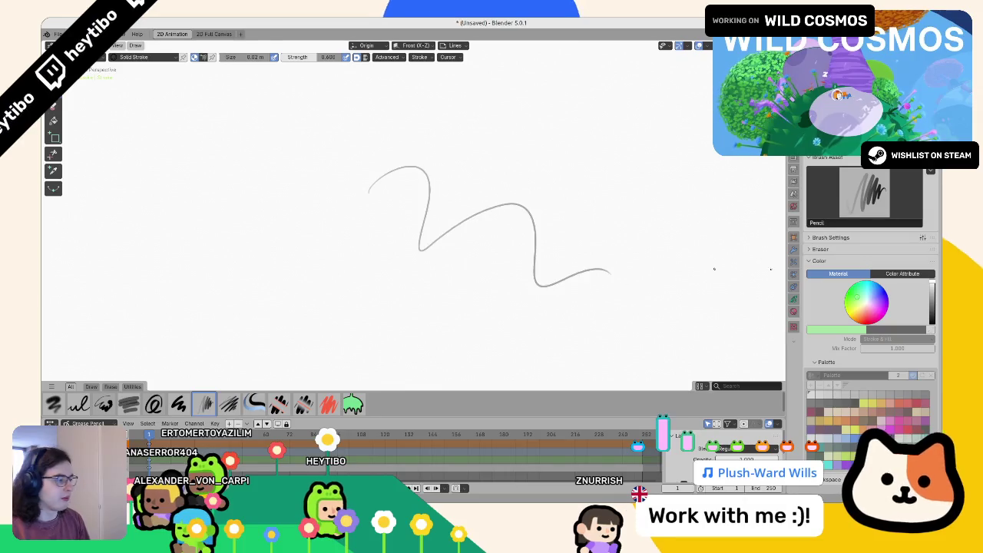
- Choose the Pen brush, undo the test, wavy and oval strokes, and set Color to Color Attribute
{"action": "left_click", "coordinate": [179, 405]}
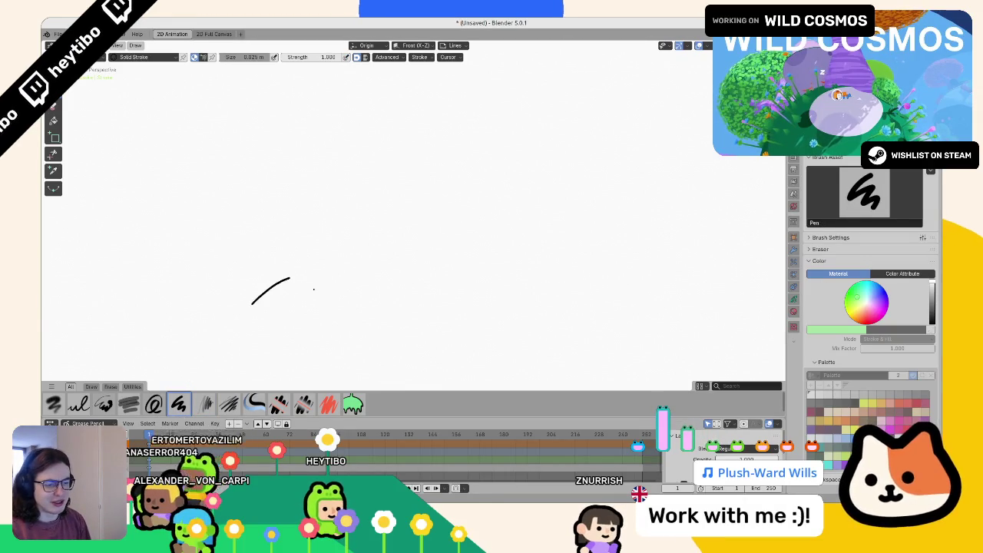
{"action": "left_click_drag", "start_coordinate": [402, 155], "coordinate": [447, 244]}
{"action": "key", "text": "ctrl+z"}
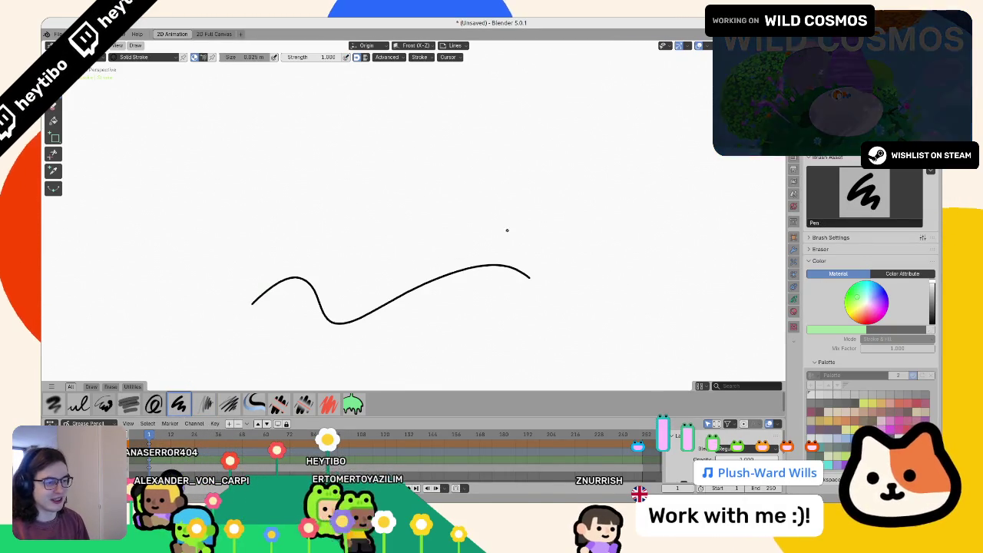
{"action": "key", "text": "ctrl+z"}
{"action": "scroll", "coordinate": [461, 216], "scroll_direction": "down", "scroll_amount": 3}
{"action": "scroll", "coordinate": [450, 219], "scroll_direction": "up", "scroll_amount": 3}
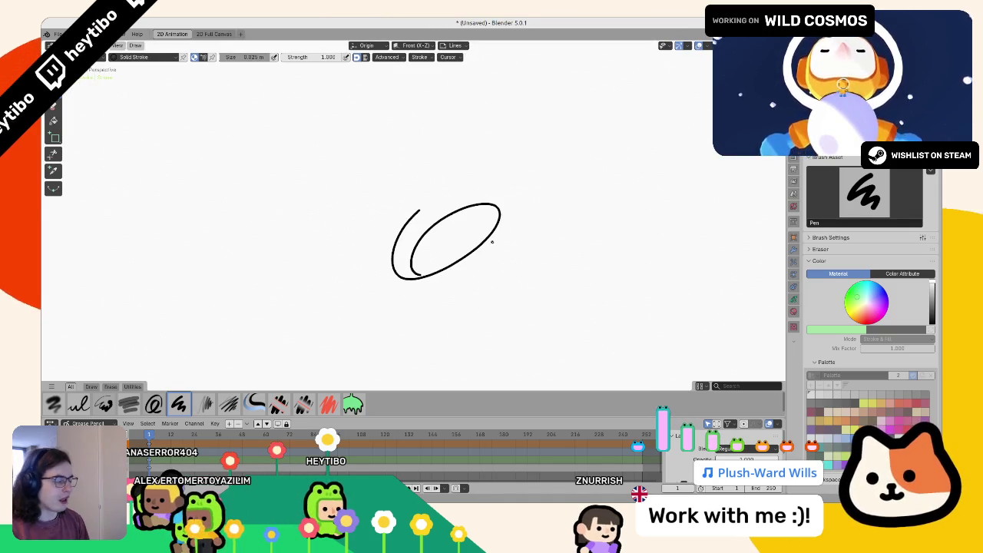
{"action": "key", "text": "ctrl+z"}
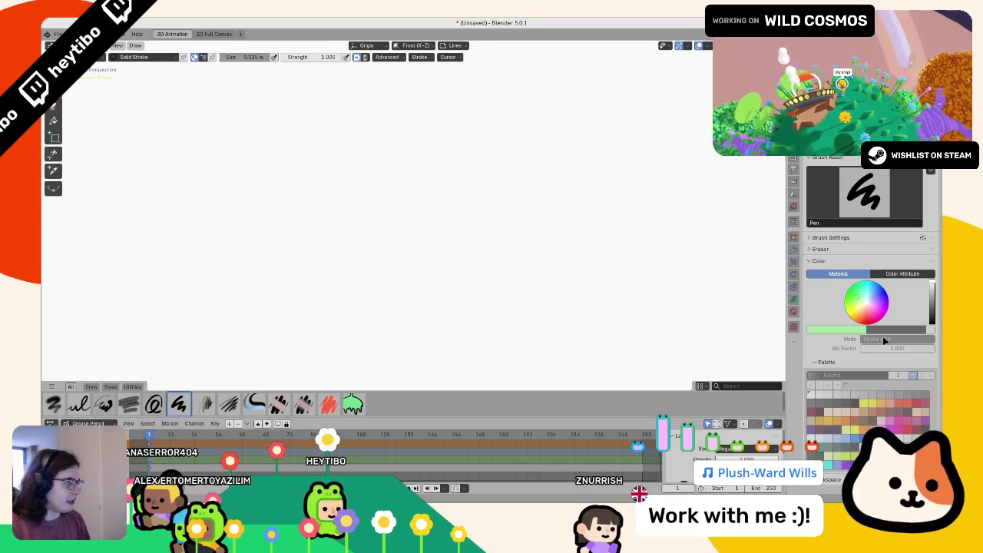
{"action": "left_click", "coordinate": [905, 274]}
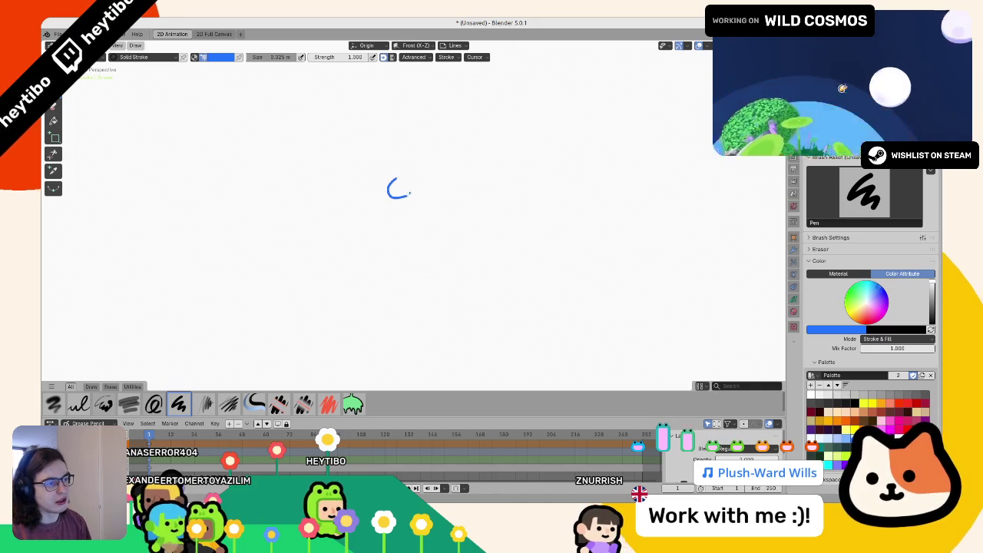
- Draw a blue camera mark and a small red figure, then reposition the camera mark
{"action": "mouse_move", "coordinate": [390, 185]}
{"action": "left_mouse_down"}
{"action": "mouse_move", "coordinate": [415, 184]}
{"action": "mouse_move", "coordinate": [400, 199]}
{"action": "mouse_move", "coordinate": [421, 185]}
{"action": "left_mouse_up"}
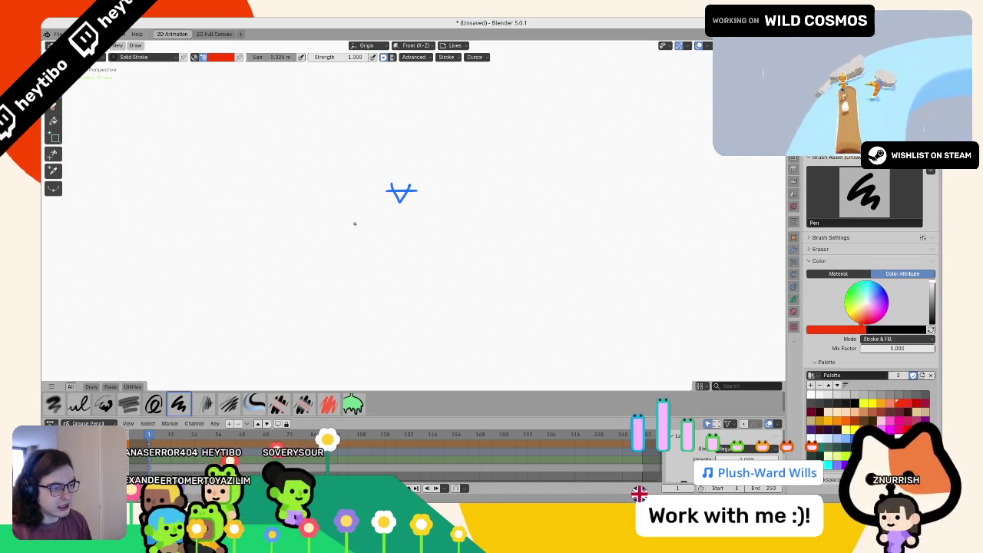
{"action": "mouse_move", "coordinate": [366, 221]}
{"action": "left_mouse_down"}
{"action": "mouse_move", "coordinate": [358, 233]}
{"action": "mouse_move", "coordinate": [370, 234]}
{"action": "mouse_move", "coordinate": [358, 235]}
{"action": "left_mouse_up"}
{"action": "key", "text": "Tab"}
{"action": "key", "text": "g"}
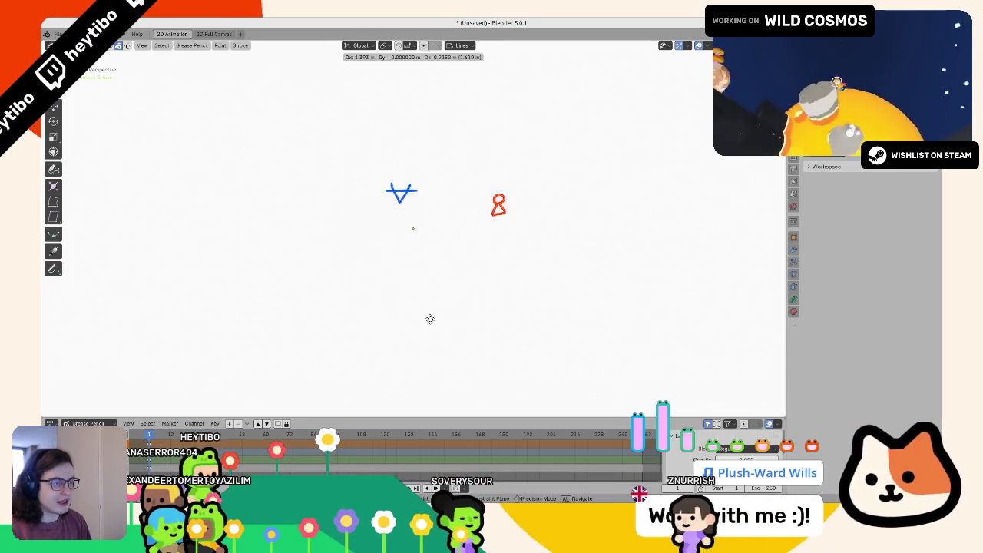
{"action": "key", "text": "Escape"}
{"action": "key", "text": "Tab"}
- Select the red figure and the strokes around it
{"action": "key", "text": "Tab"}
{"action": "left_click", "coordinate": [407, 194]}
{"action": "key", "text": "g"}
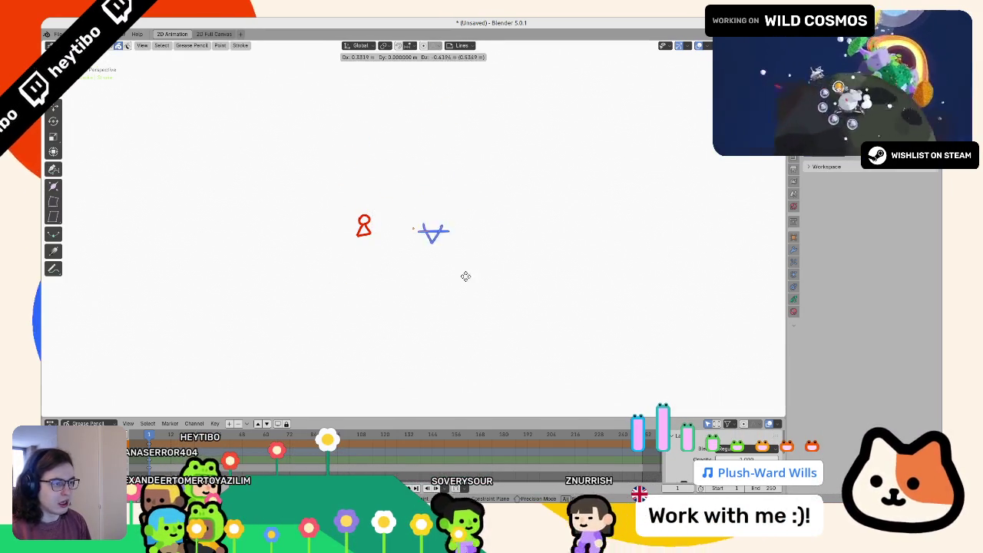
{"action": "left_click", "coordinate": [451, 268]}
{"action": "key", "text": "Tab"}
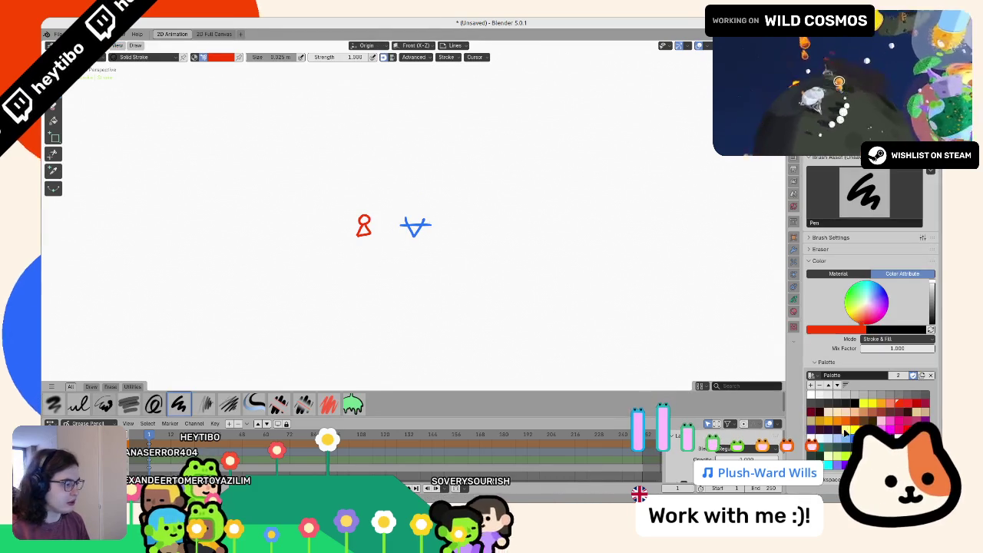
{"action": "key", "text": "Tab"}
{"action": "left_click", "coordinate": [364, 225]}
{"action": "key", "text": "g"}
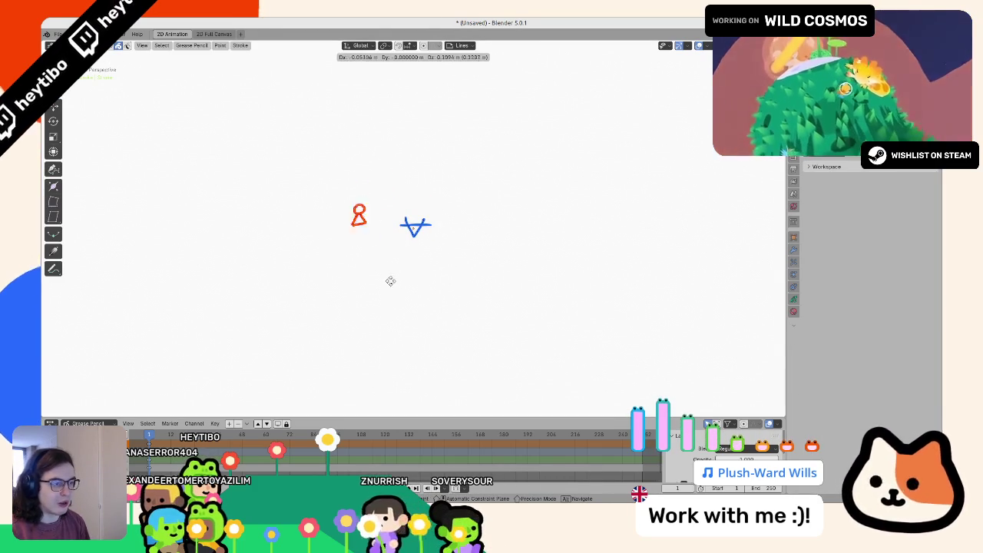
{"action": "key", "text": "Escape"}
{"action": "mouse_move", "coordinate": [394, 219]}
{"action": "left_mouse_down"}
{"action": "mouse_move", "coordinate": [479, 281]}
{"action": "mouse_move", "coordinate": [471, 276]}
{"action": "left_mouse_up"}
{"action": "key", "text": "Tab"}
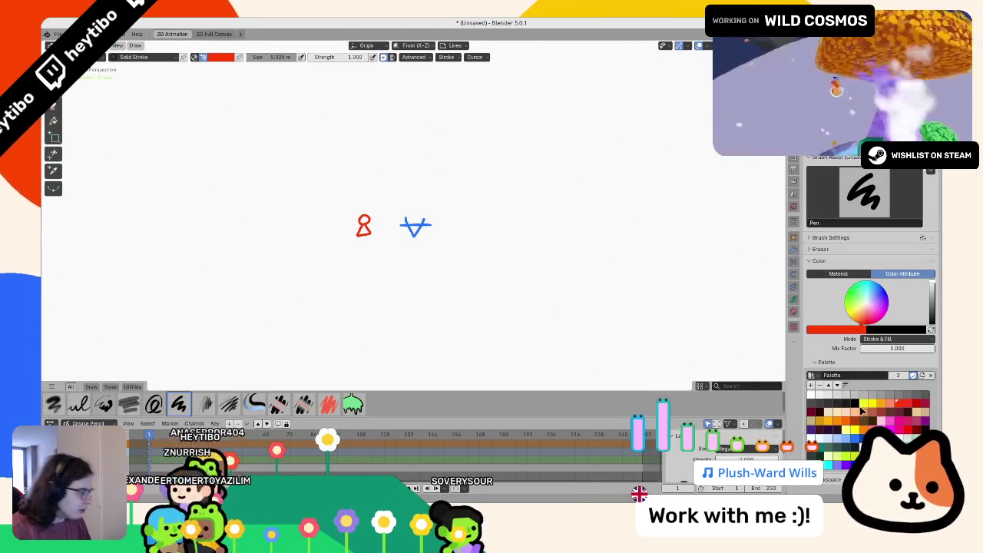
- Pick yellow, sketch a view line, and move the selected strokes into place
{"action": "left_click", "coordinate": [863, 404]}
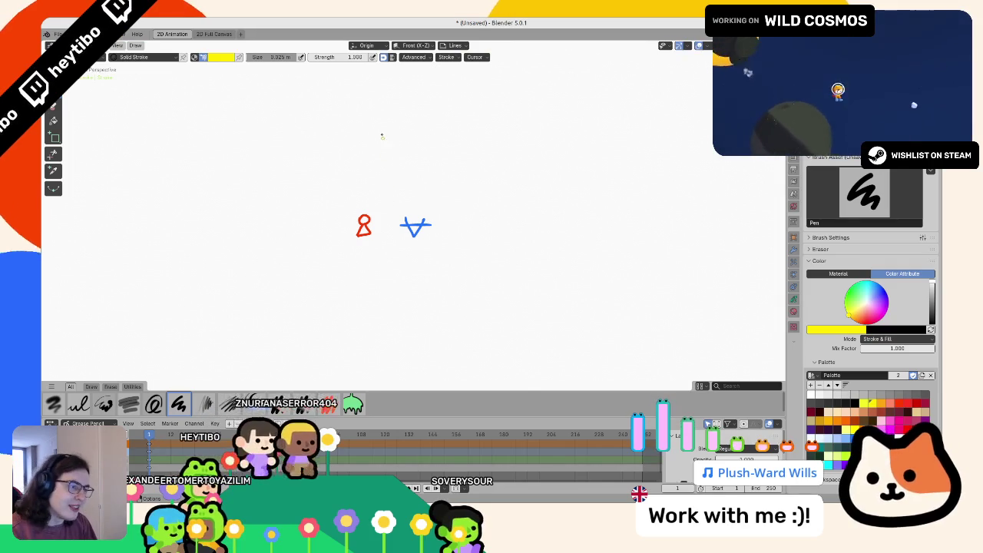
{"action": "left_click_drag", "start_coordinate": [383, 138], "coordinate": [399, 217]}
{"action": "key", "text": "ctrl+z"}
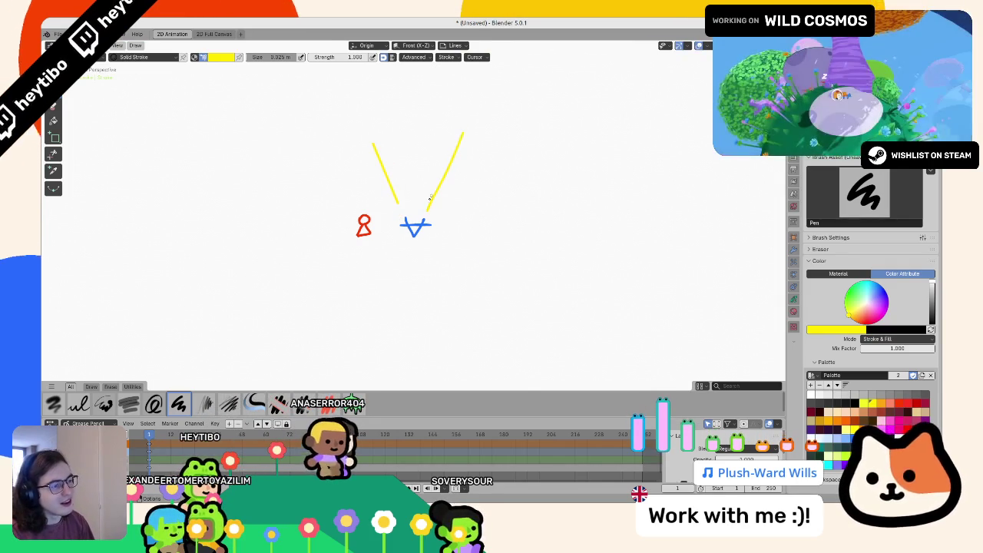
{"action": "key", "text": "Tab"}
{"action": "key", "text": "g"}
{"action": "left_click", "coordinate": [476, 259]}
{"action": "key", "text": "Tab"}
{"action": "key", "text": "Tab"}
- Shift the camera and view lines, tilt them slightly, and drop them a little lower
{"action": "key", "text": "g"}
{"action": "left_click", "coordinate": [411, 221]}
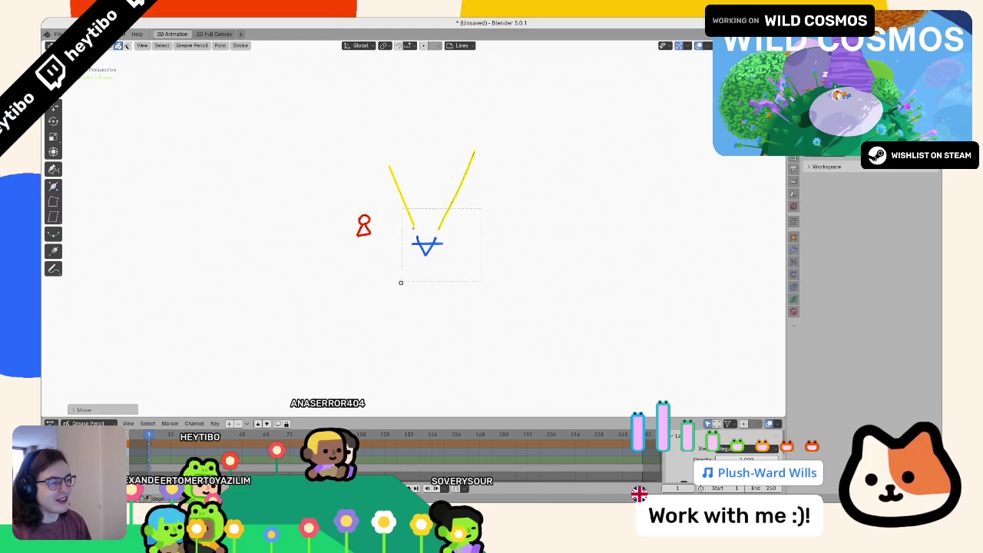
{"action": "key", "text": "r"}
{"action": "key", "text": "Escape"}
{"action": "key", "text": "g"}
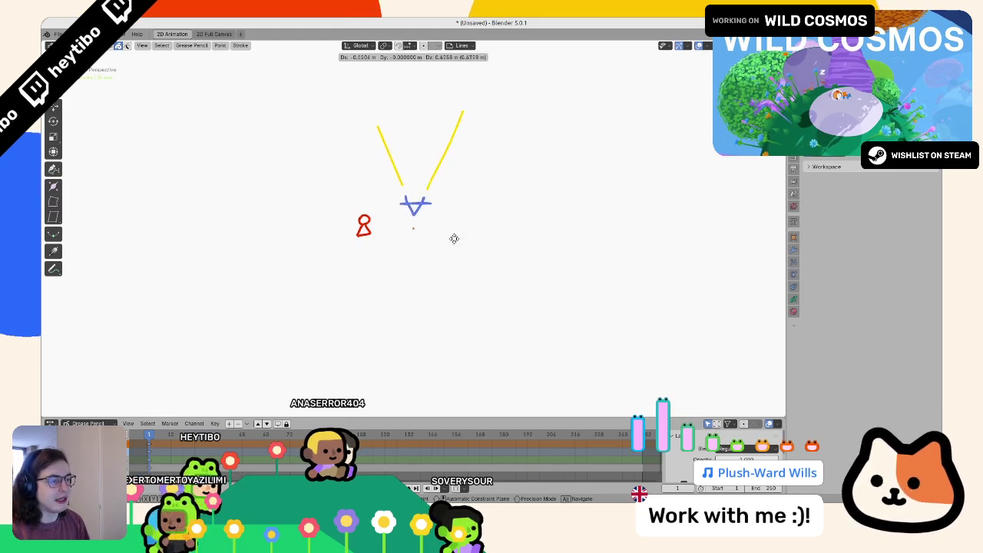
{"action": "left_click", "coordinate": [454, 238]}
{"action": "key", "text": "r"}
{"action": "left_click", "coordinate": [450, 256]}
{"action": "key", "text": "g"}
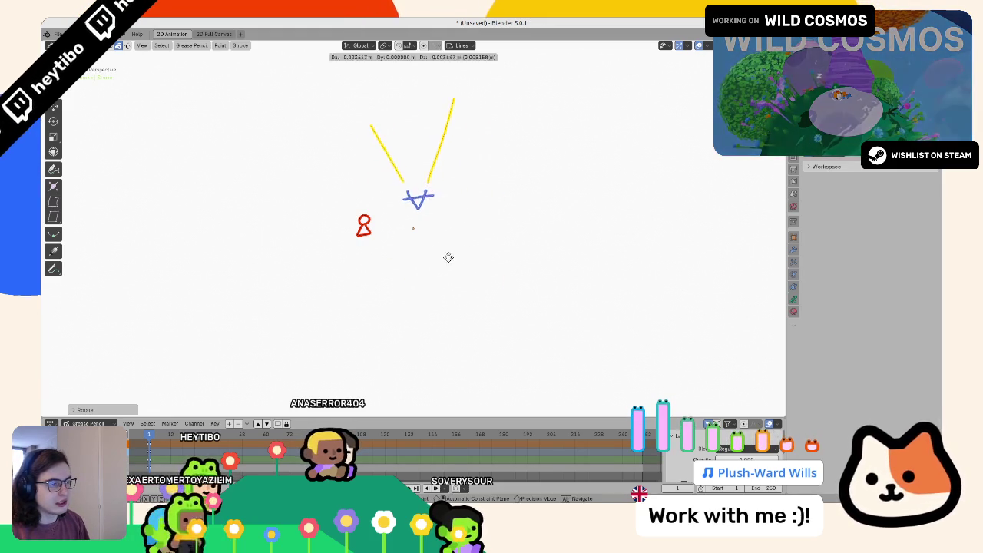
{"action": "left_click", "coordinate": [448, 280]}
- Rotate the camera and view lines into a V orientation
{"action": "left_click_drag", "start_coordinate": [385, 267], "coordinate": [385, 268]}
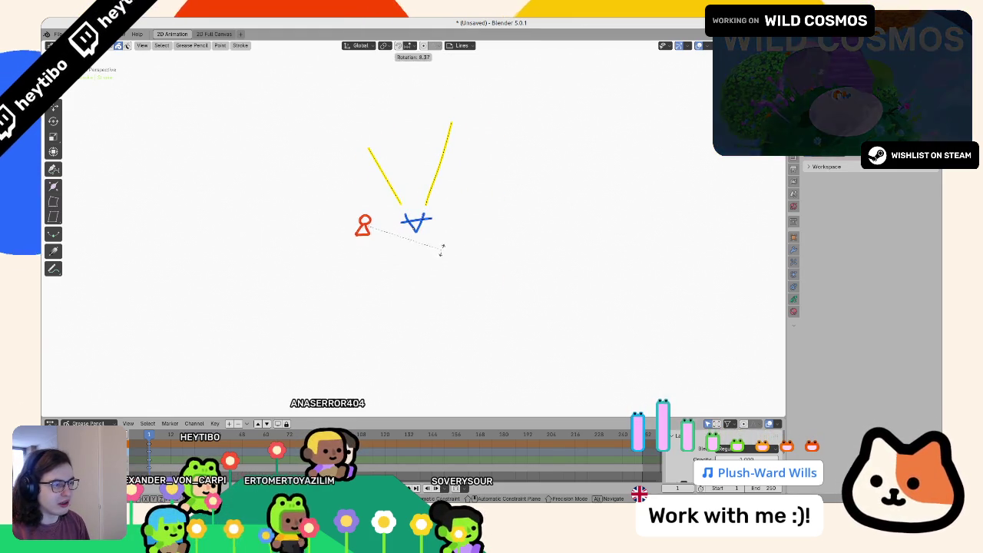
{"action": "key", "text": "r"}
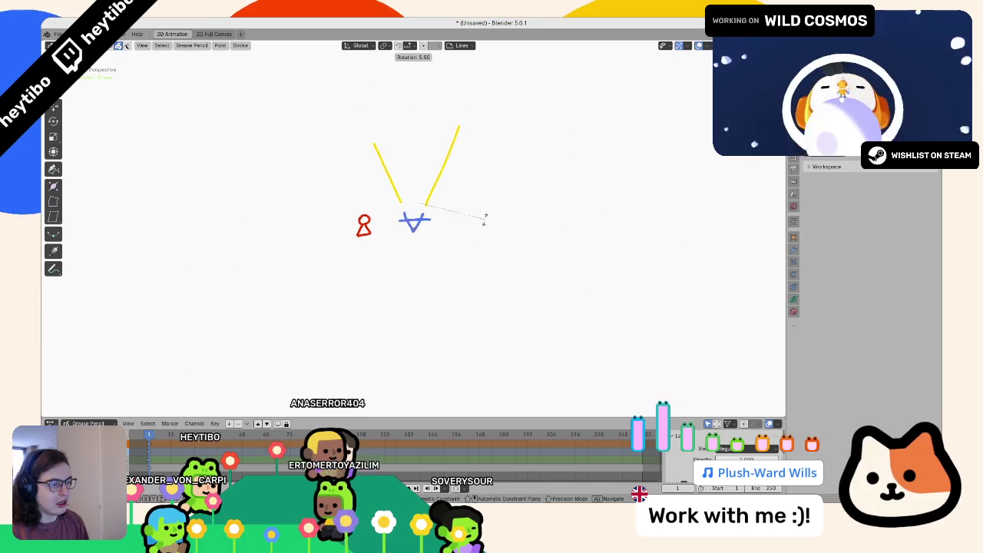
{"action": "left_click", "coordinate": [484, 217]}
{"action": "key", "text": "r"}
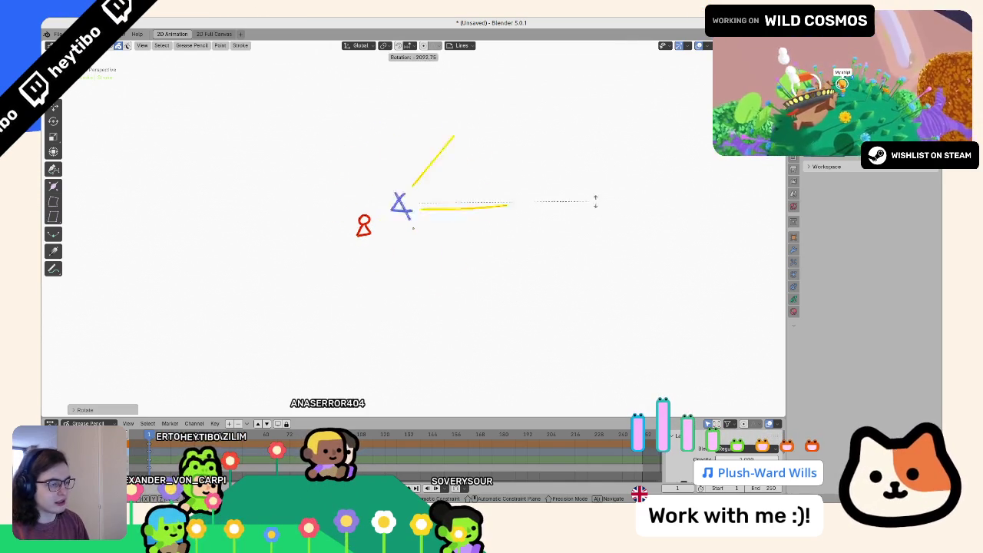
{"action": "left_click", "coordinate": [356, 193]}
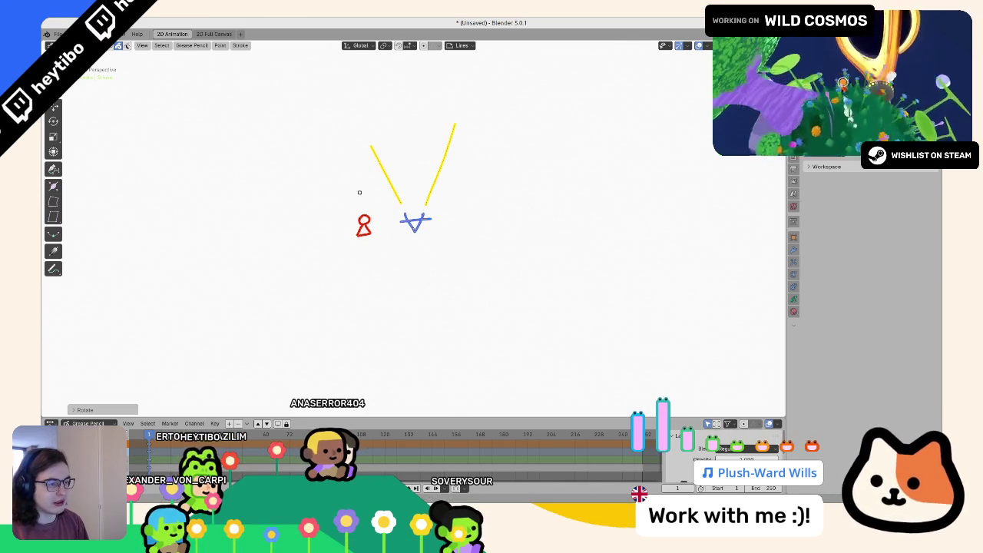
- Settle the red figure below the camera and adjust the yellow view lines' rotation
{"action": "key", "text": "g"}
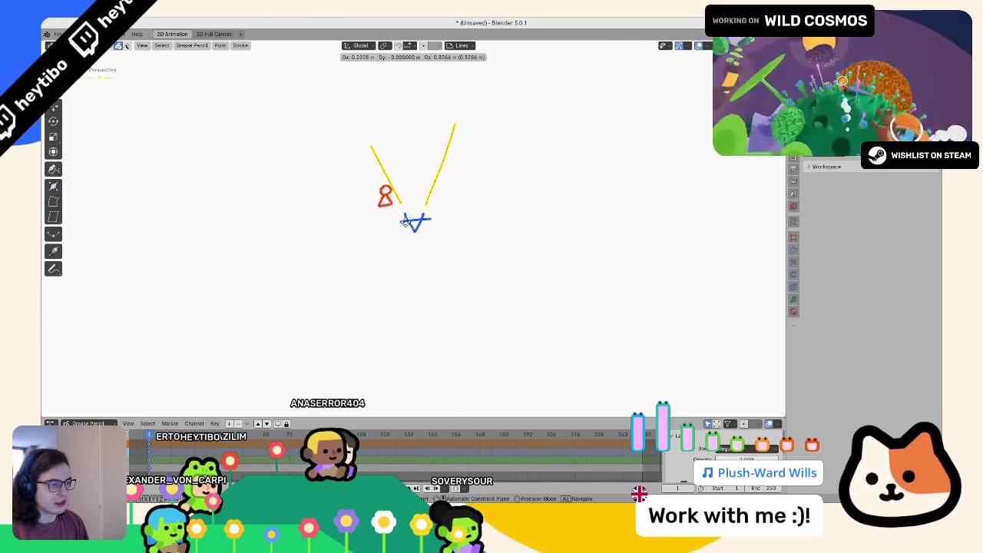
{"action": "left_click", "coordinate": [379, 246]}
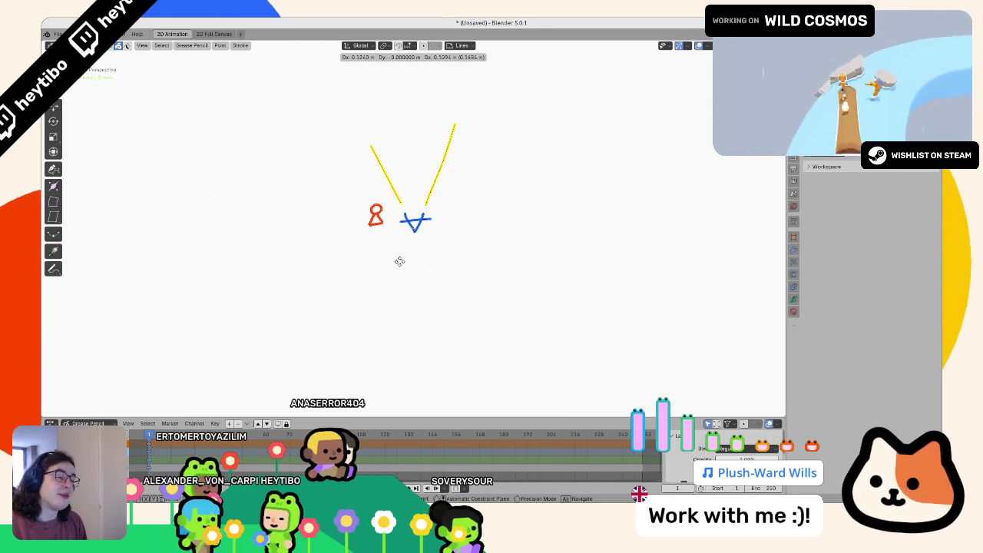
{"action": "left_click", "coordinate": [421, 295]}
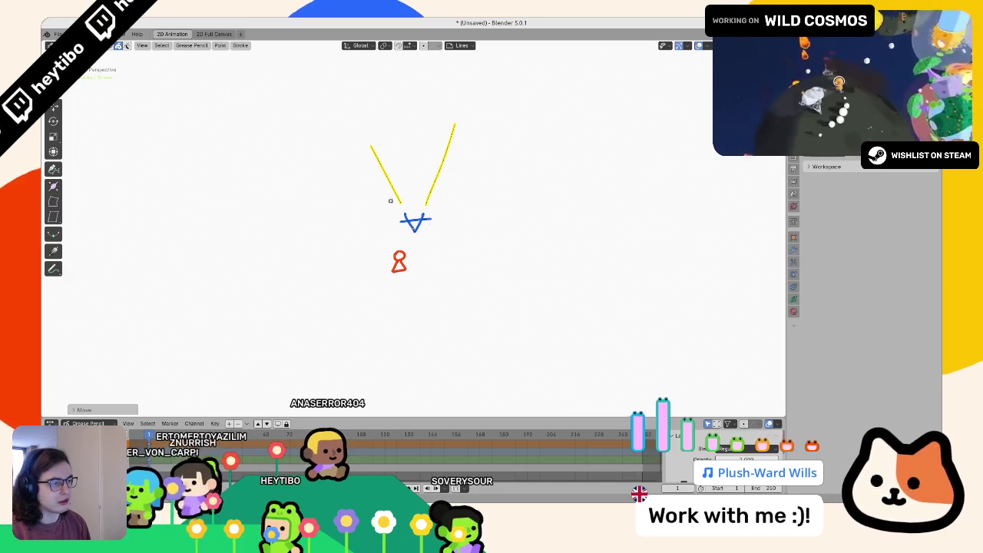
{"action": "key", "text": "r"}
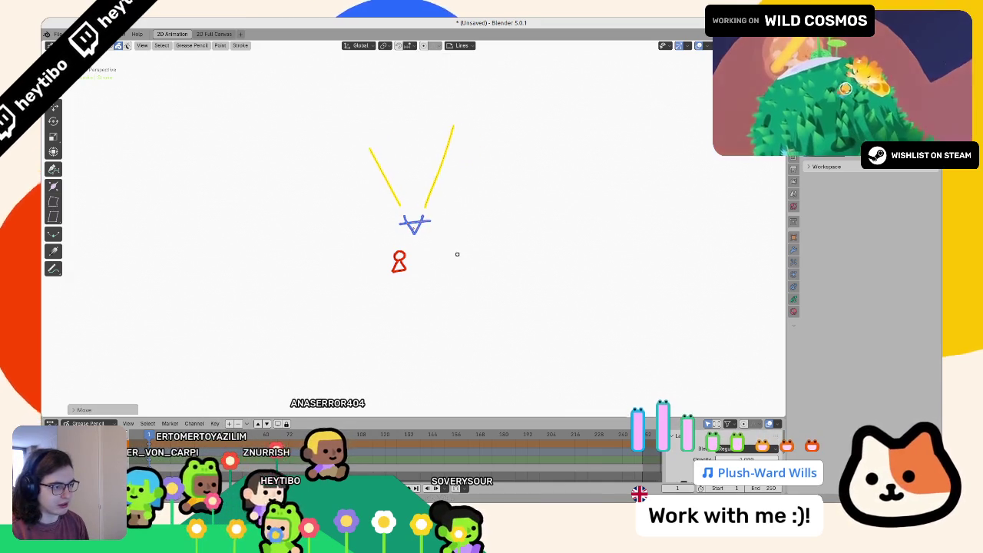
{"action": "left_click", "coordinate": [458, 271]}
{"action": "key", "text": "Tab"}
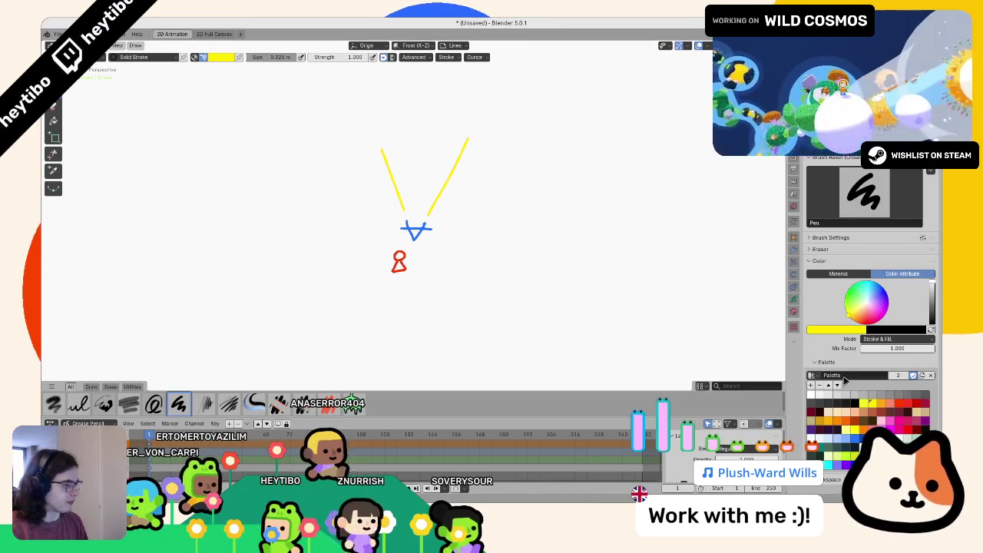
- Draw a red curving path to the right of the camera diagram
{"action": "left_click", "coordinate": [908, 407]}
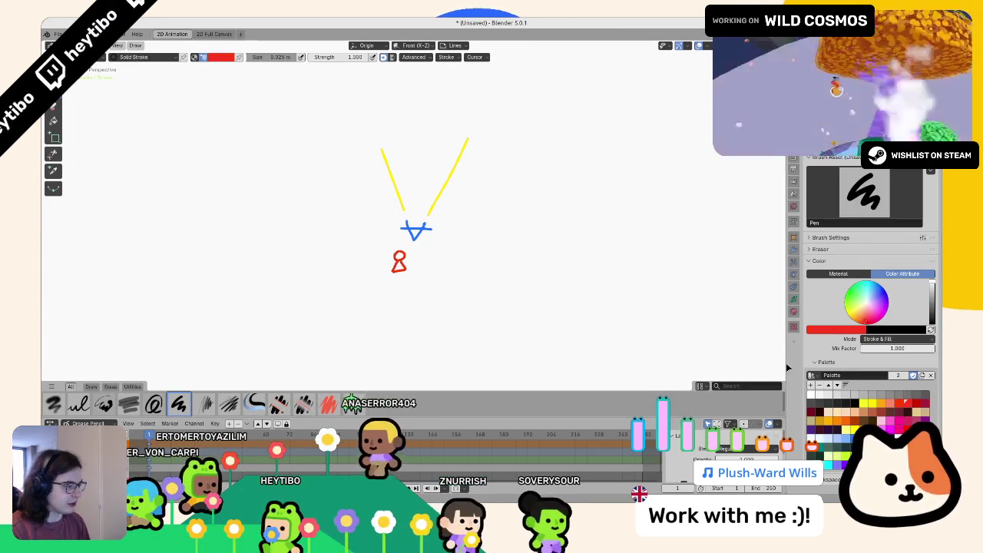
{"action": "mouse_move", "coordinate": [531, 290]}
{"action": "left_mouse_down"}
{"action": "mouse_move", "coordinate": [597, 263]}
{"action": "mouse_move", "coordinate": [630, 163]}
{"action": "mouse_move", "coordinate": [643, 153]}
{"action": "left_mouse_up"}
{"action": "key", "text": "Tab"}
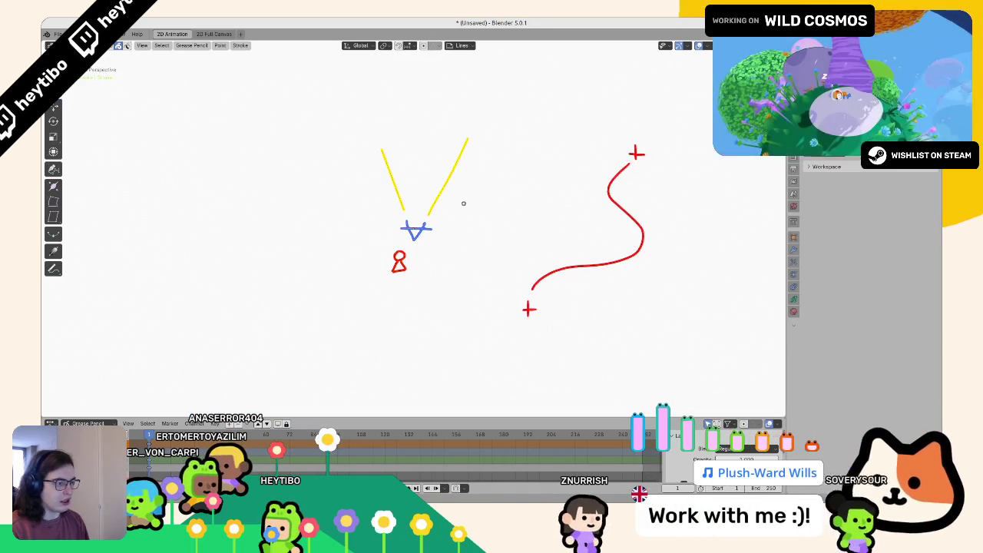
{"action": "key", "text": "Tab"}
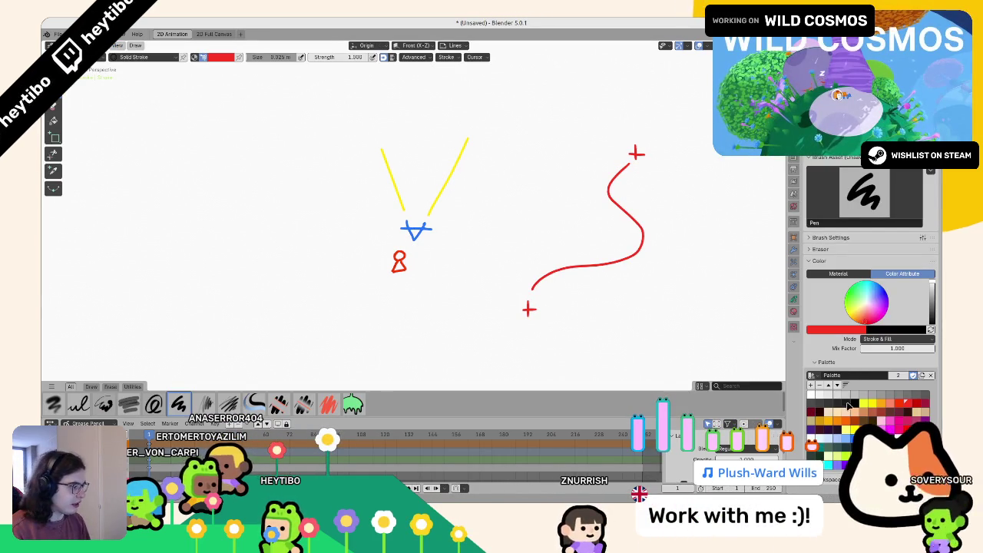
- Switch to black and begin handwriting 'walk' above the paths
{"action": "left_click", "coordinate": [846, 405]}
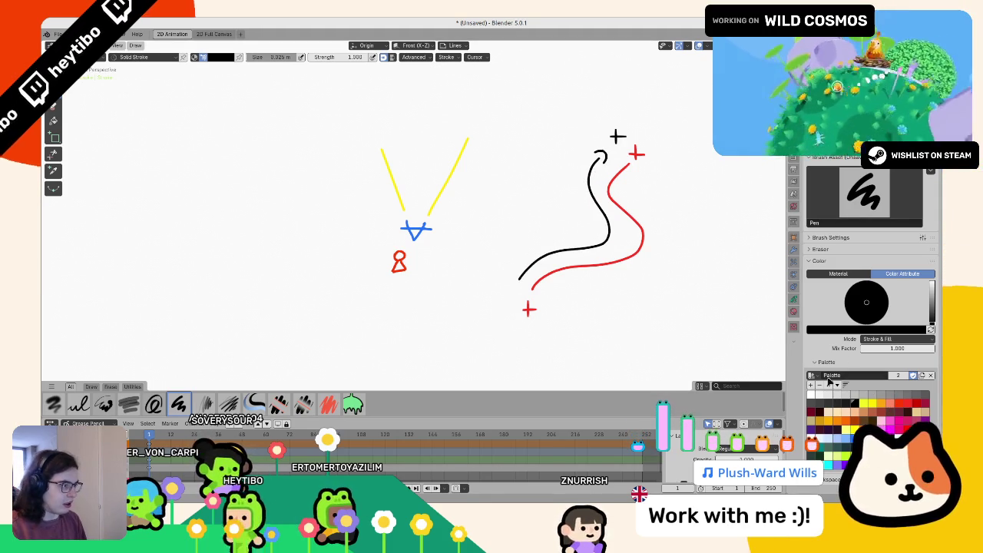
{"action": "mouse_move", "coordinate": [525, 115]}
{"action": "left_mouse_down"}
{"action": "mouse_move", "coordinate": [478, 155]}
{"action": "mouse_move", "coordinate": [513, 139]}
{"action": "left_mouse_up"}
{"action": "mouse_move", "coordinate": [529, 140]}
{"action": "left_mouse_down"}
{"action": "mouse_move", "coordinate": [521, 147]}
{"action": "mouse_move", "coordinate": [531, 149]}
{"action": "left_mouse_up"}
{"action": "left_click_drag", "start_coordinate": [535, 132], "coordinate": [538, 144]}
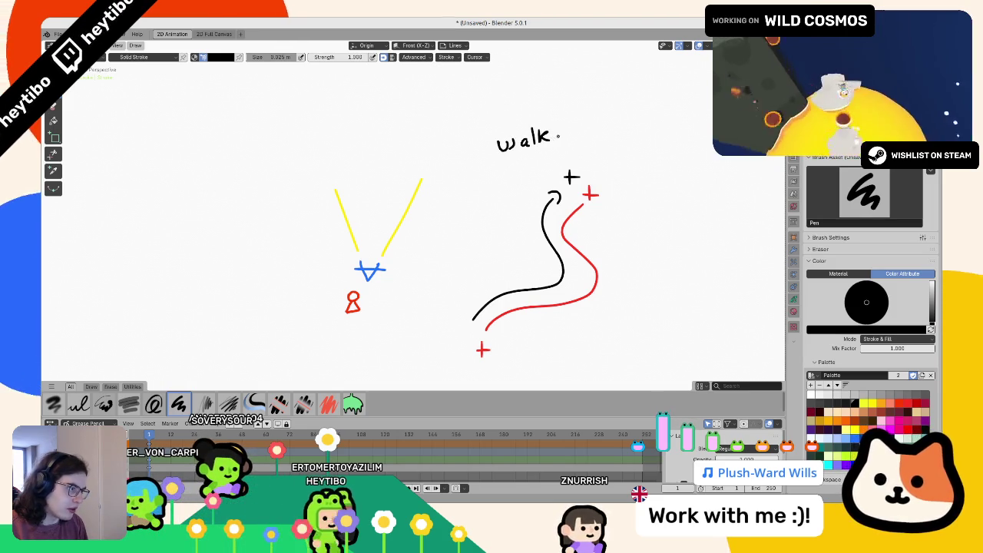
- Write 'mode' after 'walk' and start the 'idle mode' heading above the camera sketch
{"action": "key", "text": "Tab"}
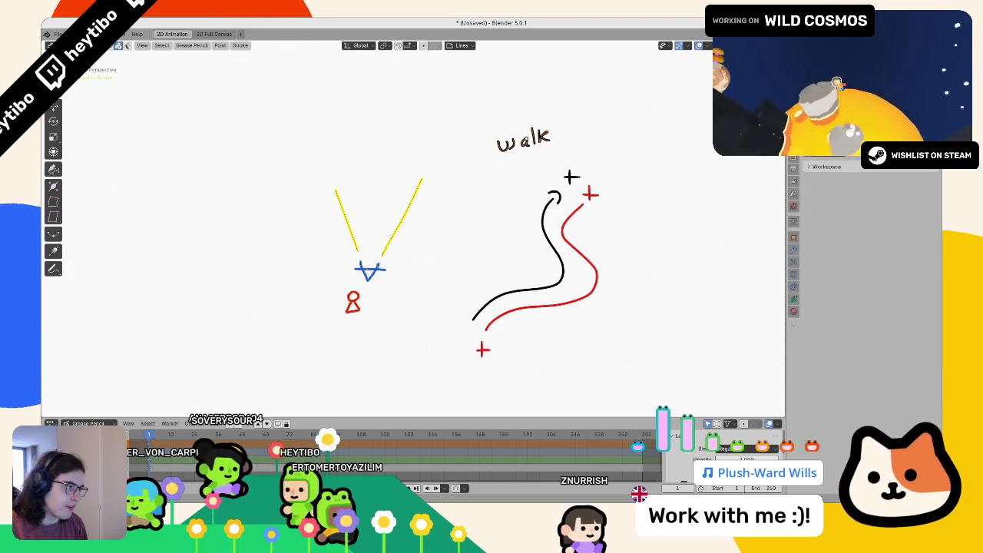
{"action": "key", "text": "Tab"}
{"action": "left_click_drag", "start_coordinate": [560, 146], "coordinate": [602, 143]}
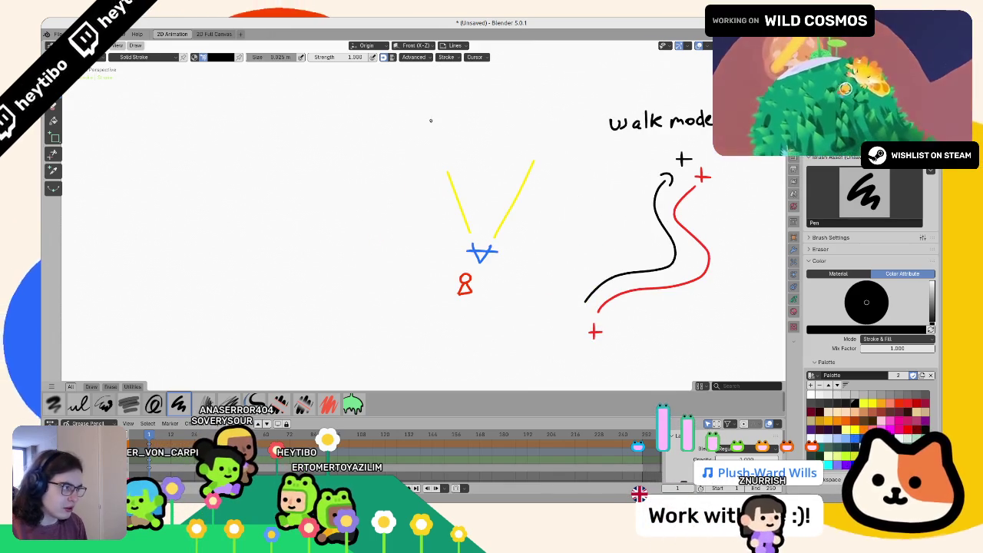
{"action": "left_click_drag", "start_coordinate": [434, 125], "coordinate": [434, 134]}
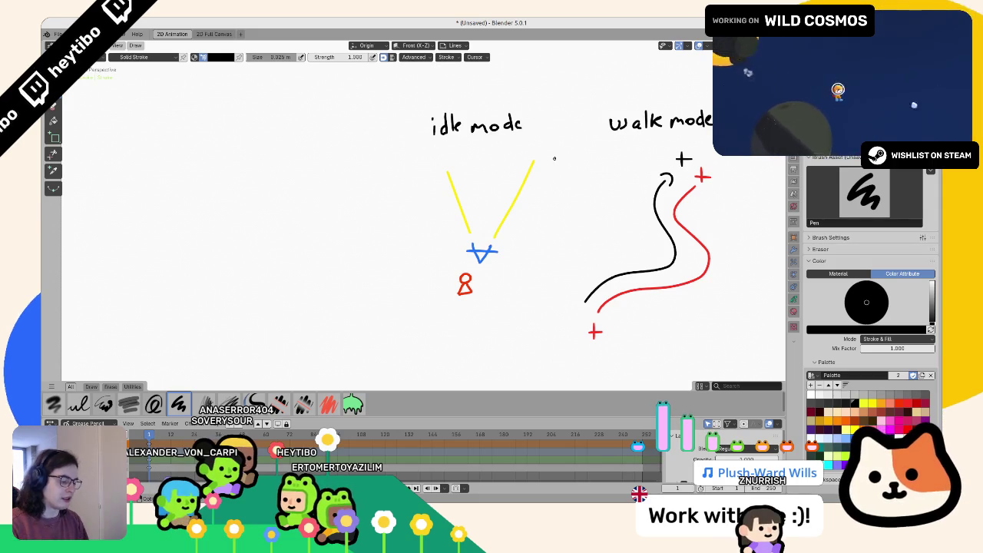
{"action": "left_click_drag", "start_coordinate": [423, 160], "coordinate": [354, 167]}
{"action": "key", "text": "Tab"}
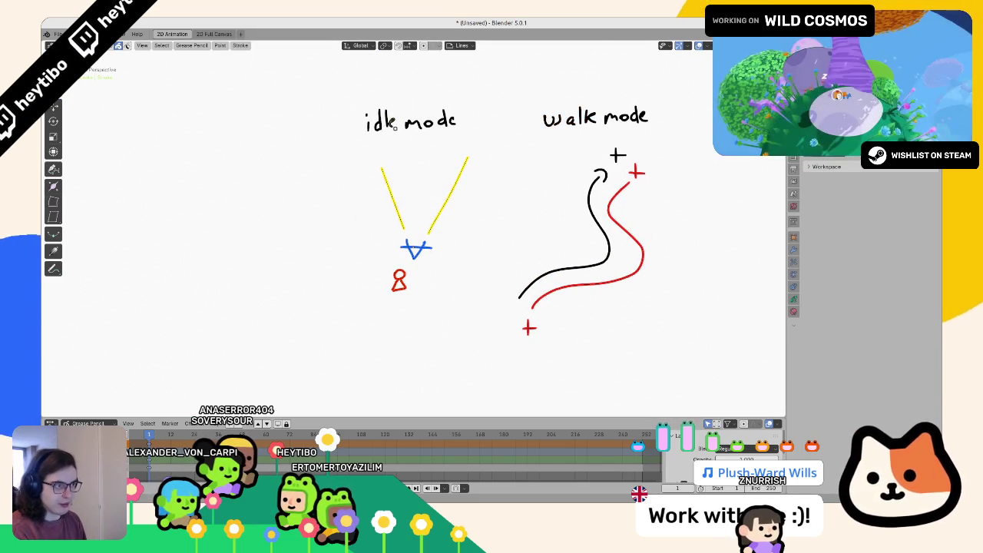
{"action": "key", "text": "Tab"}
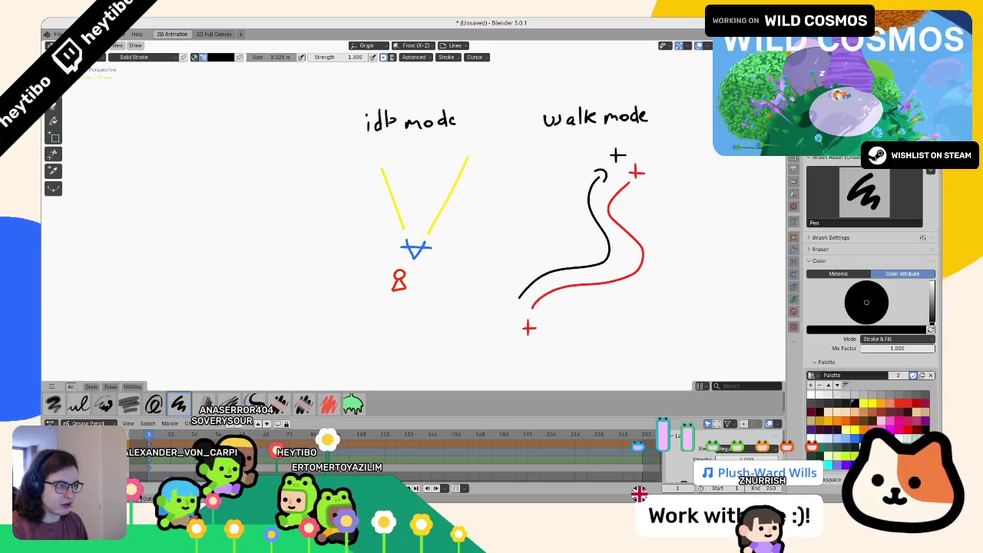
- Rotate the camera and its view cone, then nudge the red figure lower
{"action": "key", "text": "Tab"}
{"action": "key", "text": "g"}
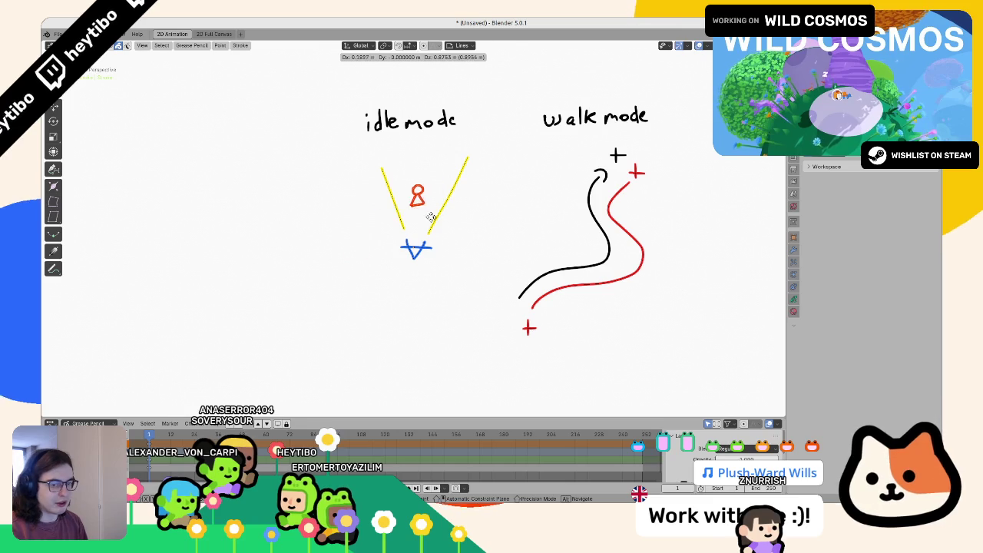
{"action": "key", "text": "Escape"}
{"action": "key", "text": "g"}
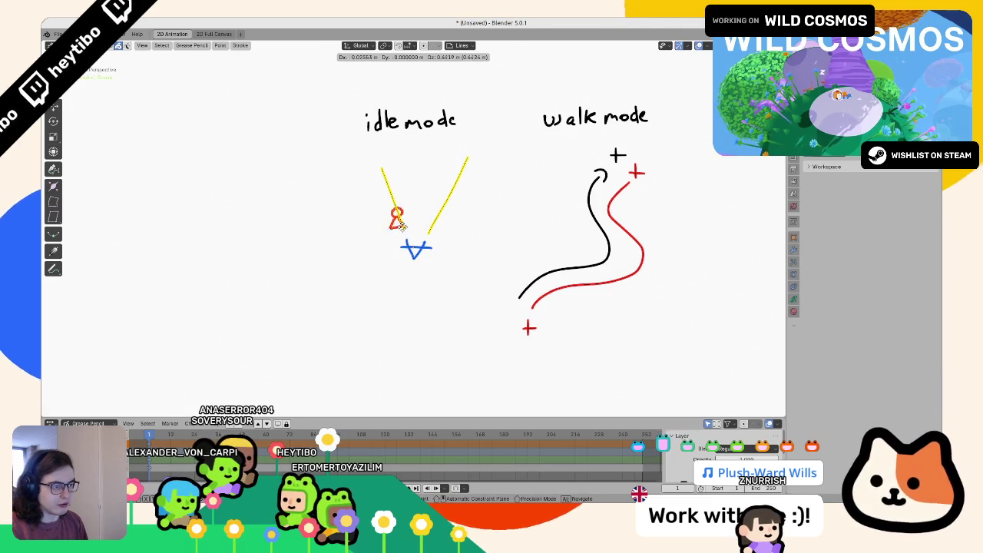
{"action": "key", "text": "Escape"}
{"action": "key", "text": "r"}
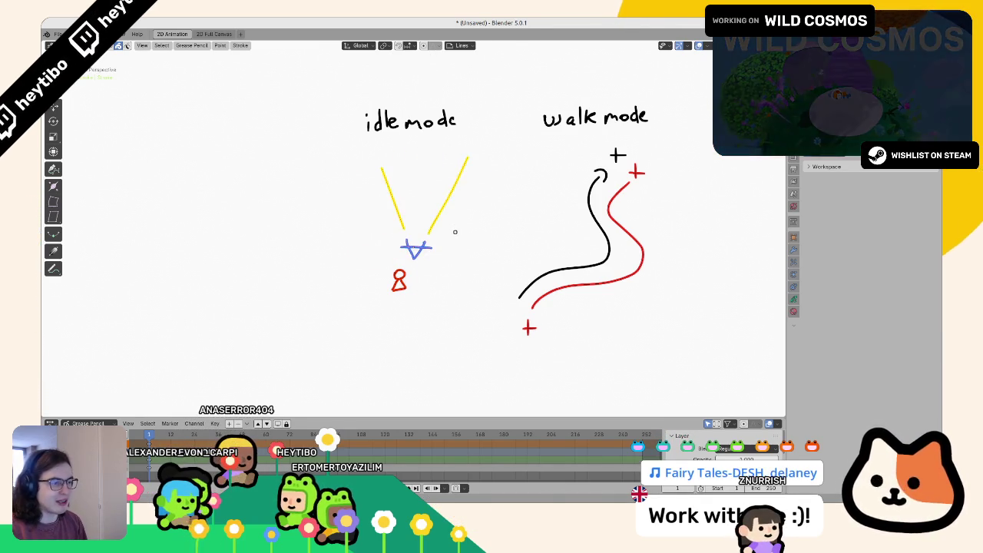
{"action": "left_click", "coordinate": [450, 228]}
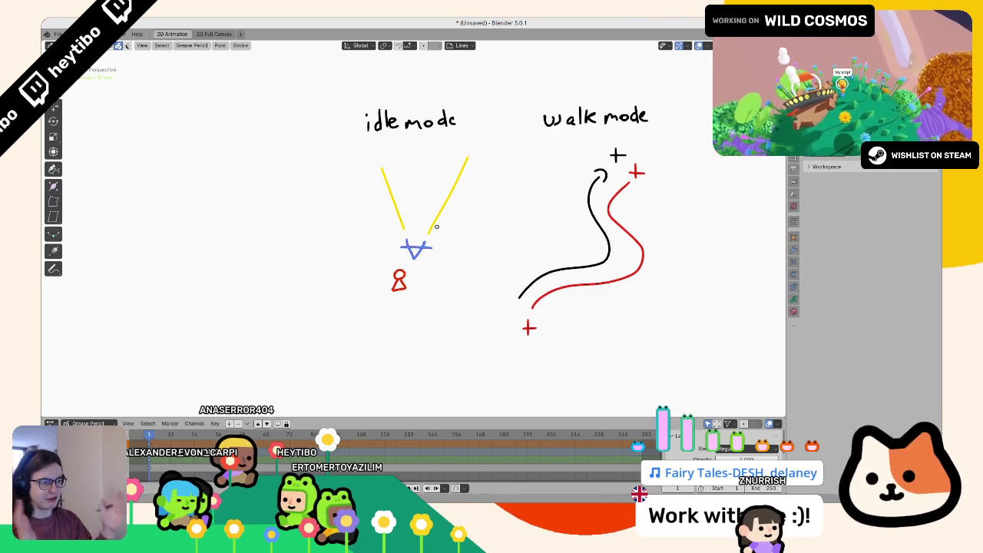
{"action": "key", "text": "r"}
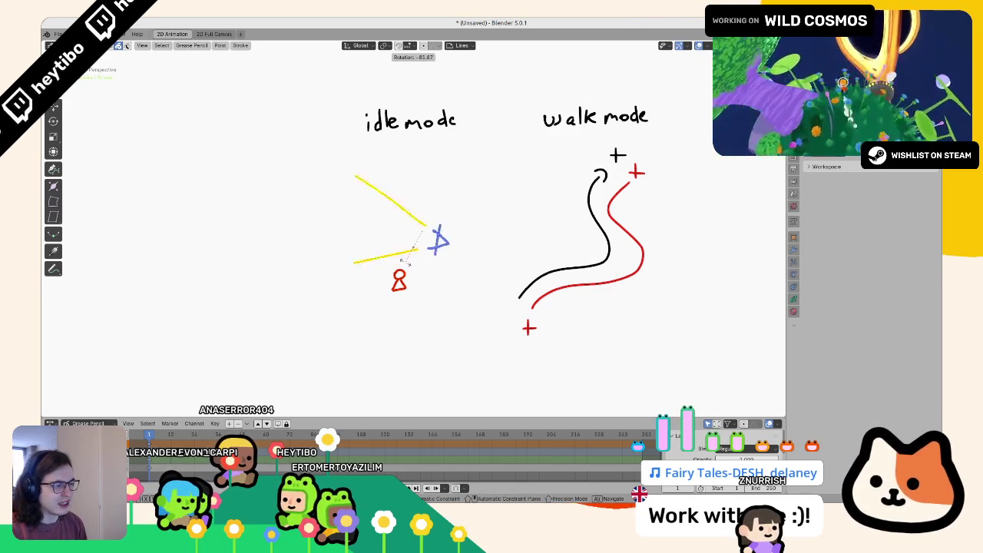
{"action": "key", "text": "Escape"}
{"action": "key", "text": "g"}
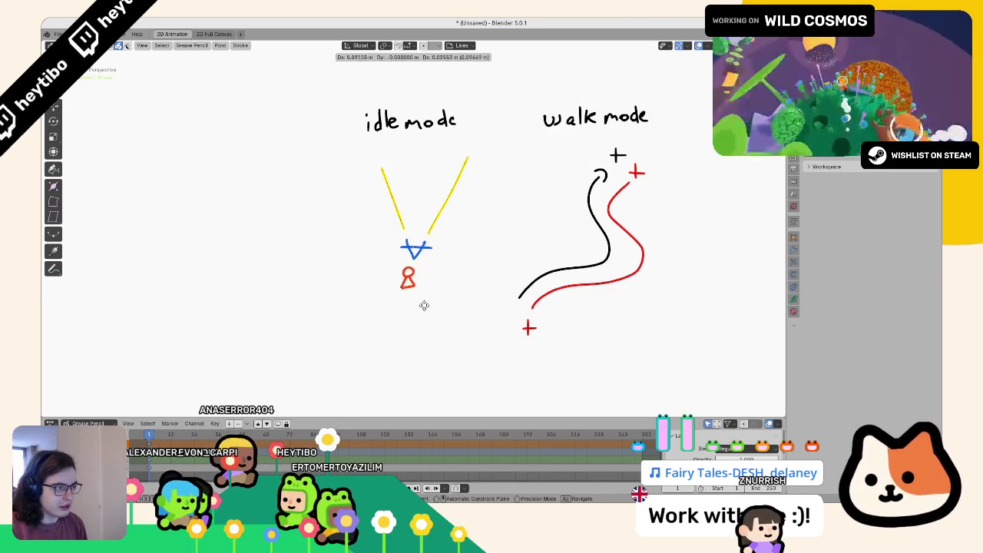
{"action": "left_click", "coordinate": [409, 314]}
- Tilt and shift the camera and view cone slightly before returning to drawing
{"action": "key", "text": "Tab"}
{"action": "key", "text": "Tab"}
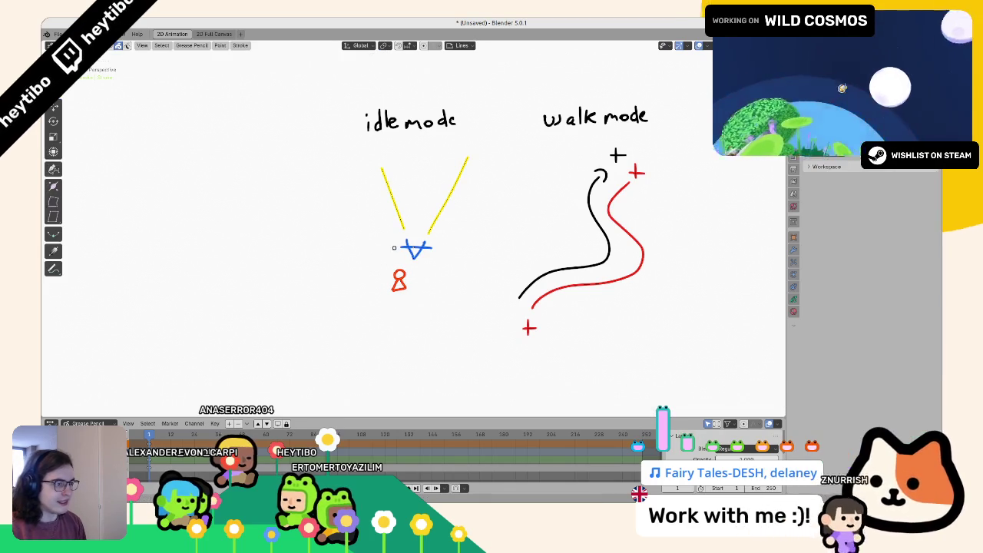
{"action": "key", "text": "r"}
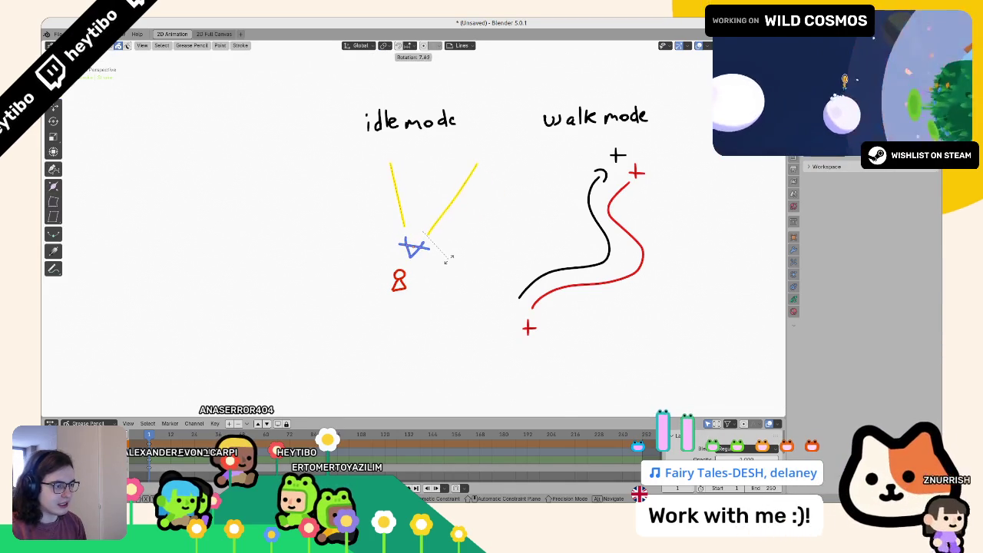
{"action": "left_click", "coordinate": [451, 259]}
{"action": "key", "text": "g"}
{"action": "left_click", "coordinate": [450, 259]}
{"action": "key", "text": "Tab"}
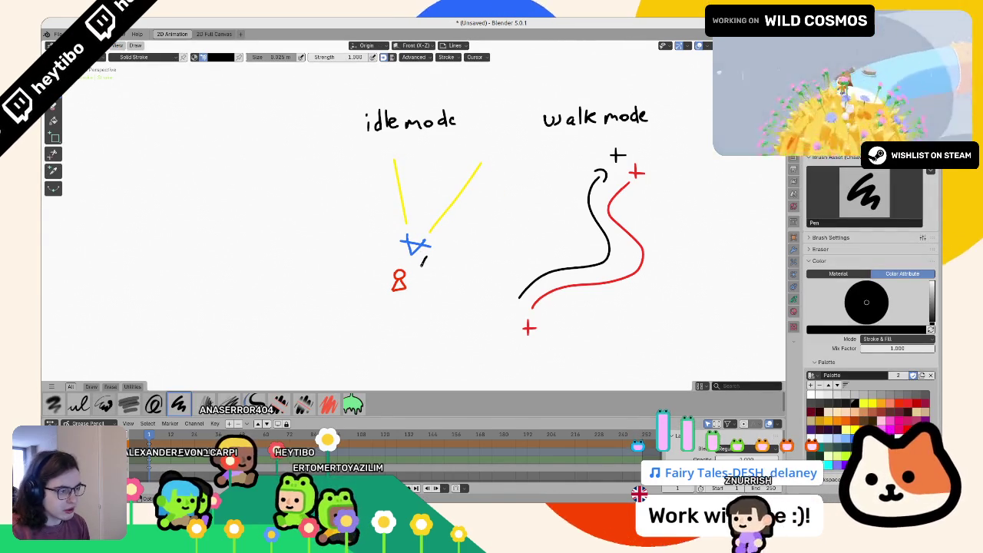
- Draw a short line under the camera in the idle mode sketch
{"action": "mouse_move", "coordinate": [397, 256]}
{"action": "left_mouse_down"}
{"action": "mouse_move", "coordinate": [422, 259]}
{"action": "mouse_move", "coordinate": [400, 265]}
{"action": "left_mouse_up"}
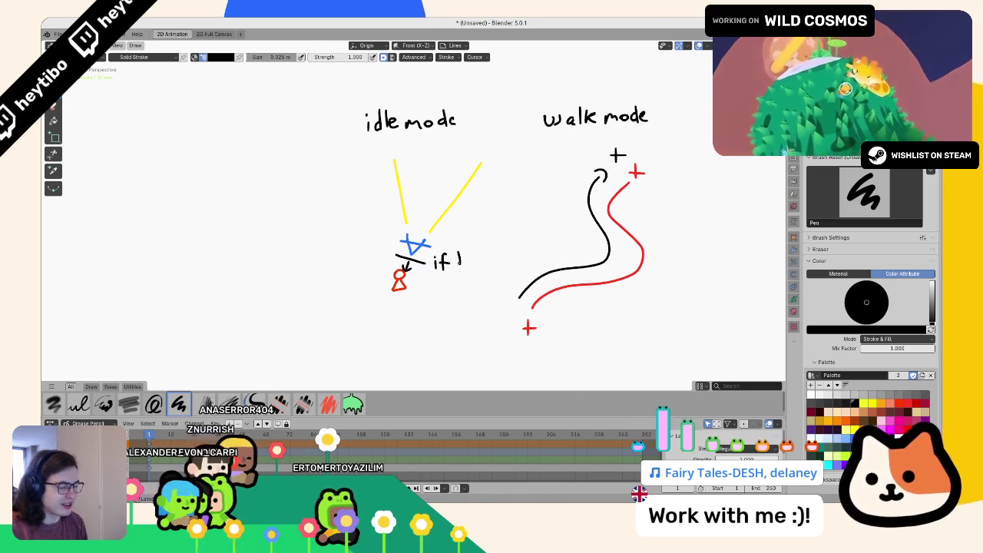
{"action": "scroll", "coordinate": [484, 235], "scroll_direction": "up", "scroll_amount": 2}
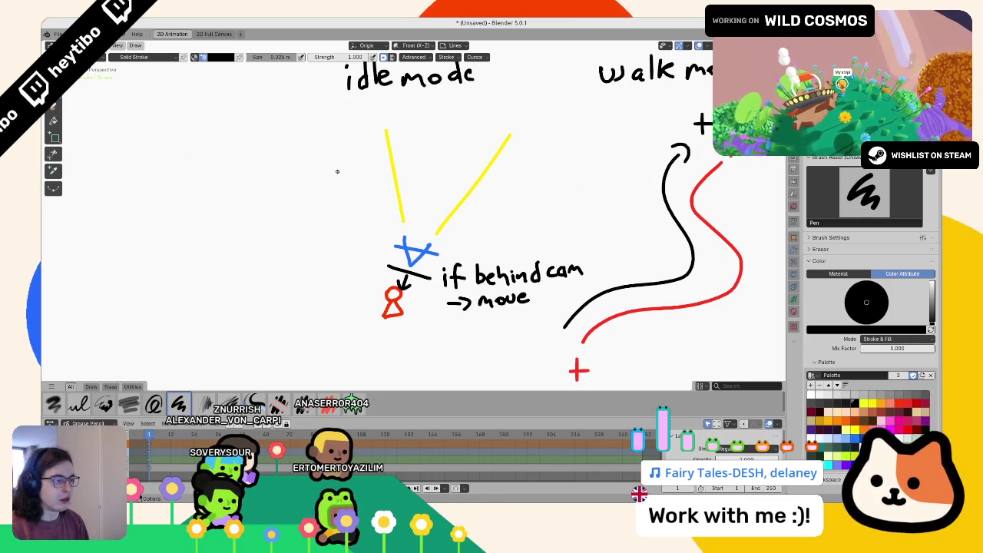
{"action": "scroll", "coordinate": [318, 250], "scroll_direction": "down", "scroll_amount": 3}
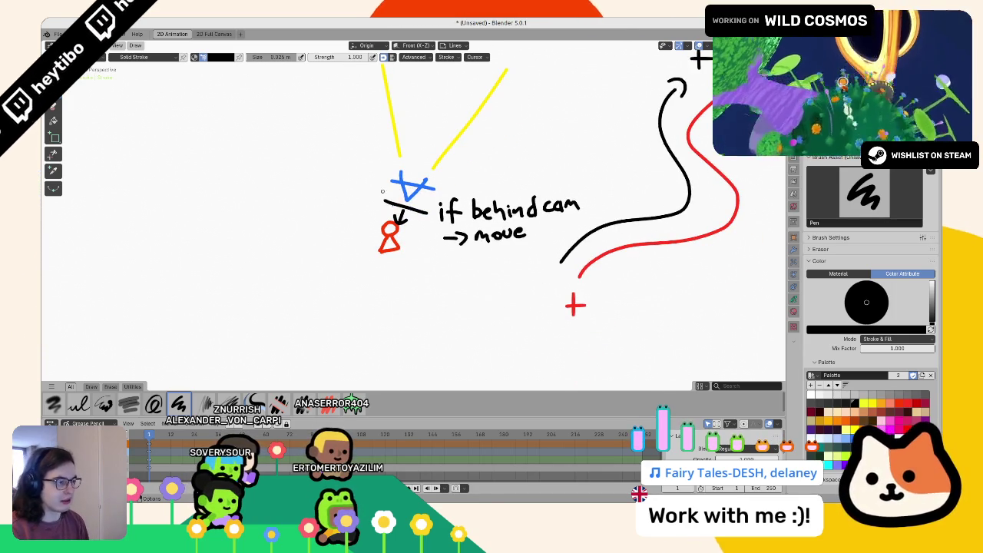
{"action": "scroll", "coordinate": [367, 282], "scroll_direction": "up", "scroll_amount": 5}
{"action": "scroll", "coordinate": [430, 278], "scroll_direction": "left", "scroll_amount": 2}
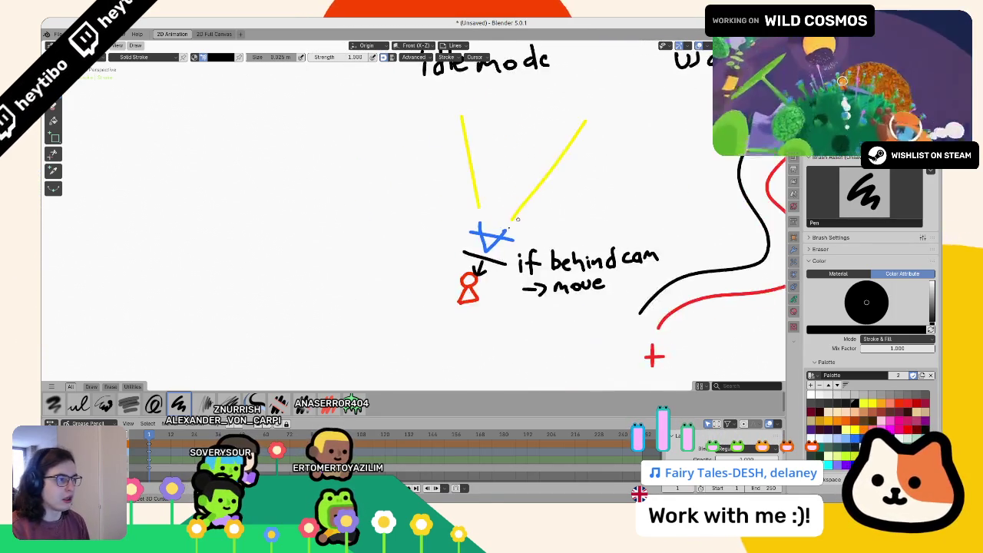
{"action": "scroll", "coordinate": [468, 275], "scroll_direction": "down", "scroll_amount": 2}
{"action": "scroll", "coordinate": [486, 239], "scroll_direction": "left", "scroll_amount": 1}
- Undo test scribbles over the word 'move' and the yellow cone lines
{"action": "mouse_move", "coordinate": [542, 324]}
{"action": "left_mouse_down"}
{"action": "mouse_move", "coordinate": [637, 330]}
{"action": "mouse_move", "coordinate": [592, 307]}
{"action": "mouse_move", "coordinate": [549, 330]}
{"action": "mouse_move", "coordinate": [553, 315]}
{"action": "left_mouse_up"}
{"action": "key", "text": "ctrl+z"}
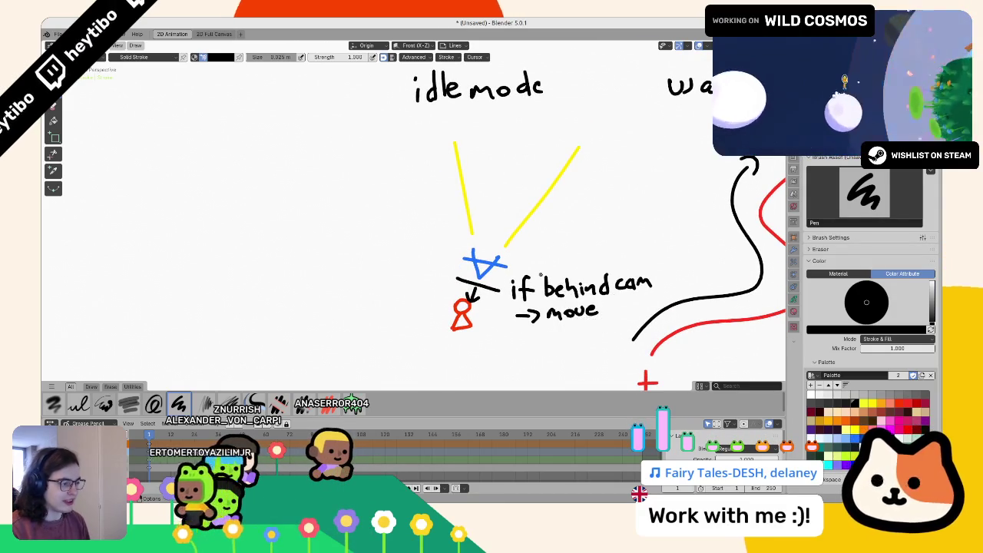
{"action": "mouse_move", "coordinate": [431, 255]}
{"action": "left_mouse_down"}
{"action": "mouse_move", "coordinate": [586, 164]}
{"action": "mouse_move", "coordinate": [461, 265]}
{"action": "mouse_move", "coordinate": [545, 246]}
{"action": "left_mouse_up"}
{"action": "key", "text": "ctrl+z"}
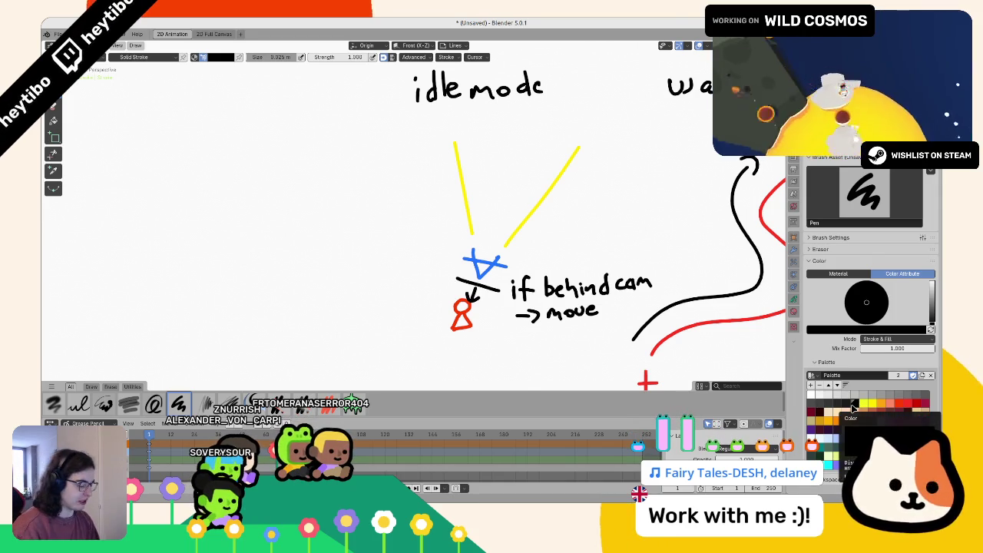
- Undo a looping stroke near walk mode, then launch the kapiàs debug run in Godot
{"action": "scroll", "coordinate": [373, 220], "scroll_direction": "right", "scroll_amount": 5}
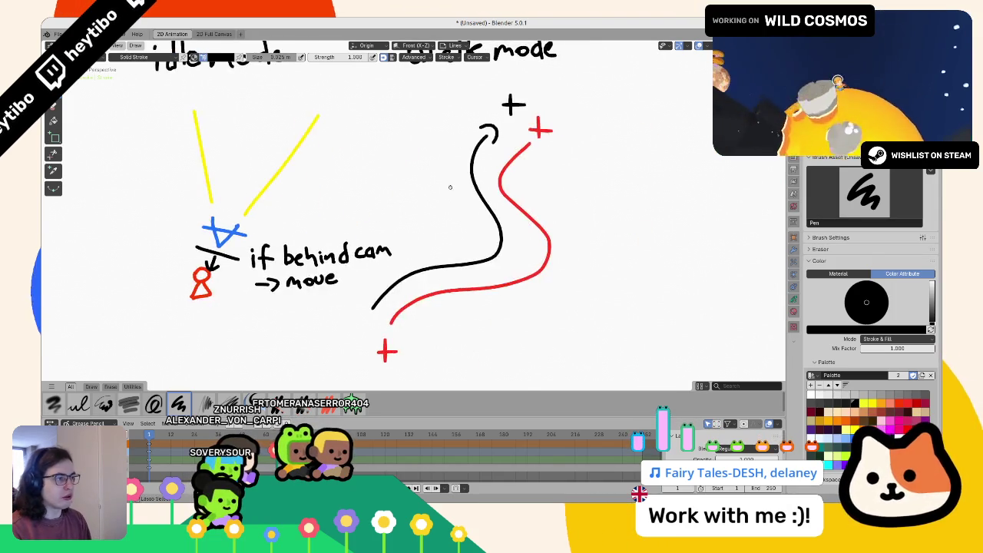
{"action": "left_click_drag", "start_coordinate": [438, 131], "coordinate": [691, 150]}
{"action": "key", "text": "ctrl+z"}
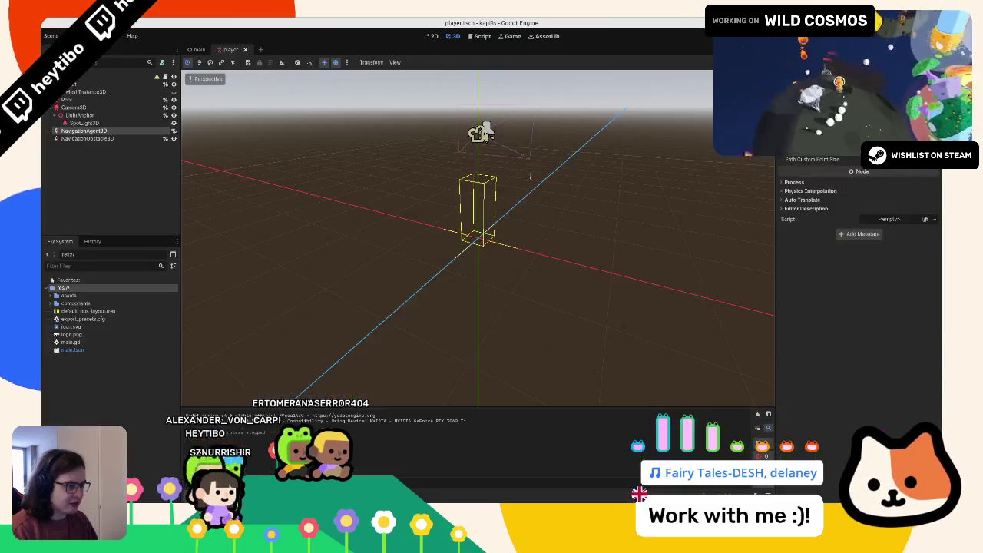
{"action": "key", "text": "alt+Tab"}
{"action": "key", "text": "F5"}
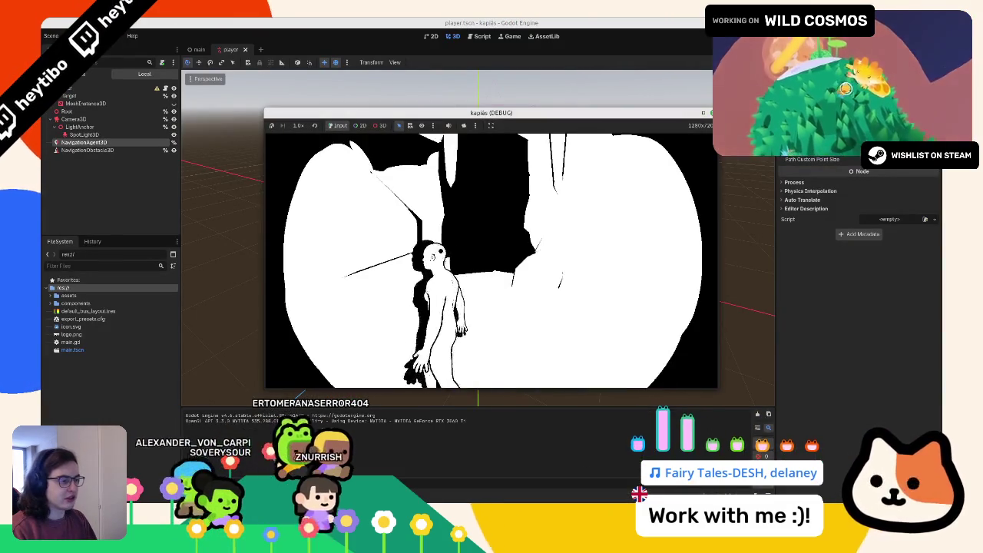
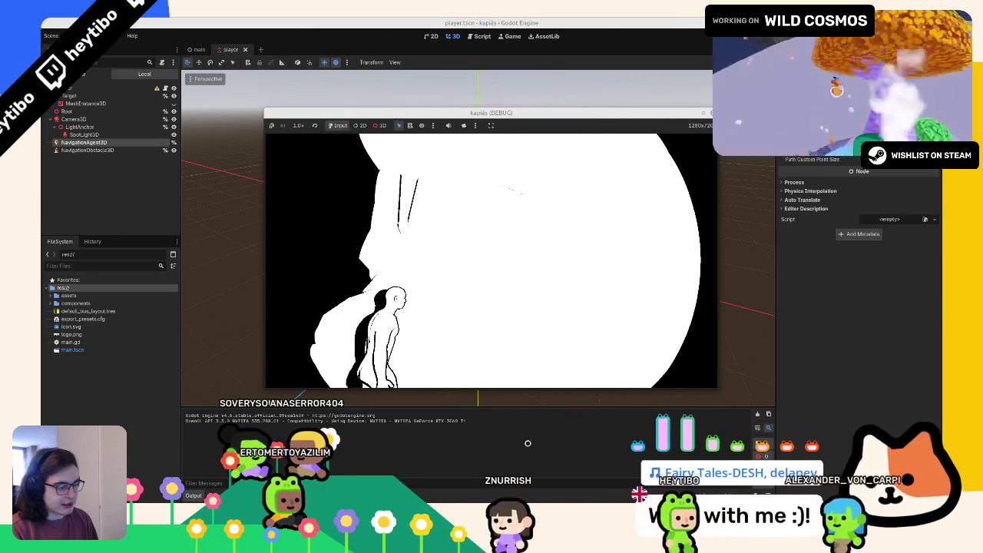
- Leave the Godot debug game window and switch to the Blender Grease Pencil whiteboard
{"action": "mouse_move", "coordinate": [611, 494]}
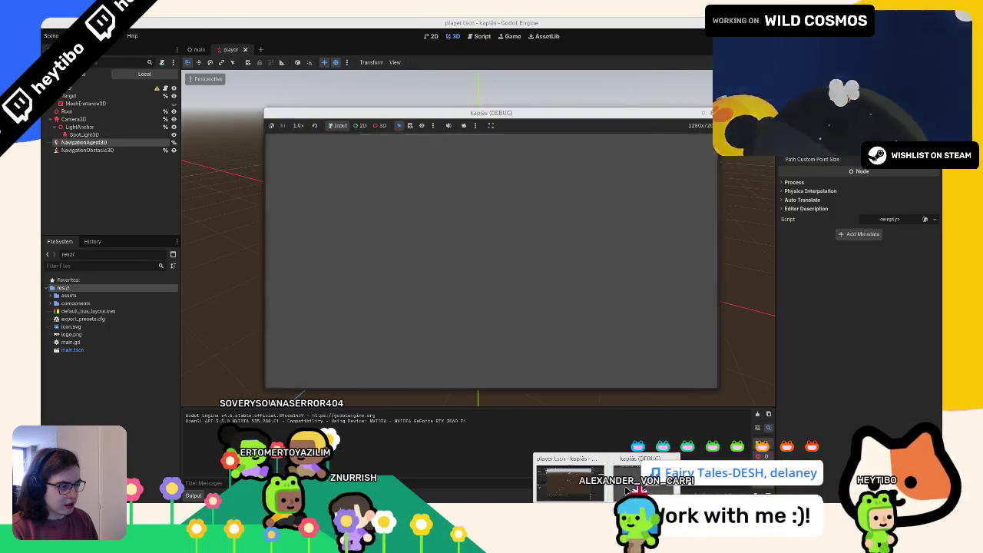
{"action": "key", "text": "alt+Tab"}
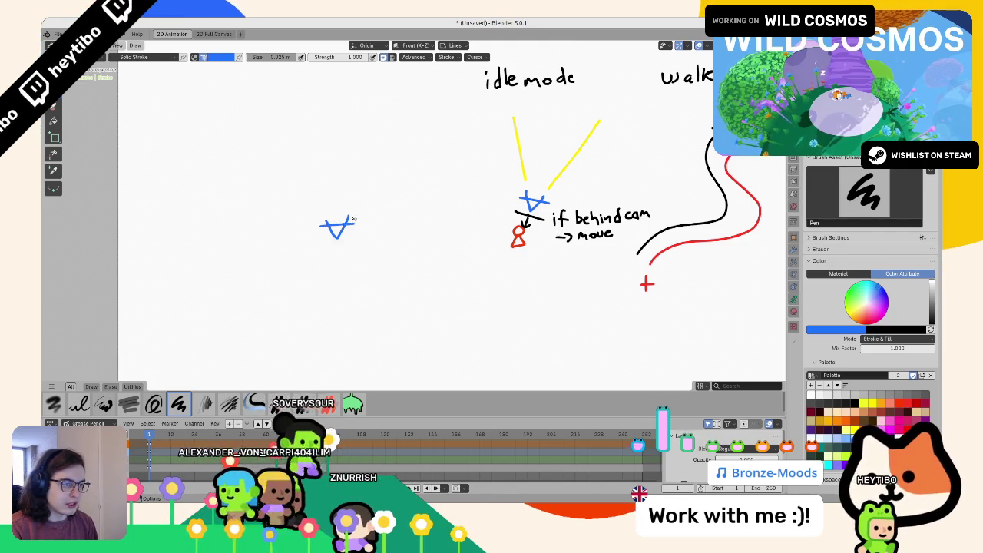
- Draw black plus marks and a curved arrow stroke beside the left blue camera symbol, undoing the left curve
{"action": "left_click", "coordinate": [815, 402]}
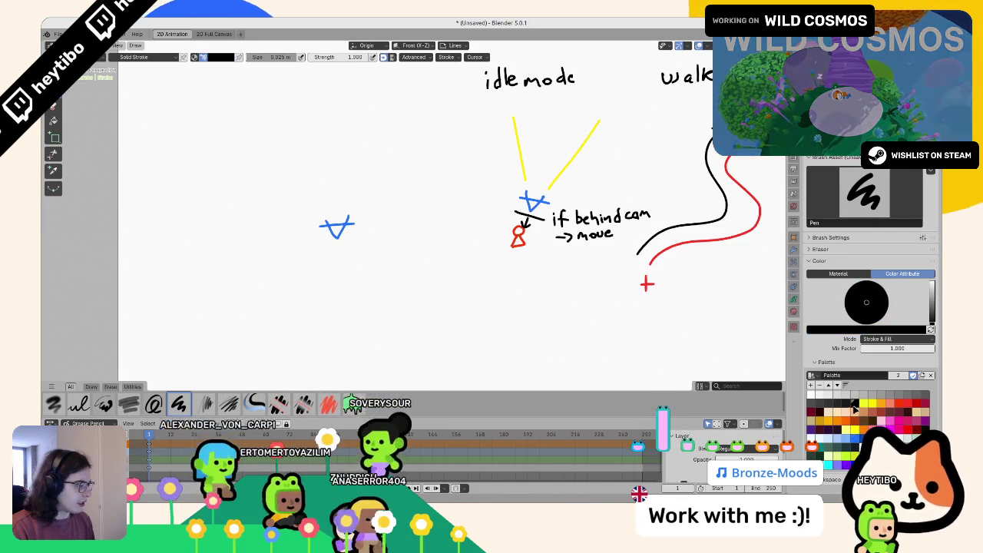
{"action": "left_click_drag", "start_coordinate": [295, 211], "coordinate": [300, 211]}
{"action": "left_click_drag", "start_coordinate": [303, 204], "coordinate": [304, 217]}
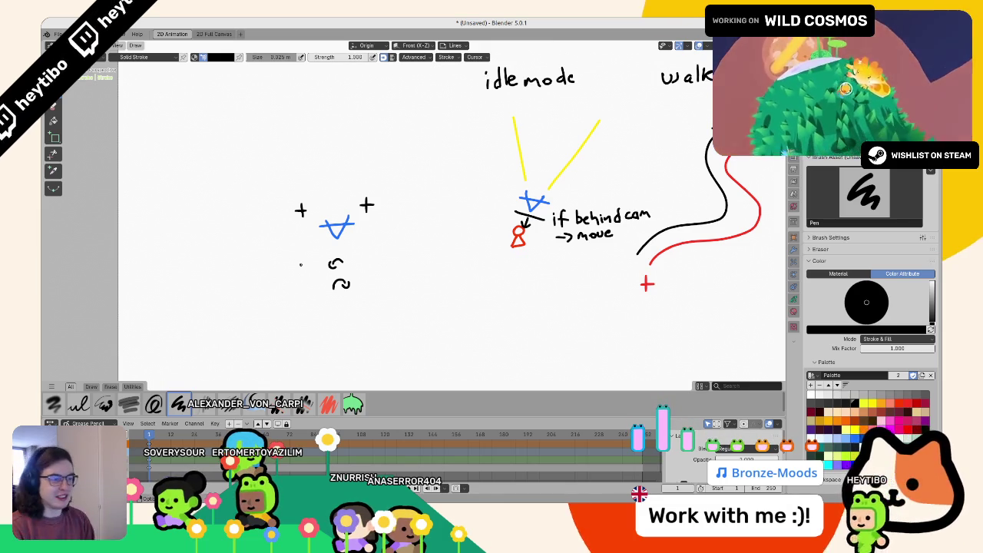
{"action": "mouse_move", "coordinate": [367, 229]}
{"action": "left_mouse_down"}
{"action": "mouse_move", "coordinate": [355, 255]}
{"action": "mouse_move", "coordinate": [375, 235]}
{"action": "left_mouse_up"}
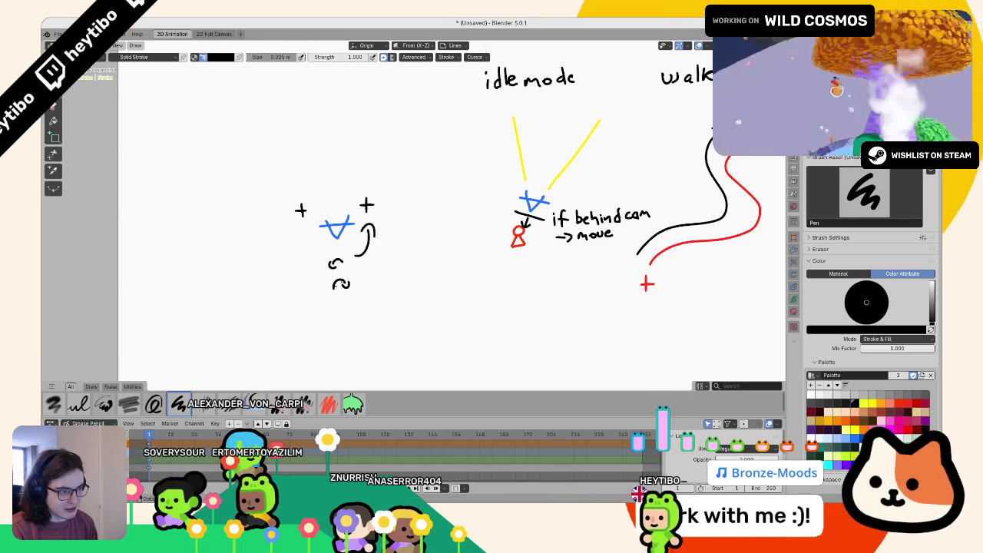
{"action": "left_click_drag", "start_coordinate": [304, 244], "coordinate": [324, 281]}
{"action": "key", "text": "ctrl+z"}
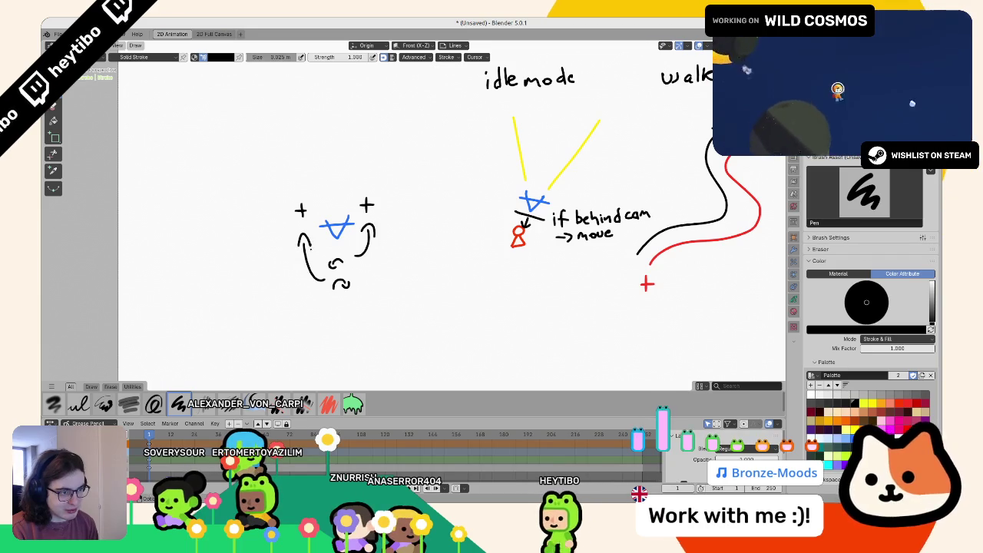
- Undo the right arrow and move the strokes into a wave mark left and a hook mark right of the symbol
{"action": "key", "text": "ctrl+z"}
{"action": "key", "text": "ctrl+z"}
{"action": "key", "text": "ctrl+z"}
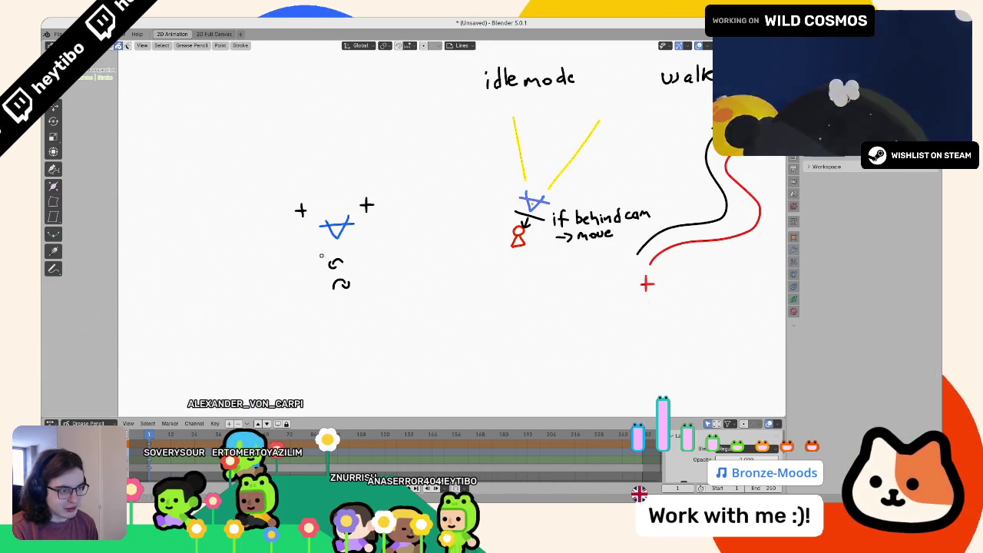
{"action": "left_click", "coordinate": [375, 238]}
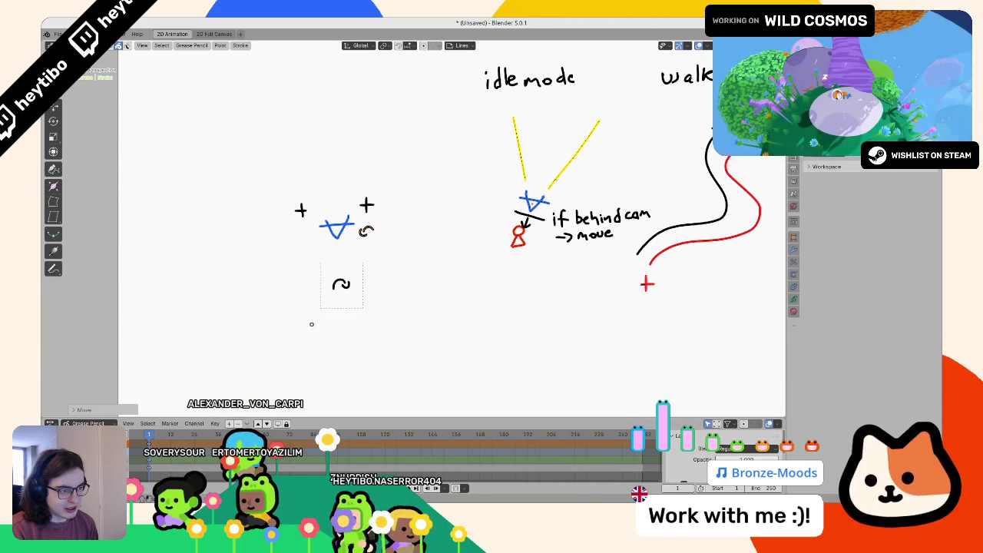
{"action": "key", "text": "g"}
{"action": "left_click", "coordinate": [317, 224]}
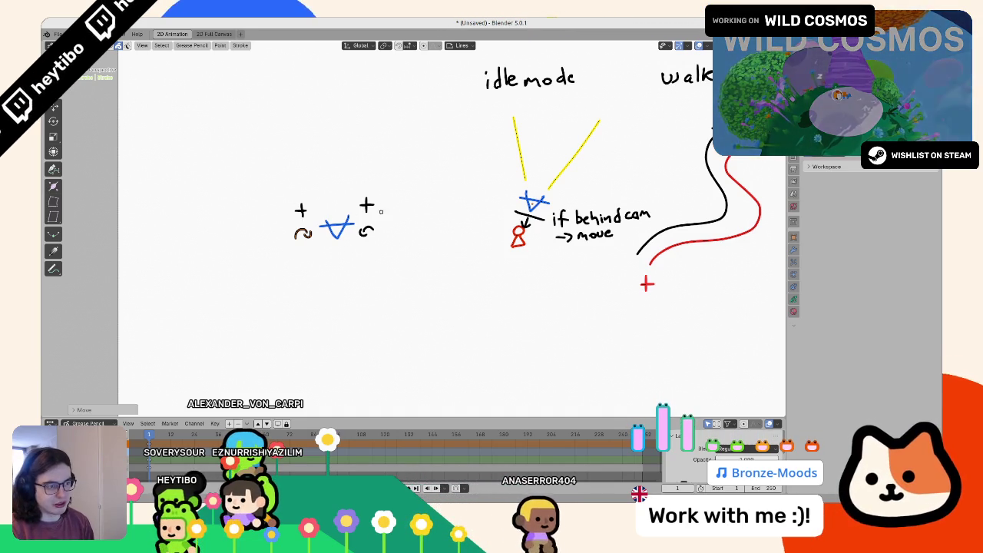
{"action": "key", "text": "Tab"}
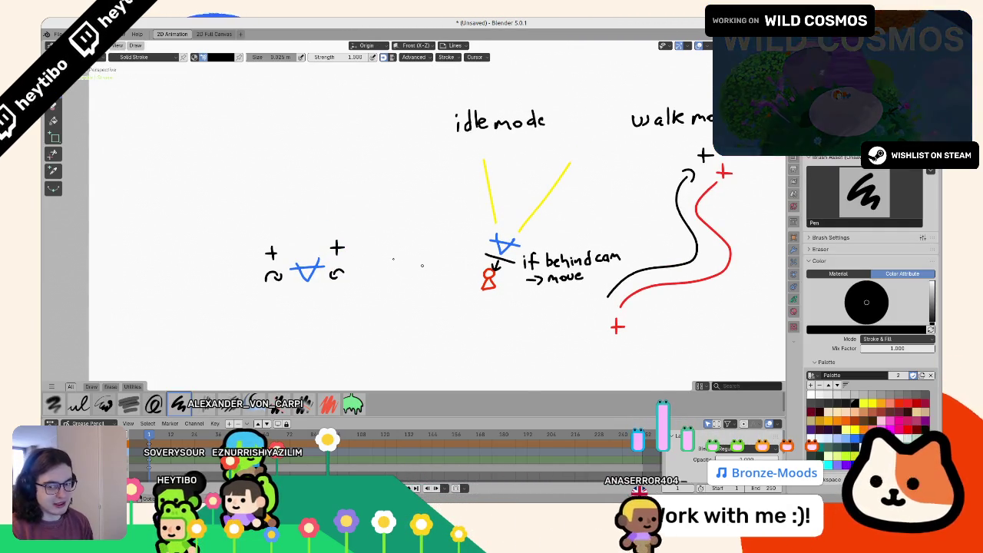
- Remove the test figure and the slash through the blue symbol, and shift the whiteboard view
{"action": "left_click_drag", "start_coordinate": [321, 240], "coordinate": [323, 250]}
{"action": "key", "text": "ctrl+z"}
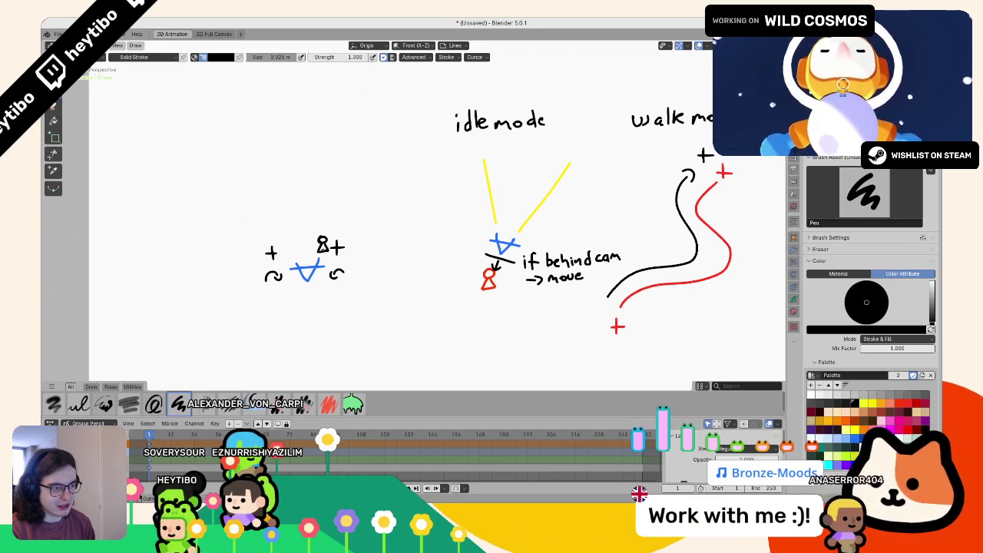
{"action": "key", "text": "Tab"}
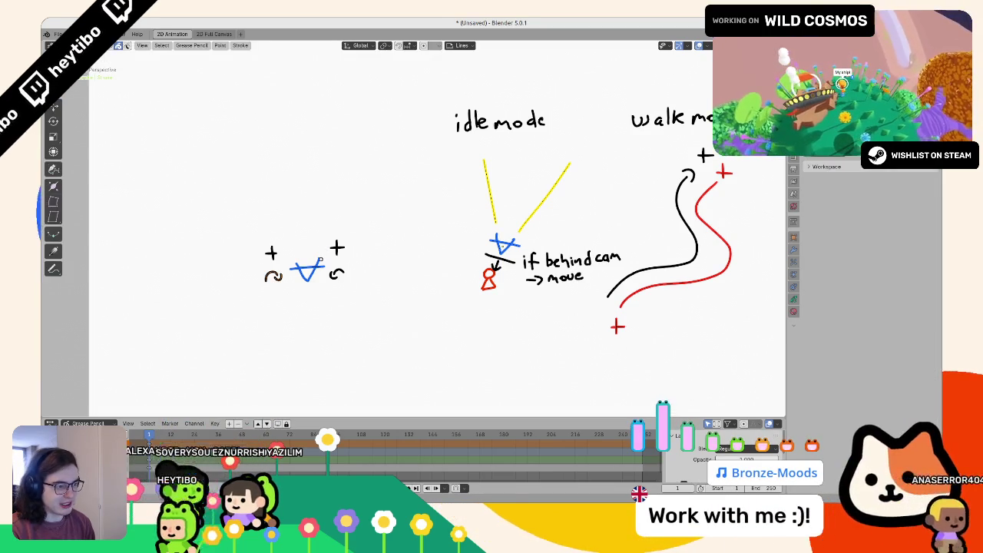
{"action": "key", "text": "Tab"}
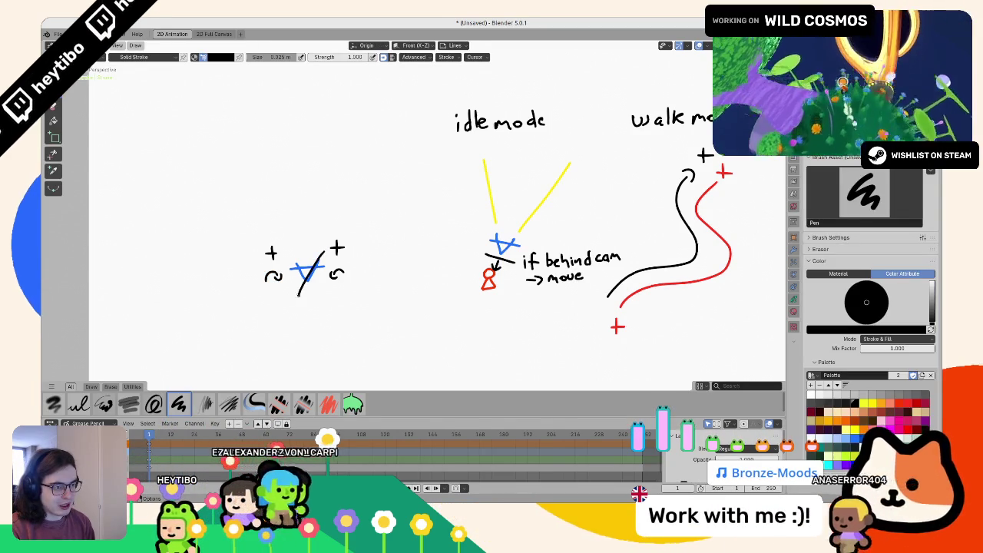
{"action": "key", "text": "ctrl+z"}
{"action": "key", "text": "ctrl+z"}
{"action": "key", "text": "ctrl+z"}
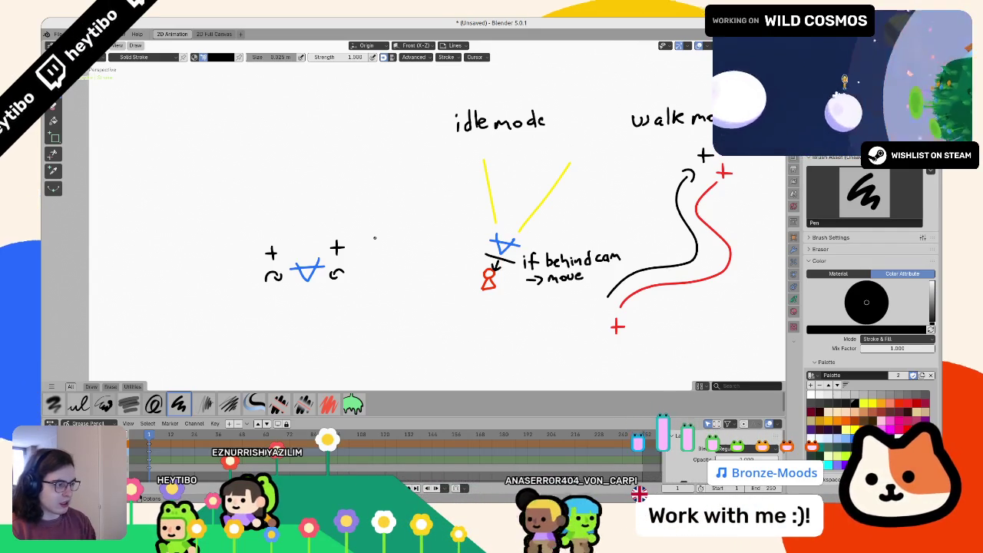
{"action": "left_click_drag", "start_coordinate": [356, 237], "coordinate": [300, 186]}
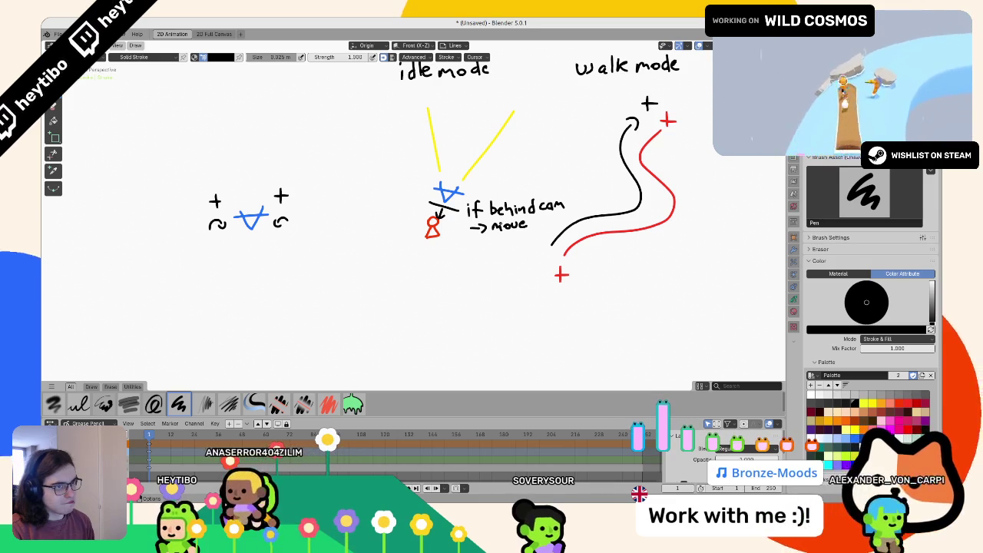
{"action": "scroll", "coordinate": [488, 243], "scroll_direction": "down", "scroll_amount": 4}
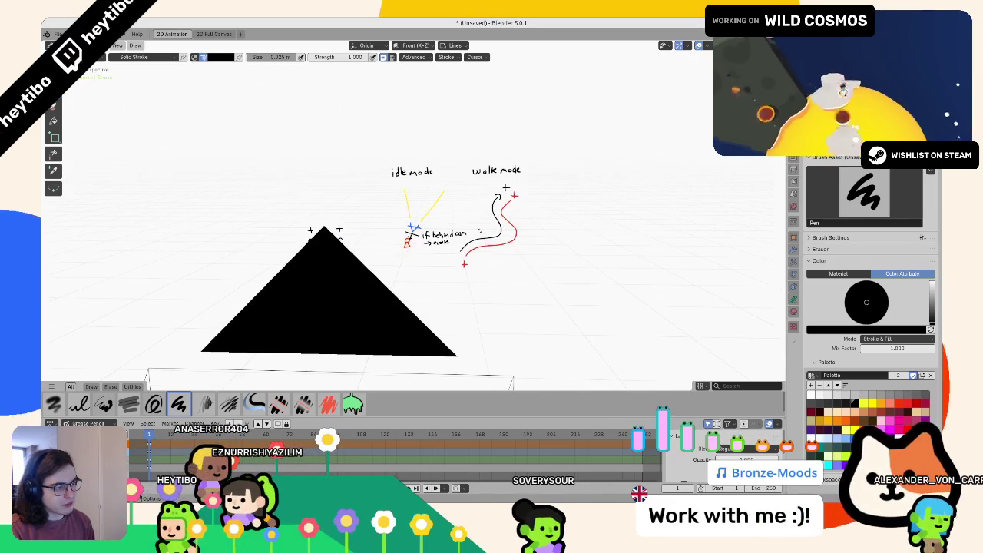
{"action": "scroll", "coordinate": [361, 225], "scroll_direction": "up", "scroll_amount": 4}
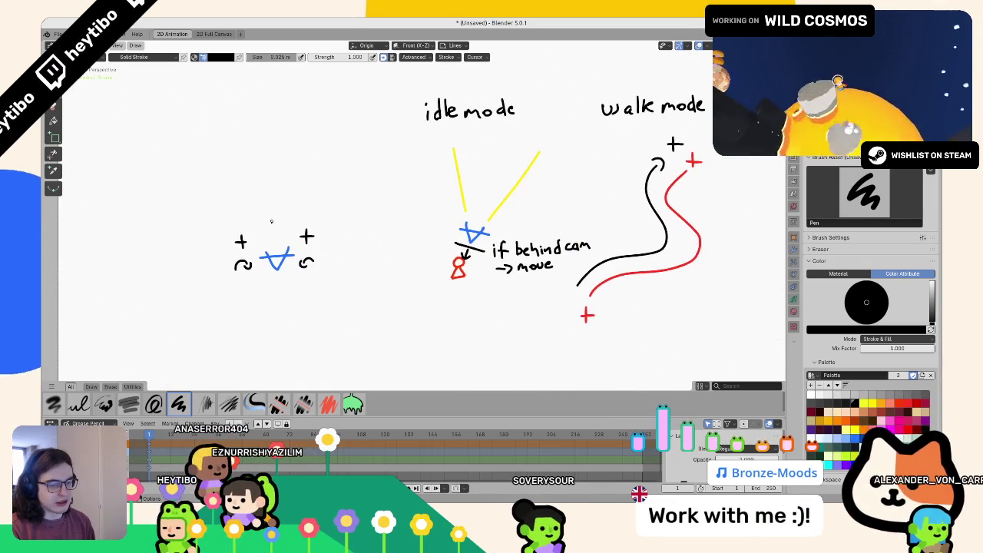
- Undo the ellipse and loop drawn around the mode sketches, then bring up the save-file browser
{"action": "key", "text": "ctrl+z"}
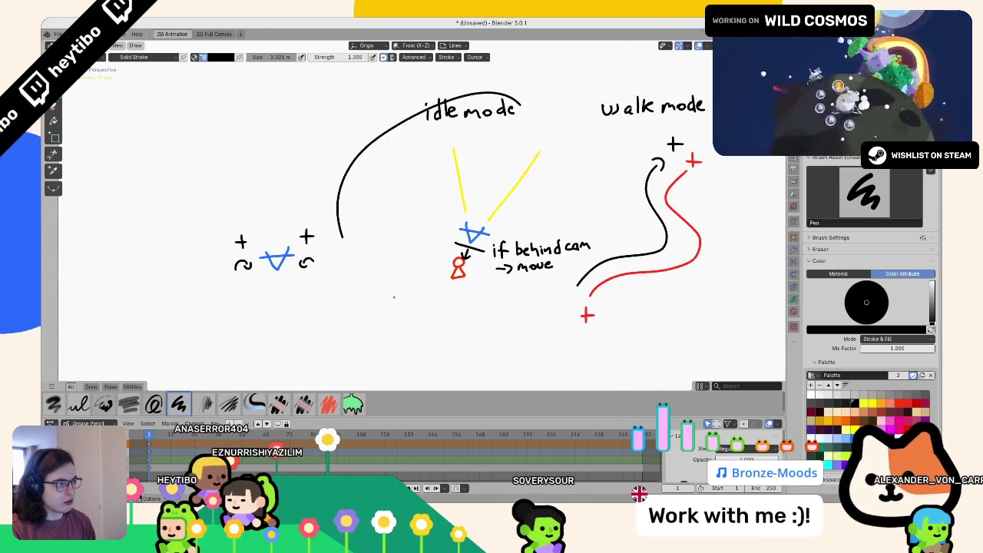
{"action": "left_click_drag", "start_coordinate": [339, 192], "coordinate": [559, 78]}
{"action": "key", "text": "ctrl+z"}
{"action": "key", "text": "ctrl+o"}
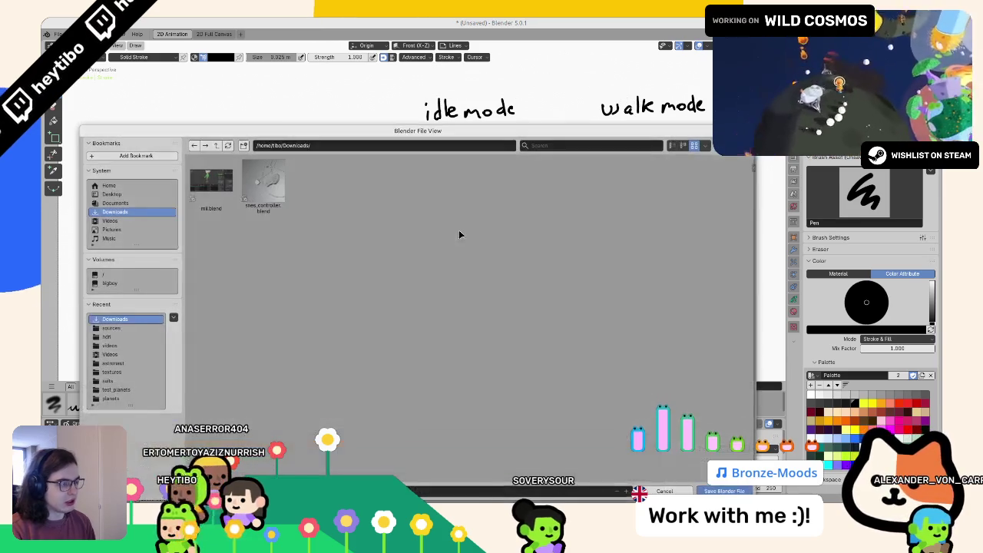
- Save the whiteboard as white_board.blend in the project's sources folder
{"action": "key", "text": "Escape"}
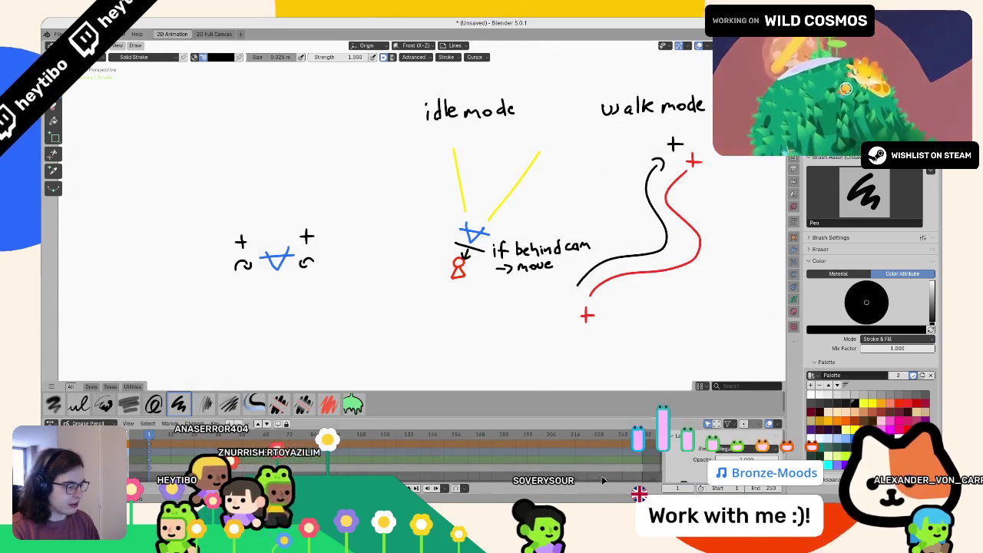
{"action": "key", "text": "super+e"}
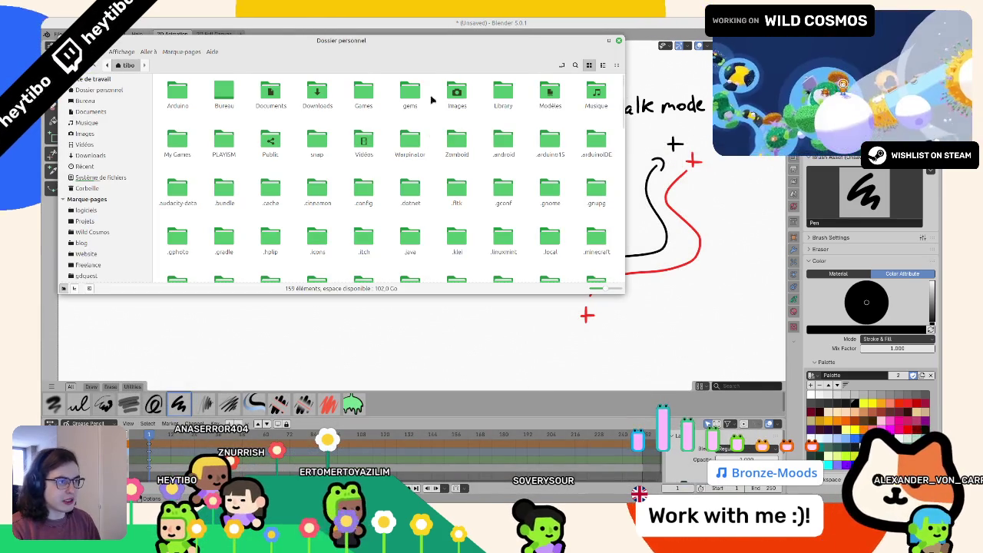
{"action": "left_click_drag", "start_coordinate": [265, 38], "coordinate": [0, 46]}
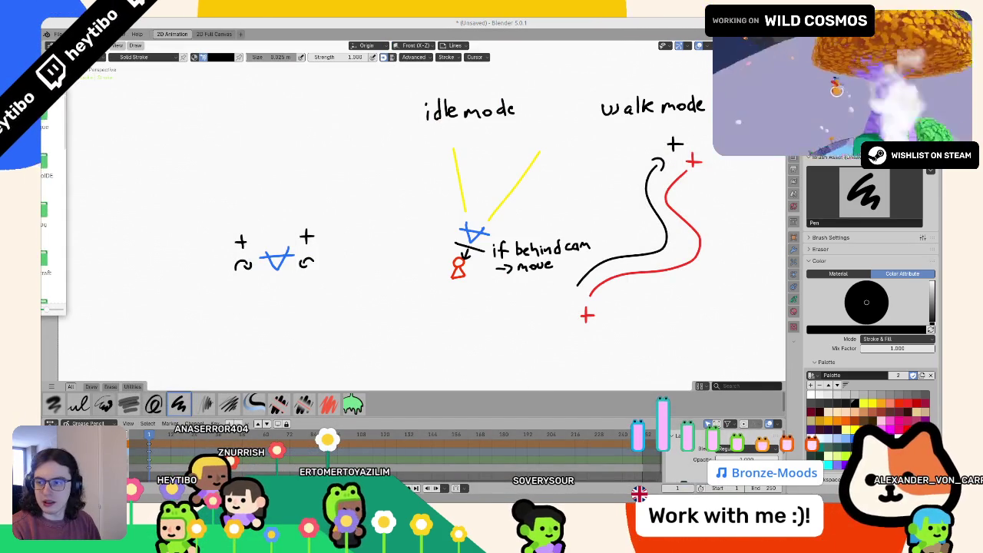
{"action": "key", "text": "ctrl+w"}
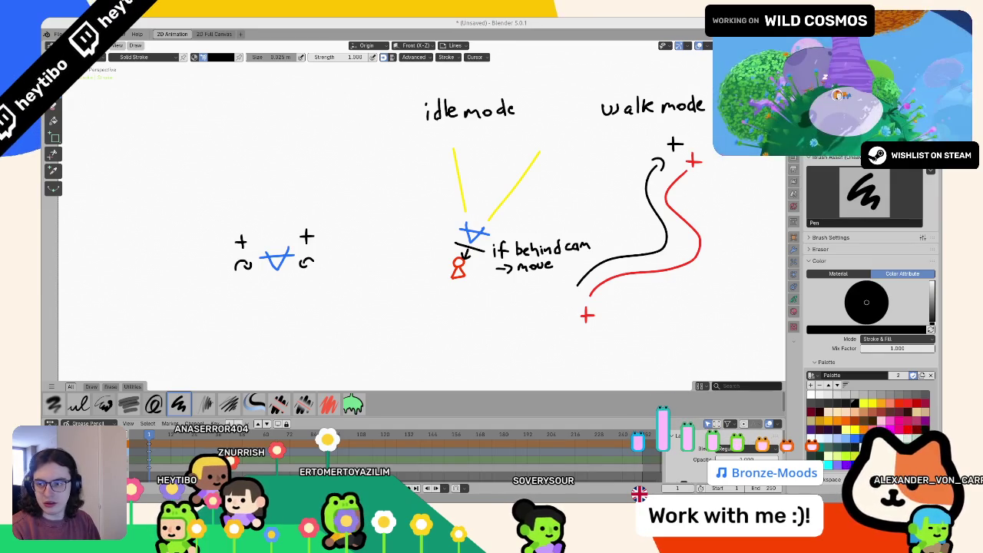
{"action": "key", "text": "ctrl+o"}
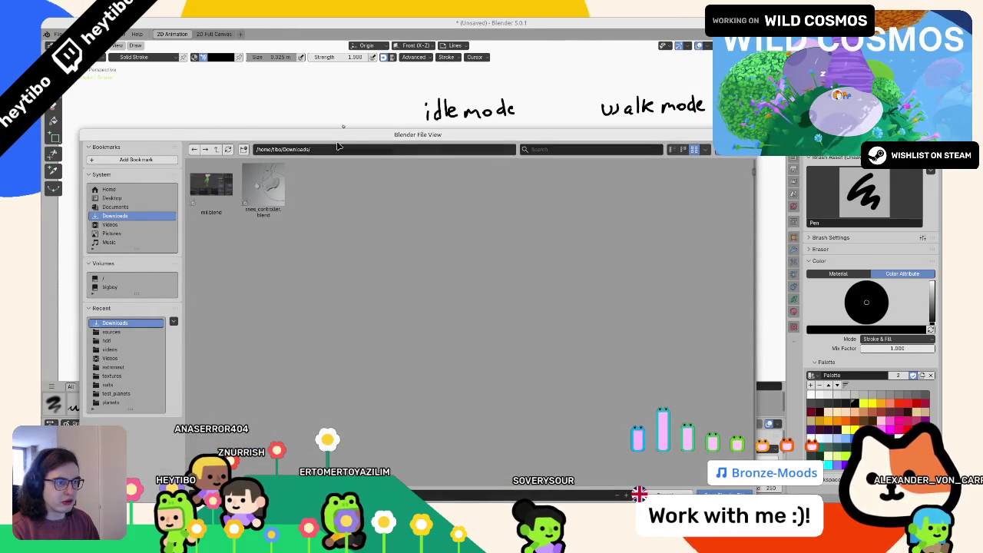
{"action": "key", "text": "Return"}
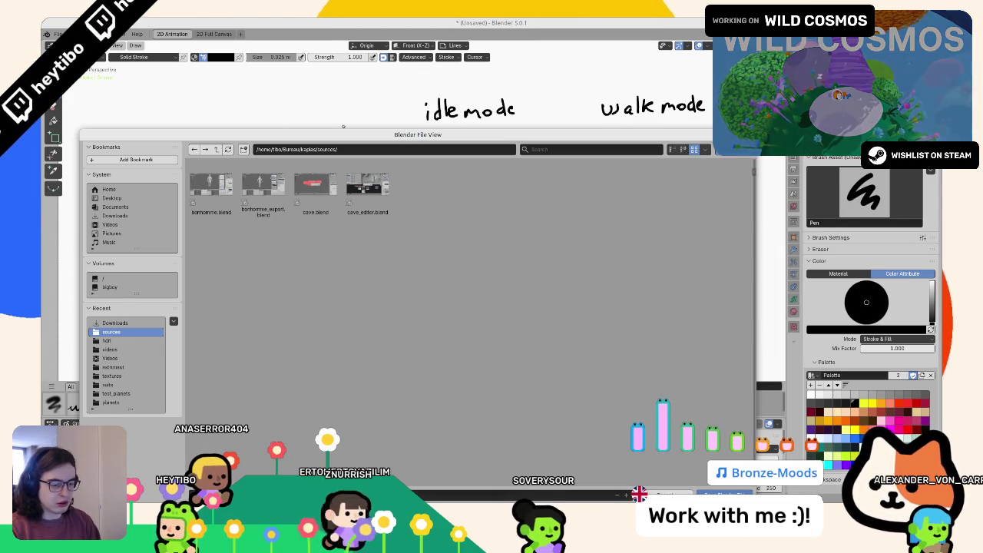
{"action": "key", "text": "Return"}
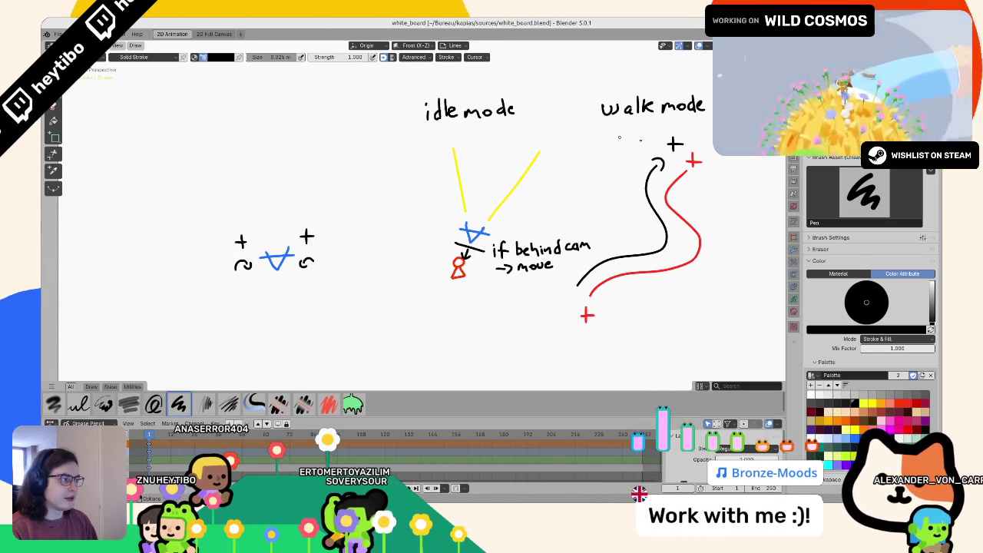
- Undo a stray loop stroke, re-save the whiteboard, and launch the game in Godot with F5
{"action": "mouse_move", "coordinate": [622, 76]}
{"action": "left_mouse_down"}
{"action": "mouse_move", "coordinate": [660, 138]}
{"action": "mouse_move", "coordinate": [392, 115]}
{"action": "mouse_move", "coordinate": [511, 120]}
{"action": "left_mouse_up"}
{"action": "key", "text": "ctrl+z"}
{"action": "key", "text": "ctrl+s"}
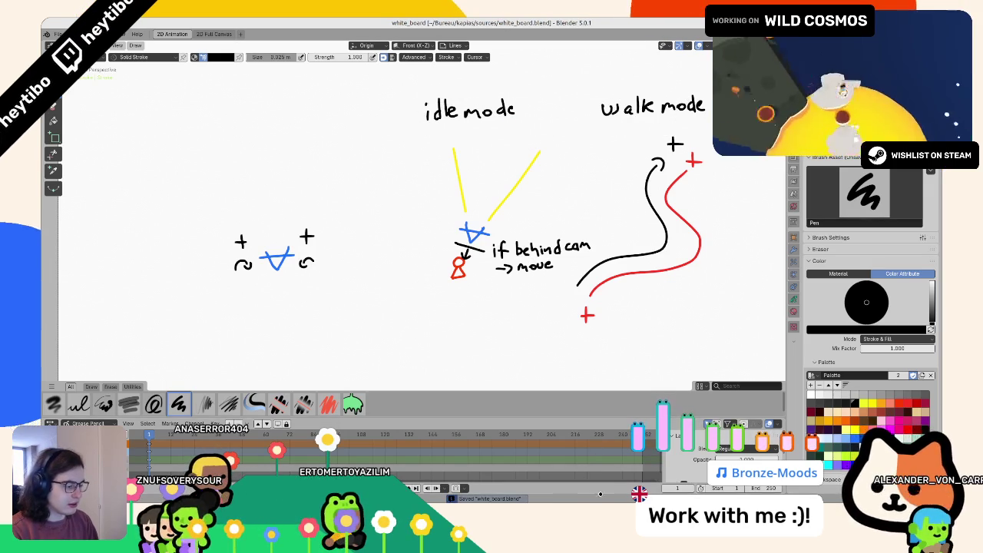
{"action": "key", "text": "alt+Tab"}
{"action": "key", "text": "F5"}
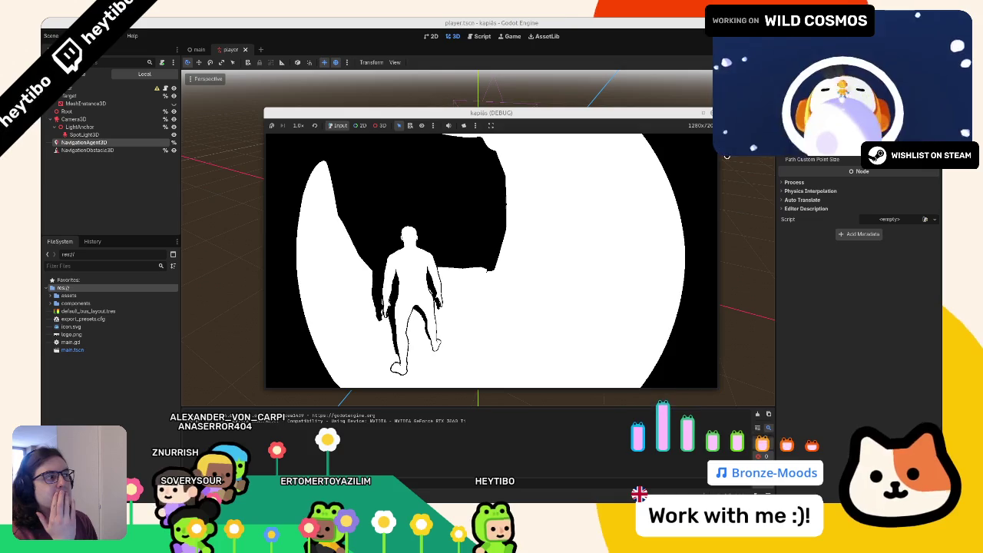
- Stop the running game and show player.gd in the Script editor
{"action": "key", "text": "F8"}
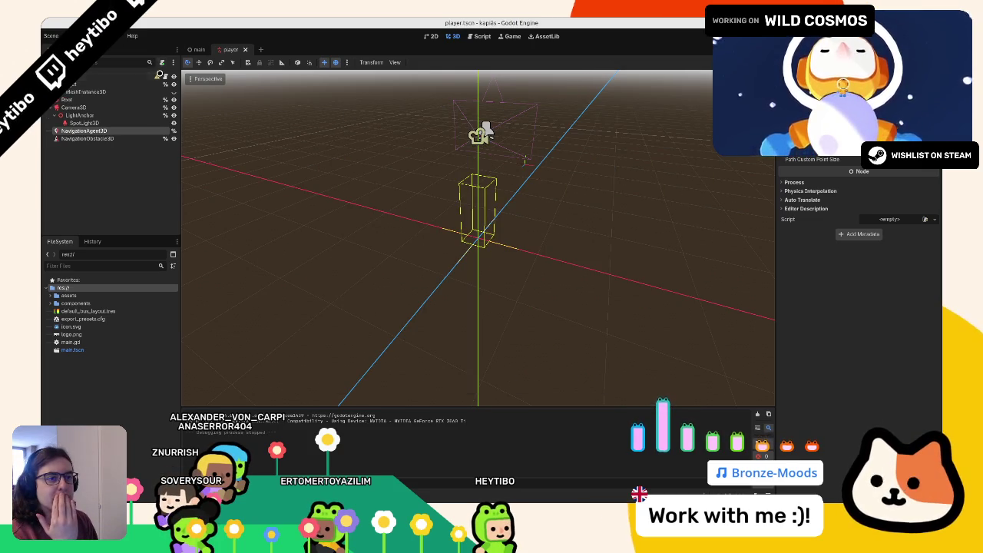
{"action": "key", "text": "ctrl+F3"}
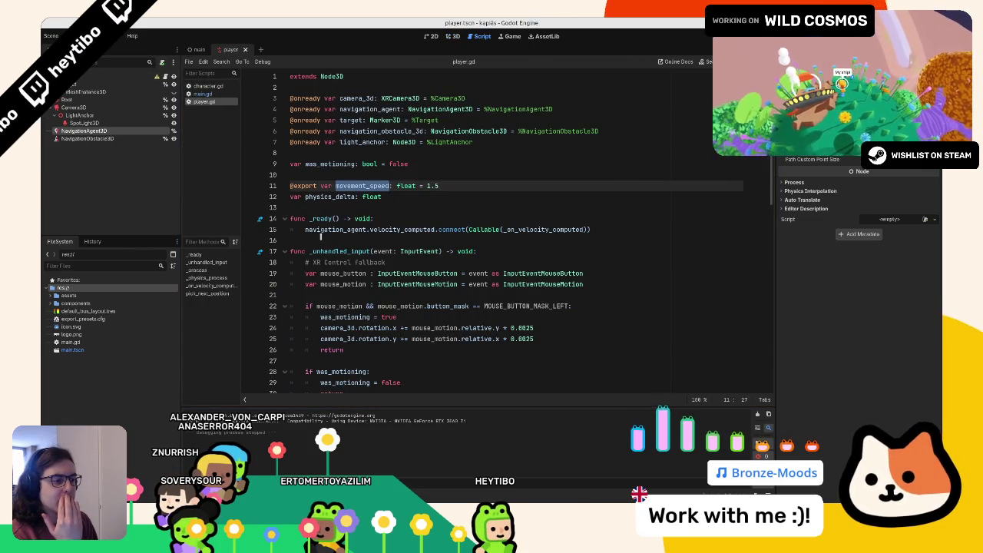
- Fold _unhandled_input, _process, _physics_process, _on_velocity_computed and pick_next_position in player.gd
{"action": "left_click", "coordinate": [285, 250]}
{"action": "left_click", "coordinate": [285, 273]}
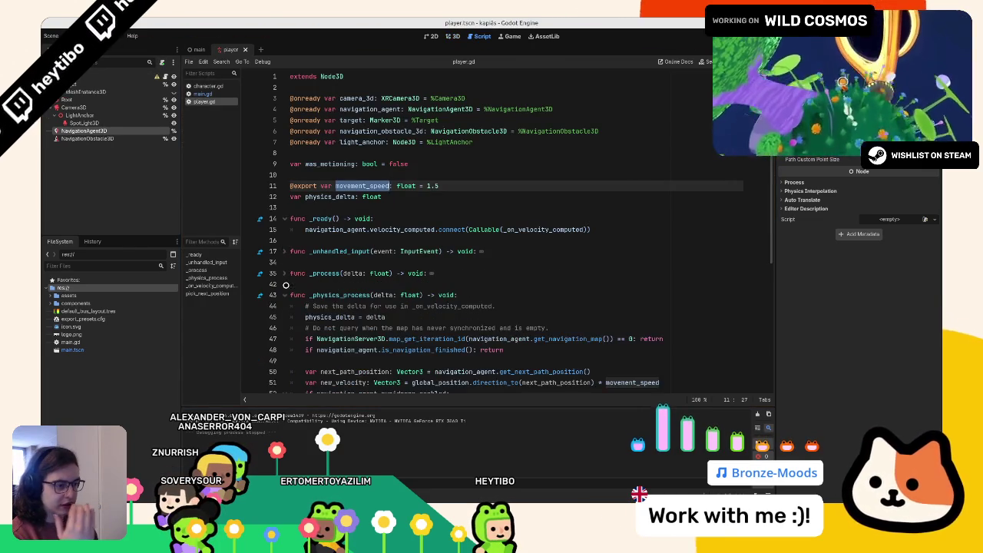
{"action": "left_click", "coordinate": [285, 295]}
{"action": "left_click", "coordinate": [285, 317]}
{"action": "left_click", "coordinate": [284, 339]}
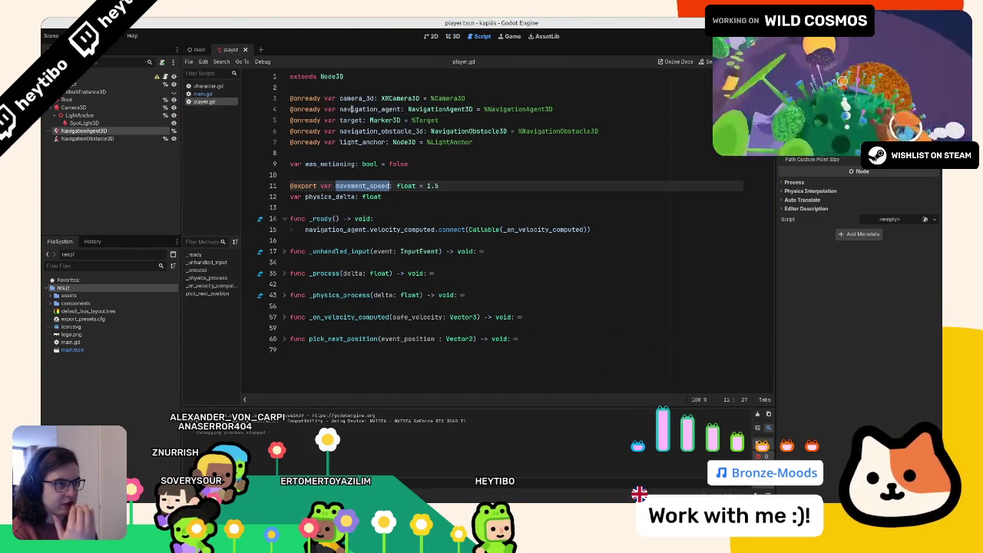
- Add 'class_name Player' as the first line and remove the extra blank line after extends Node3D
{"action": "left_click", "coordinate": [351, 98]}
{"action": "key", "text": "Up"}
{"action": "key", "text": "Up"}
{"action": "key", "text": "Return"}
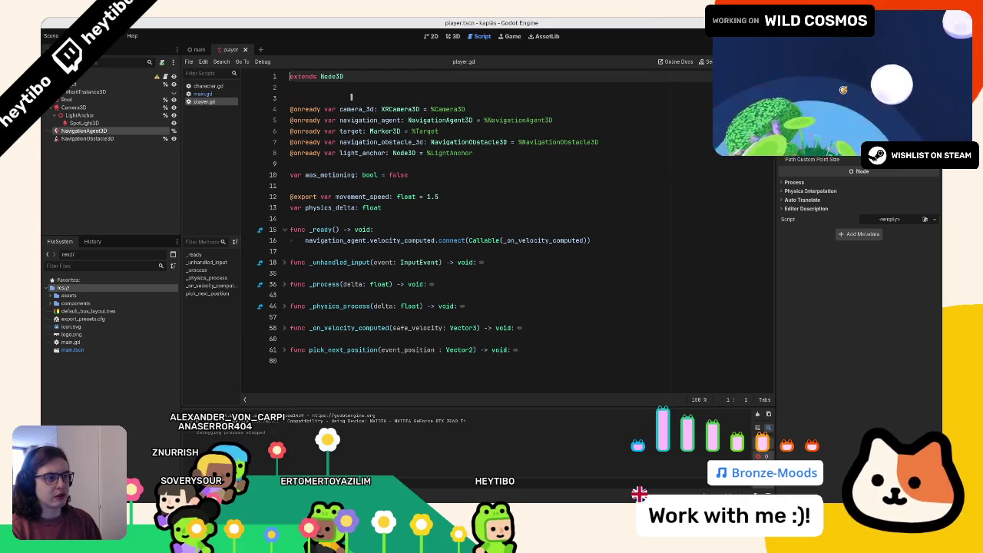
{"action": "key", "text": "Home"}
{"action": "key", "text": "Return"}
{"action": "key", "text": "Up"}
{"action": "type", "text": "c"}
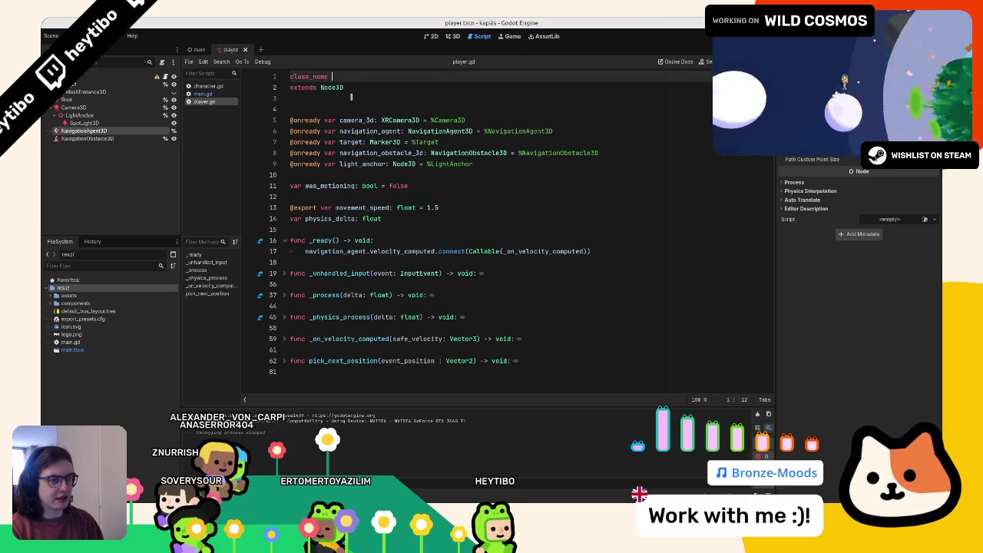
{"action": "key", "text": "Down"}
{"action": "key", "text": "Down"}
{"action": "key", "text": "Down"}
{"action": "key", "text": "BackSpace"}
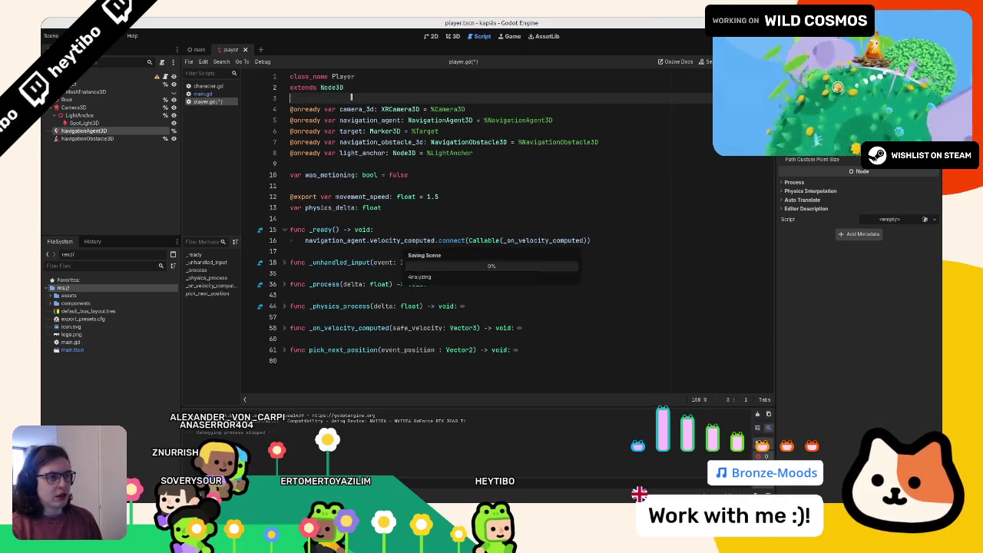
- Declare 'var is_moving: bool = false' below physics_delta
{"action": "left_click", "coordinate": [391, 207]}
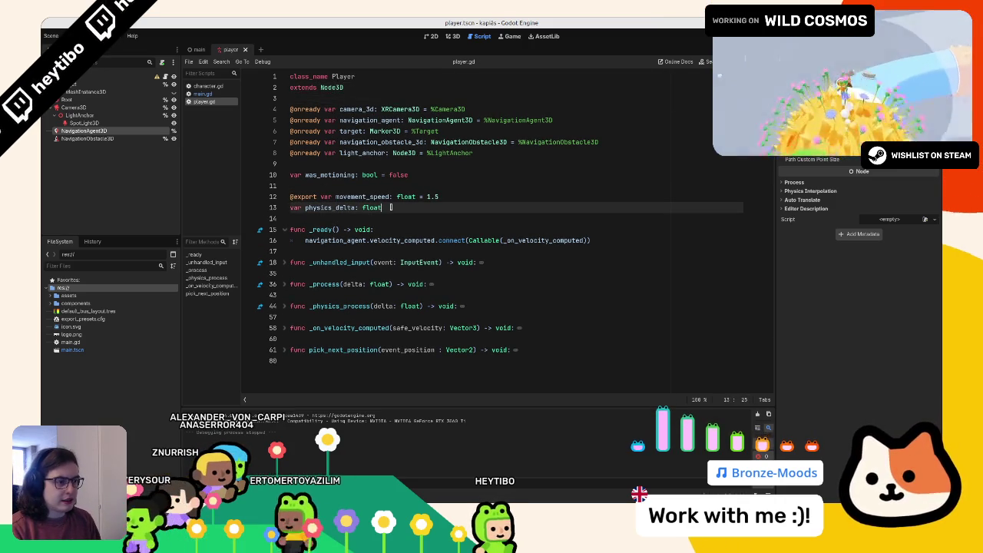
{"action": "key", "text": "Return"}
{"action": "type", "text": "var is_moving"}
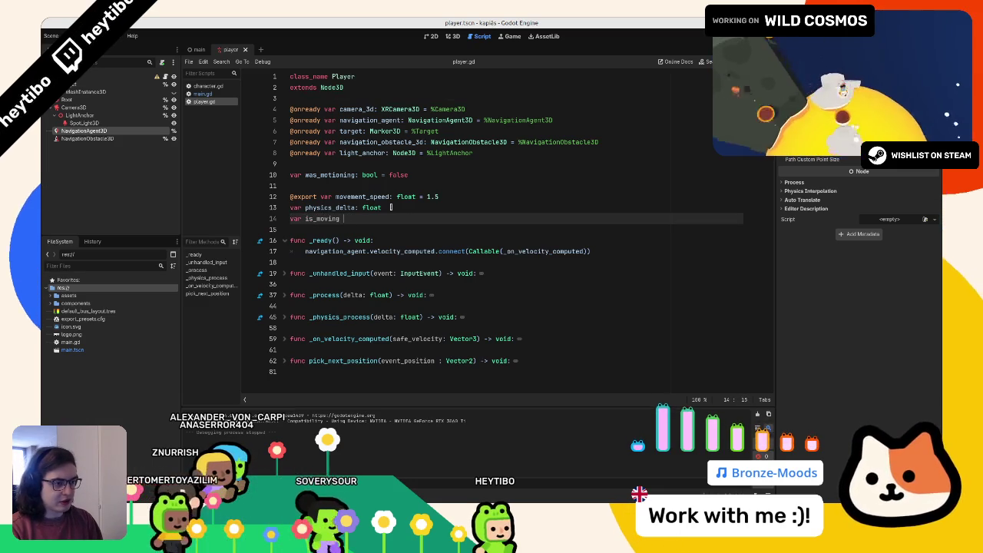
{"action": "type", "text": ": bool = false"}
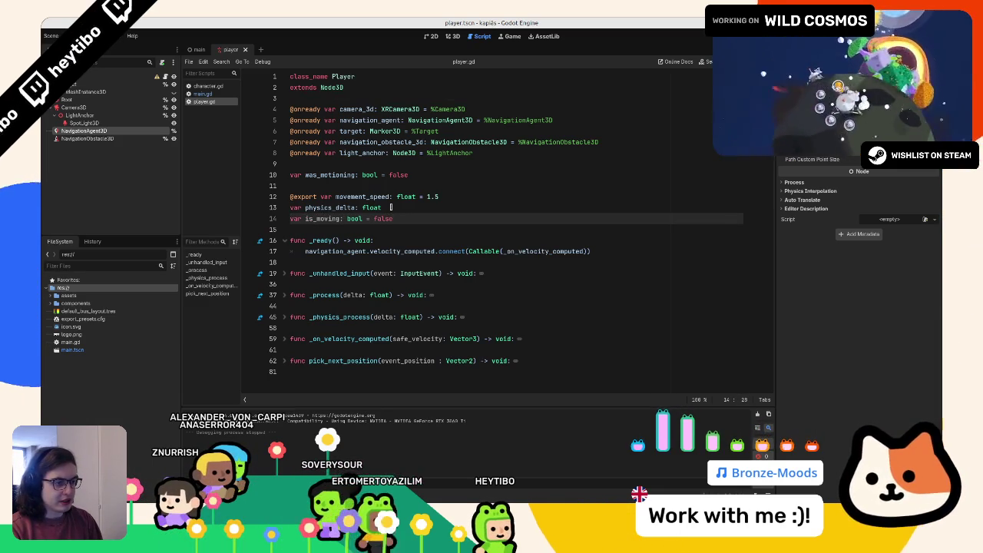
{"action": "key", "text": "Tab"}
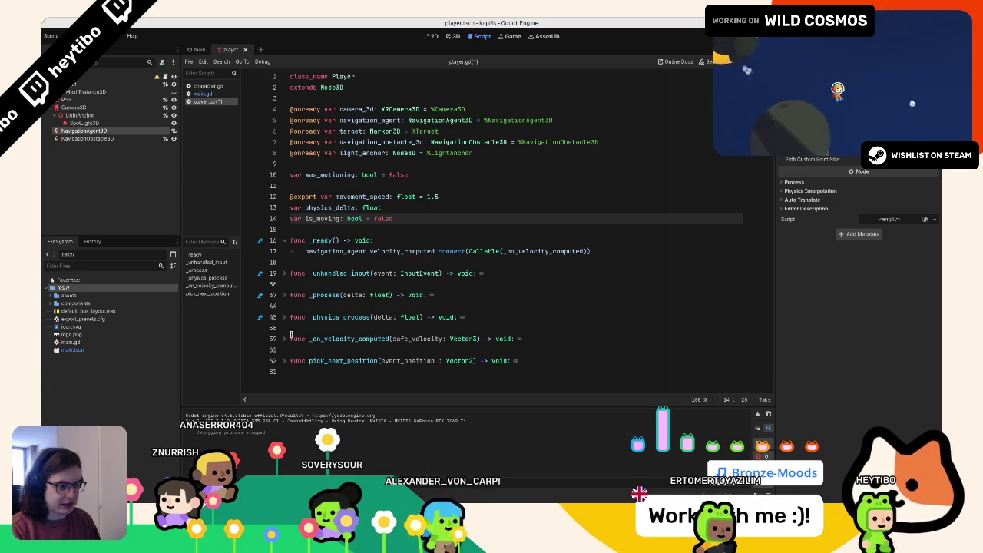
- Expand _physics_process and read the NavigationAgent3D help entry for is_navigation_finished
{"action": "left_click", "coordinate": [285, 317]}
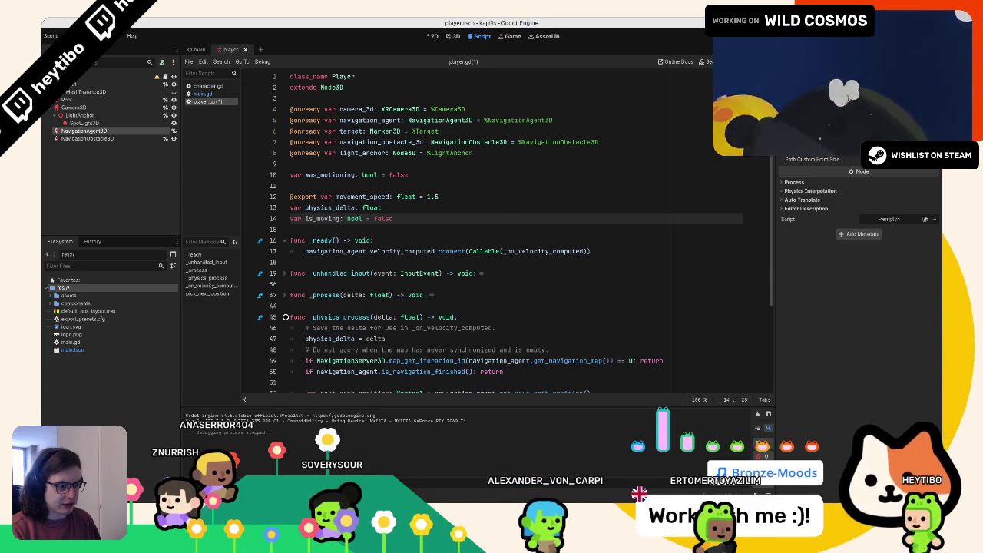
{"action": "scroll", "coordinate": [399, 285], "scroll_direction": "down", "scroll_amount": 3}
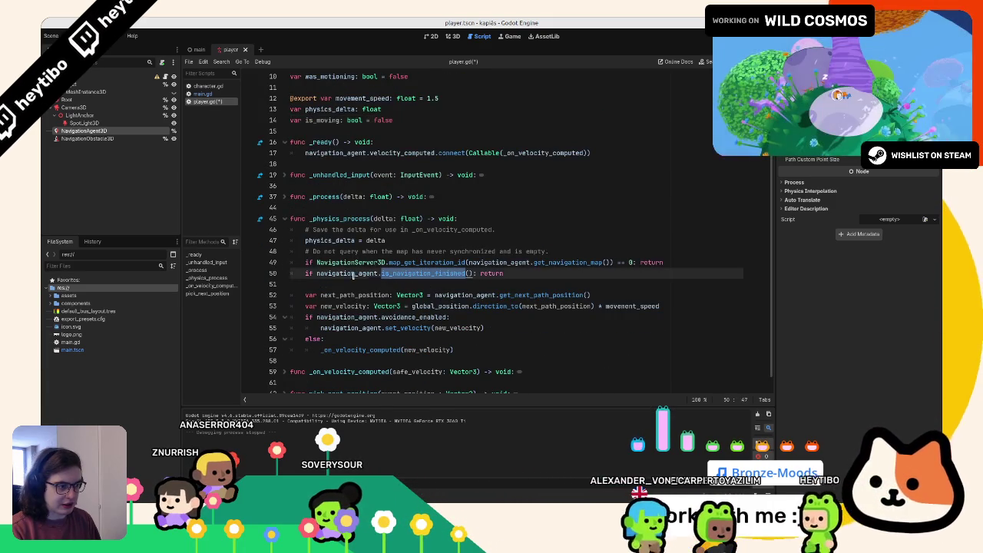
{"action": "left_click_drag", "start_coordinate": [317, 274], "coordinate": [465, 274]}
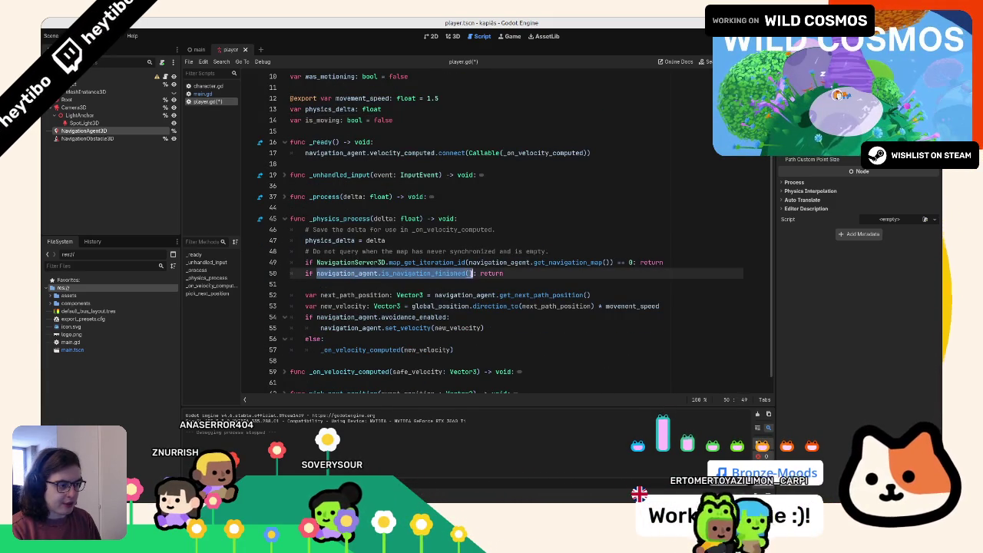
{"action": "left_click", "coordinate": [441, 274], "text": "ctrl"}
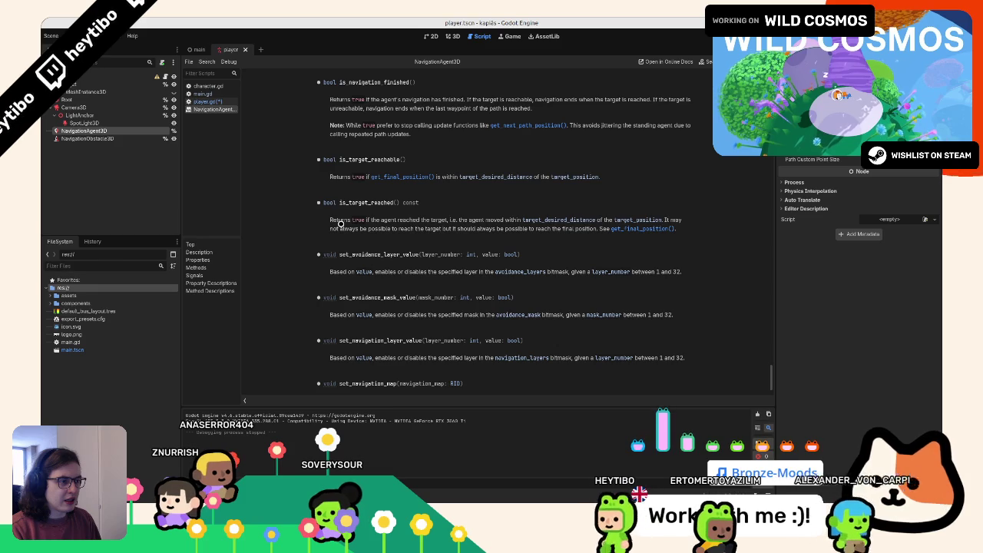
{"action": "scroll", "coordinate": [326, 224], "scroll_direction": "up", "scroll_amount": 1}
{"action": "scroll", "coordinate": [323, 224], "scroll_direction": "up", "scroll_amount": 1}
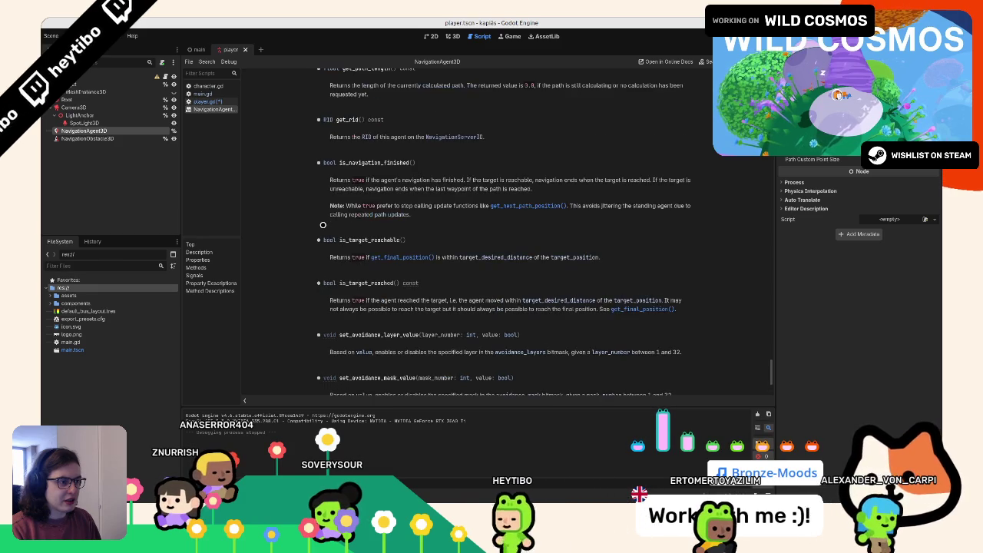
{"action": "left_click_drag", "start_coordinate": [473, 180], "coordinate": [688, 181]}
{"action": "double_click", "coordinate": [476, 180]}
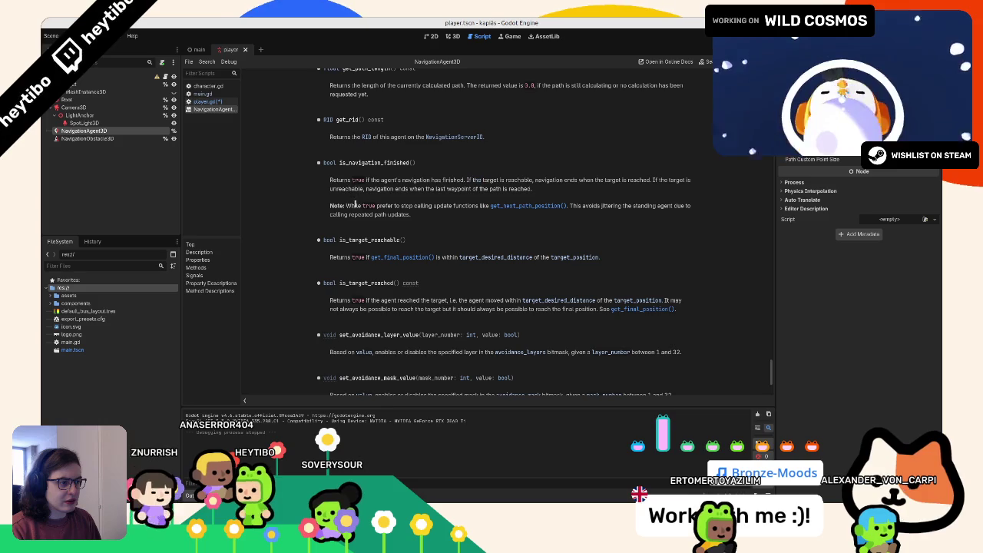
{"action": "left_click_drag", "start_coordinate": [331, 205], "coordinate": [401, 215]}
{"action": "left_click", "coordinate": [431, 207]}
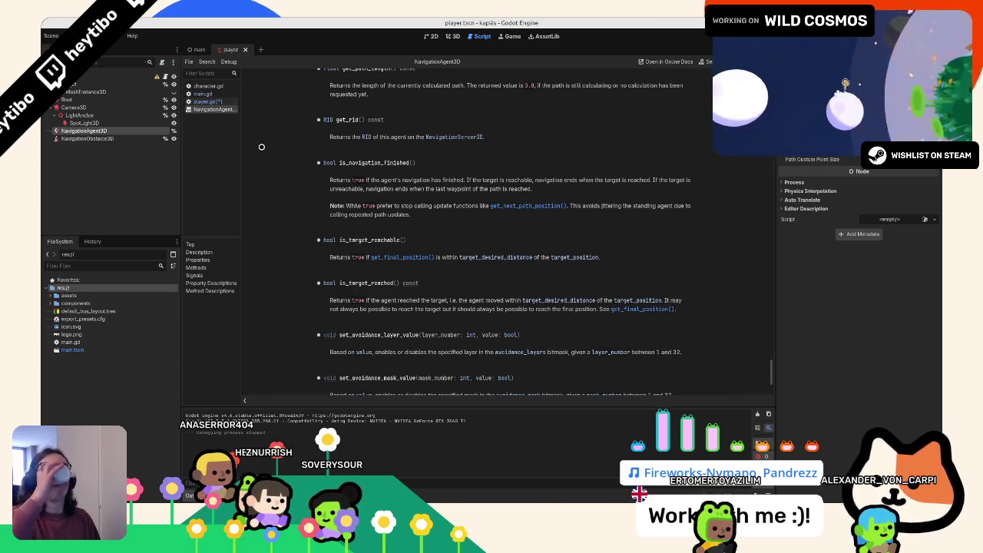
- Close the help page and review is_navigation_finished, physics_delta and is_moving in player.gd
{"action": "middle_click", "coordinate": [221, 110]}
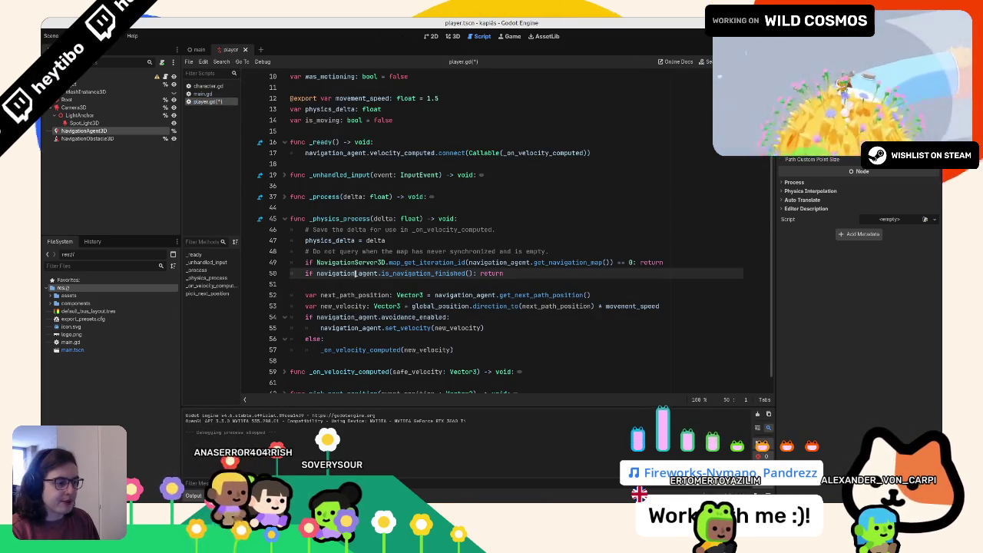
{"action": "left_click_drag", "start_coordinate": [317, 273], "coordinate": [432, 273]}
{"action": "double_click", "coordinate": [411, 273]}
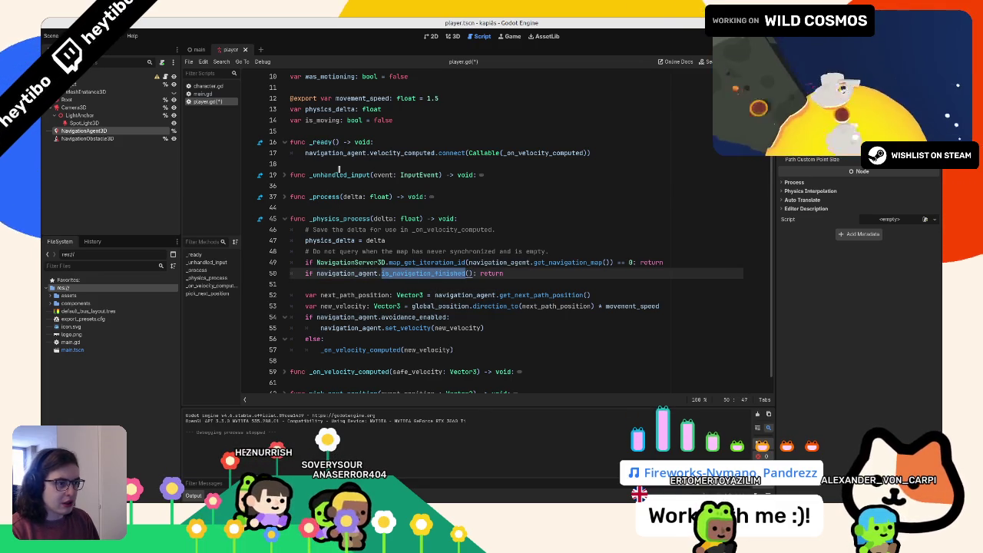
{"action": "scroll", "coordinate": [340, 261], "scroll_direction": "up", "scroll_amount": 1}
{"action": "left_click_drag", "start_coordinate": [344, 146], "coordinate": [323, 139]}
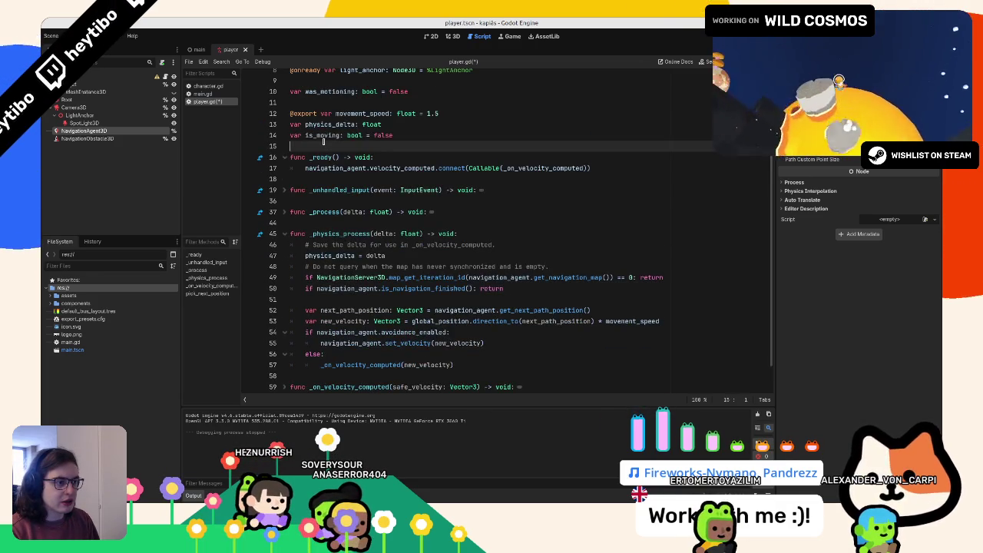
{"action": "scroll", "coordinate": [322, 139], "scroll_direction": "up", "scroll_amount": 1}
{"action": "double_click", "coordinate": [329, 157]}
{"action": "double_click", "coordinate": [322, 168]}
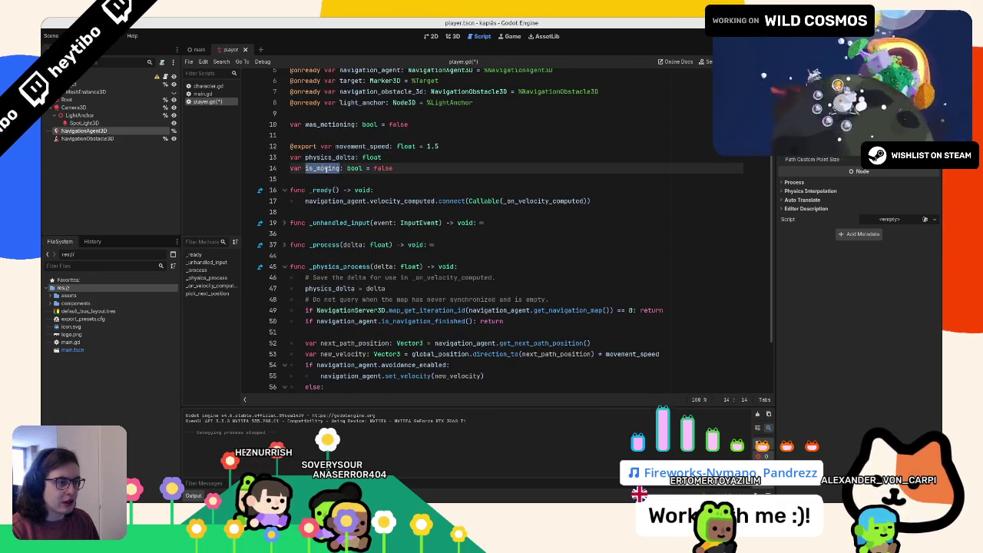
{"action": "scroll", "coordinate": [397, 175], "scroll_direction": "up", "scroll_amount": 2}
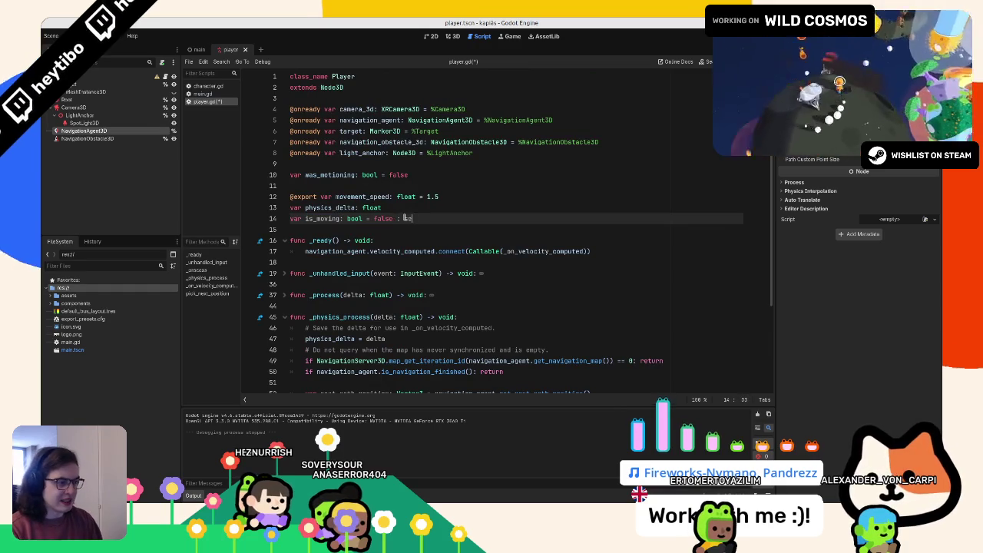
- Remove the stray characters after get on line 14 of player.gd
{"action": "key", "text": "BackSpace"}
{"action": "key", "text": "Escape"}
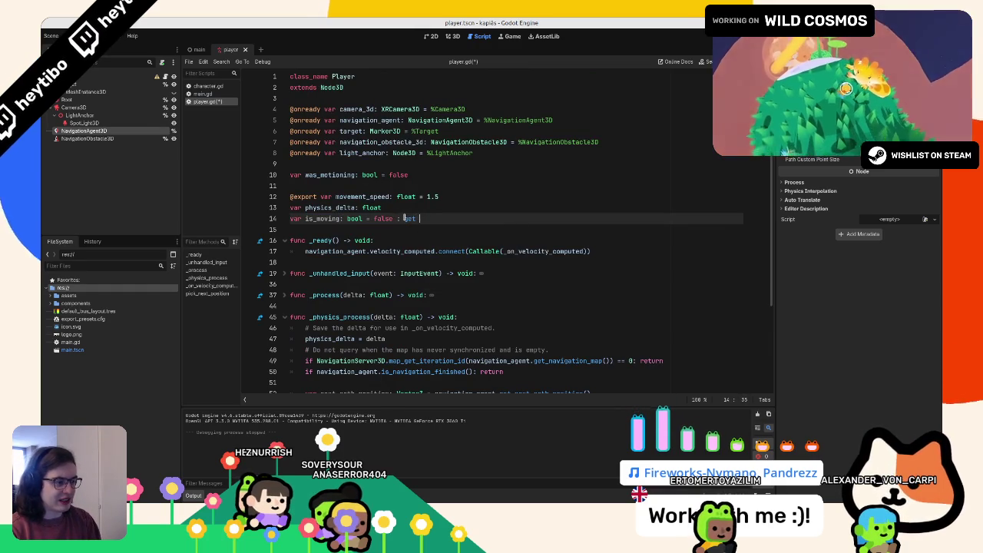
{"action": "key", "text": "BackSpace"}
{"action": "key", "text": "Escape"}
{"action": "type", "text": "_get_is_moving"}
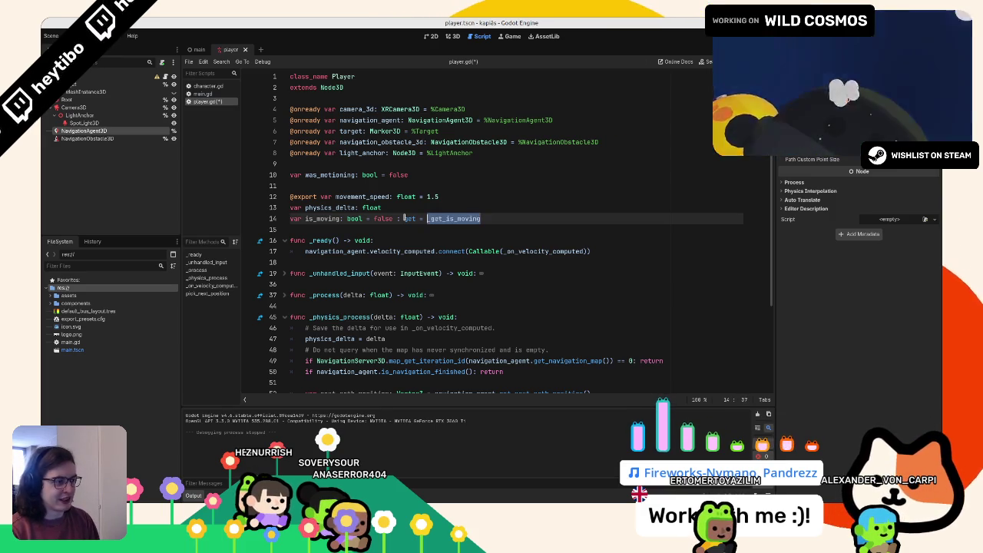
{"action": "scroll", "coordinate": [399, 199], "scroll_direction": "down", "scroll_amount": 2}
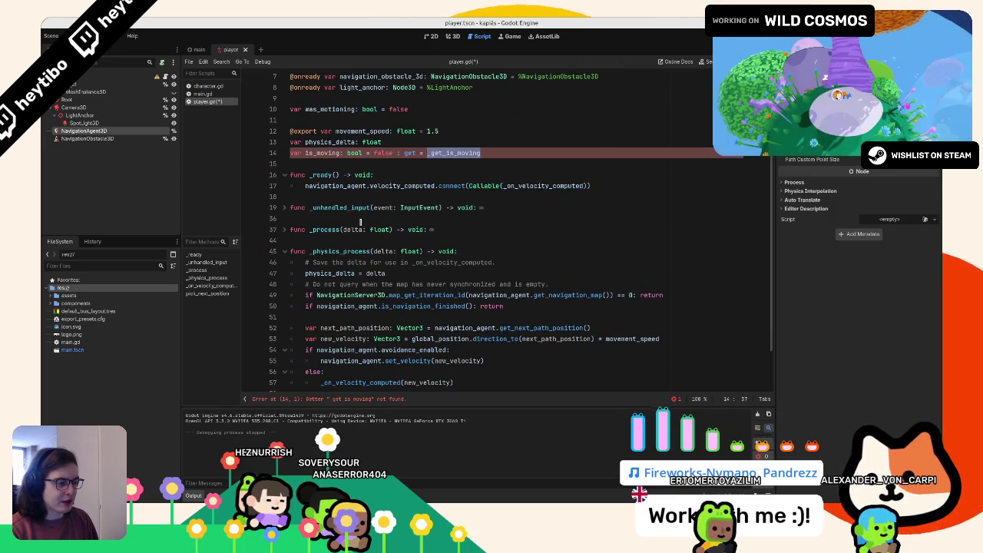
{"action": "scroll", "coordinate": [379, 221], "scroll_direction": "down", "scroll_amount": 2}
- Add a _get_is_moving() -> bool getter returning navigation_agent.is_navigation_finished() above _on_velocity_computed
{"action": "left_click", "coordinate": [349, 366]}
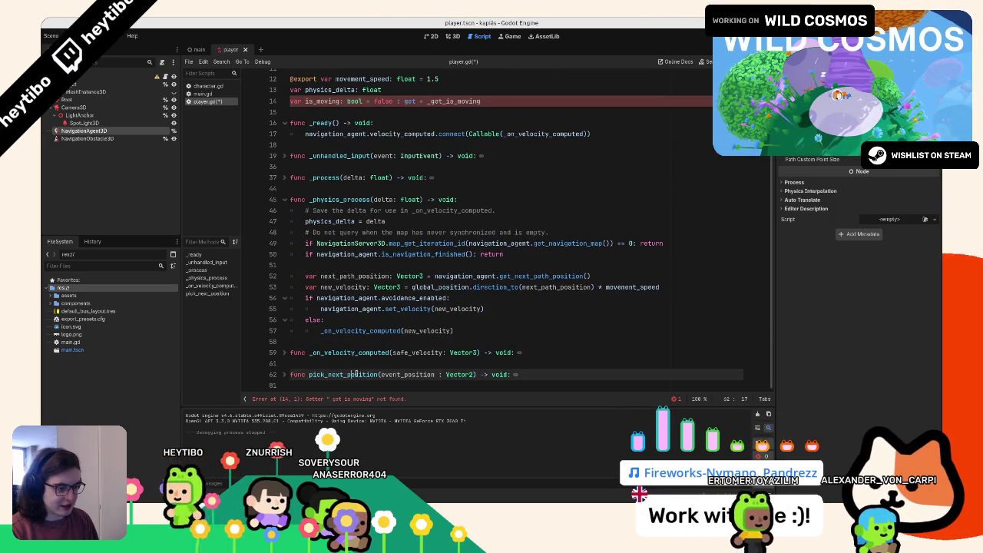
{"action": "triple_click", "coordinate": [548, 353]}
{"action": "key", "text": "Up"}
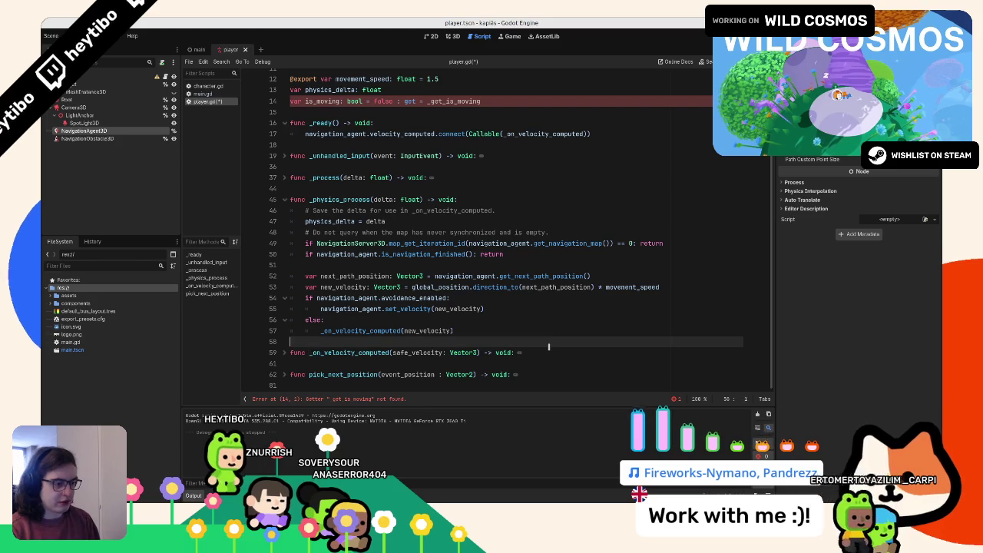
{"action": "key", "text": "Return"}
{"action": "key", "text": "Return"}
{"action": "key", "text": "Up"}
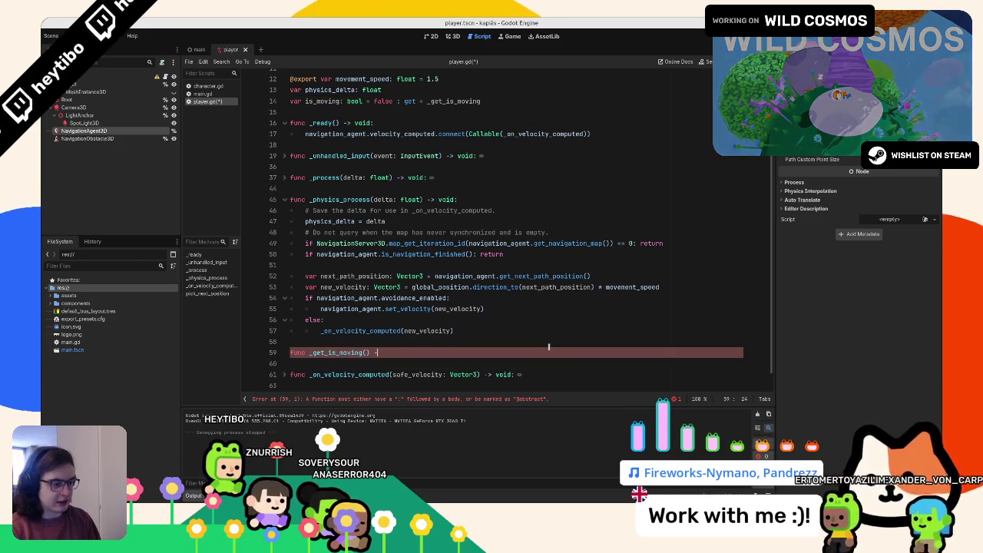
{"action": "type", "text": "> bo"}
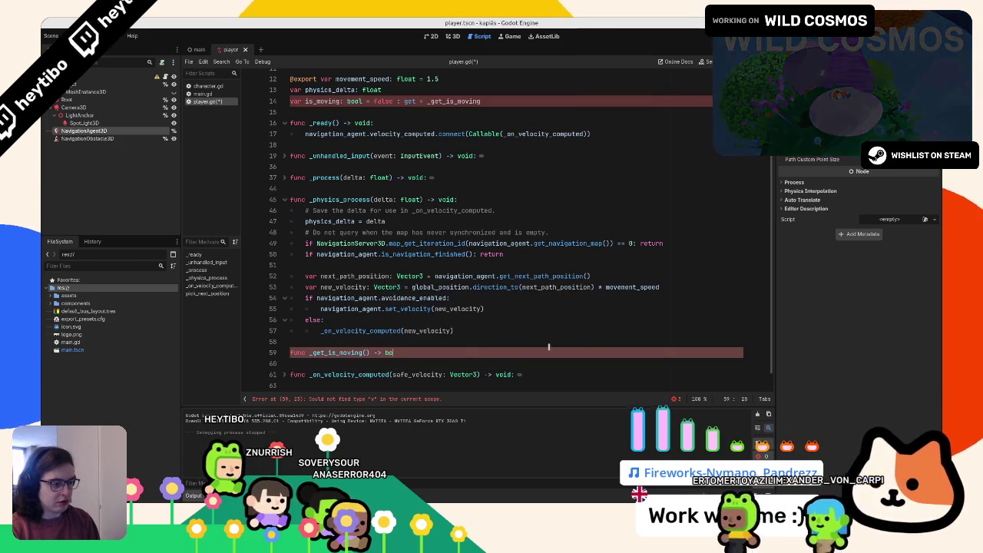
{"action": "type", "text": "ol:"}
{"action": "key", "text": "Return"}
{"action": "type", "text": "return"}
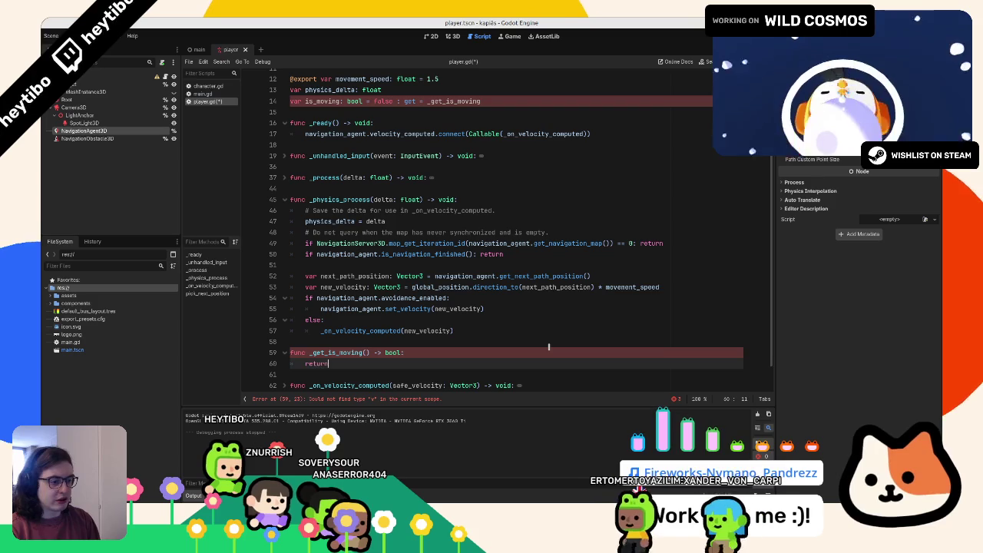
{"action": "type", "text": " navigation_agent"}
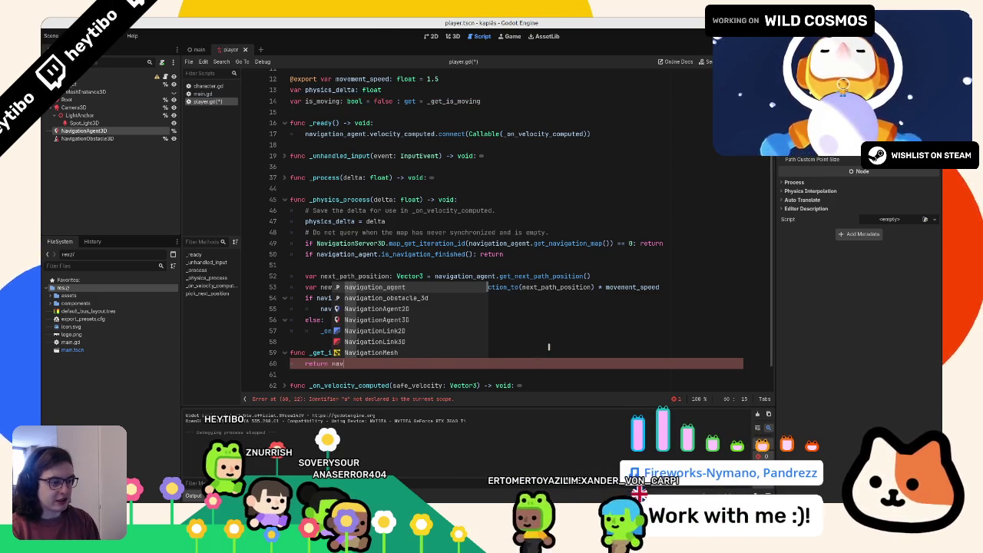
{"action": "key", "text": "Return"}
{"action": "type", "text": ".is_"}
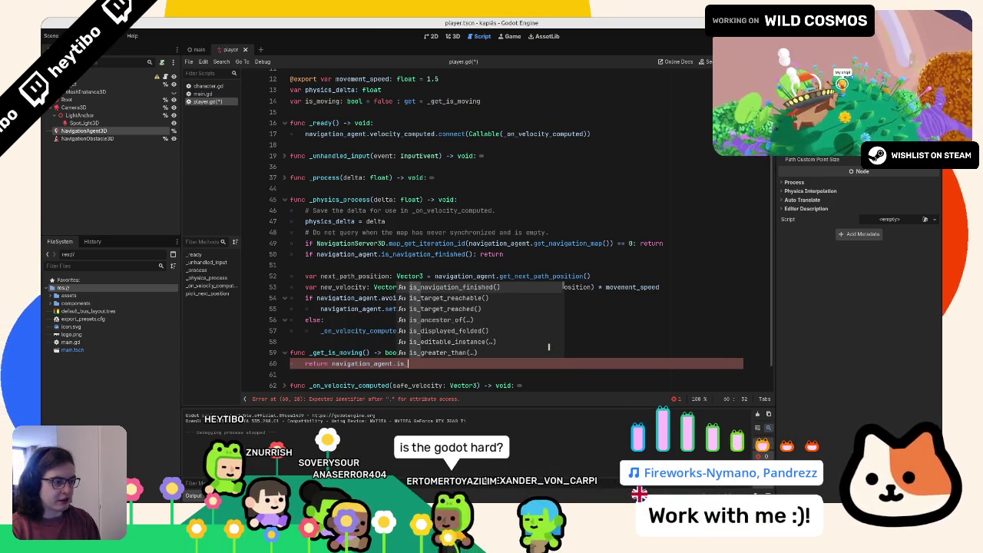
{"action": "key", "text": "Return"}
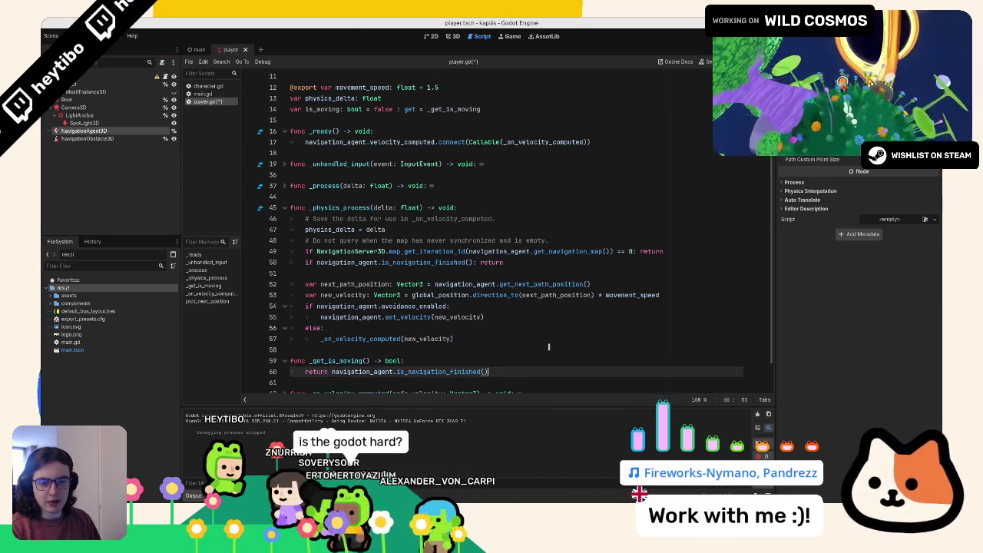
- Negate the return to !navigation_agent.is_navigation_finished(), save player.gd, and open main.gd
{"action": "scroll", "coordinate": [530, 347], "scroll_direction": "down", "scroll_amount": 1}
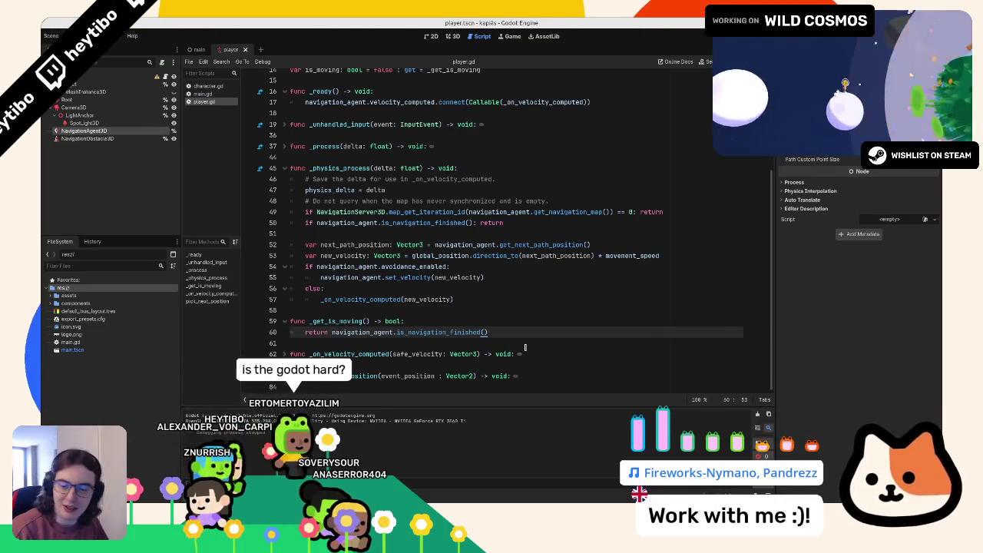
{"action": "left_click", "coordinate": [306, 332]}
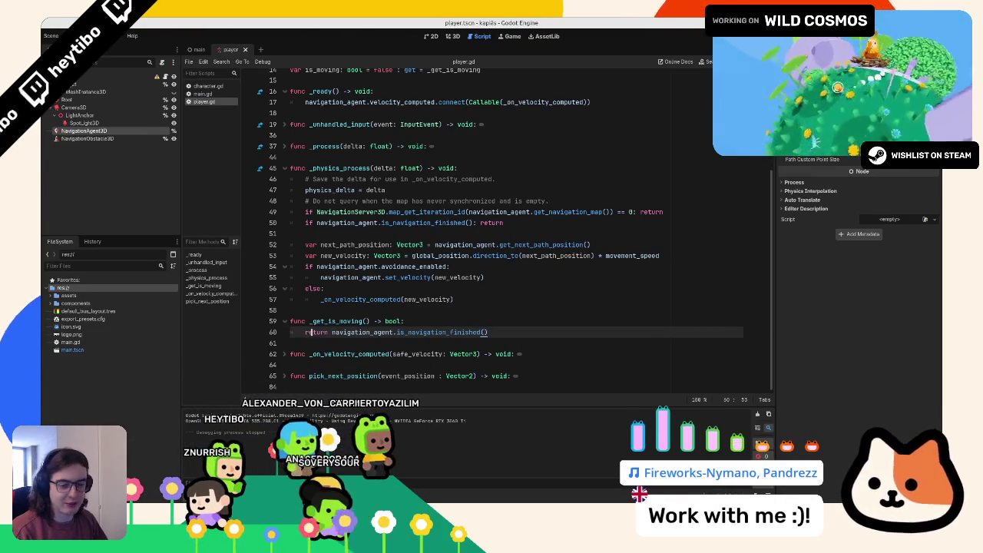
{"action": "double_click", "coordinate": [451, 332]}
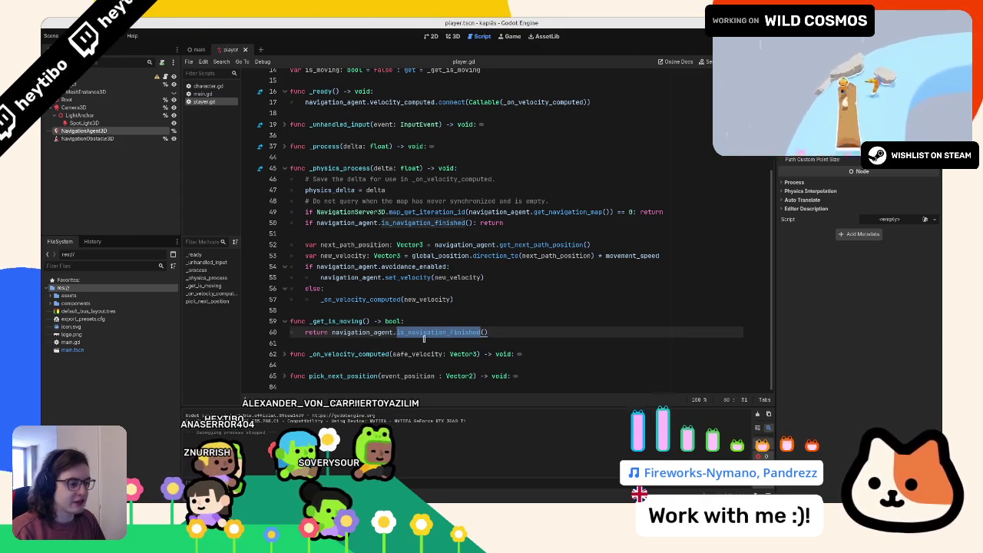
{"action": "left_click", "coordinate": [334, 332]}
{"action": "type", "text": "!"}
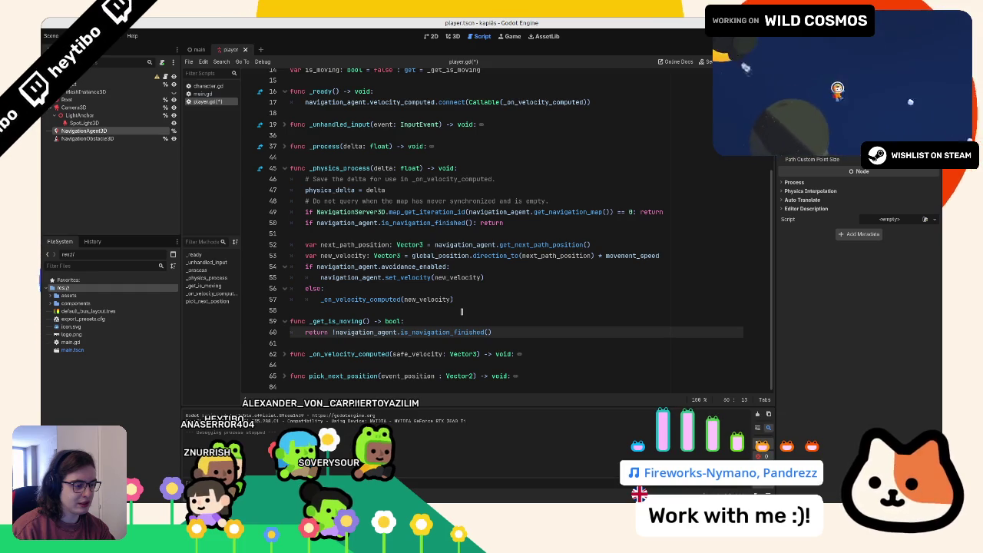
{"action": "key", "text": "ctrl+s"}
{"action": "scroll", "coordinate": [328, 220], "scroll_direction": "up", "scroll_amount": 3}
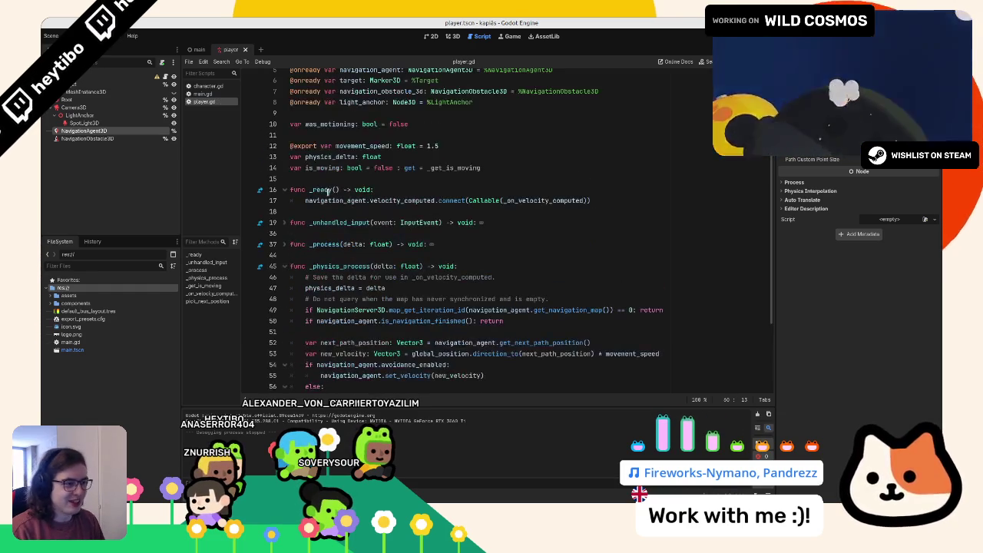
{"action": "double_click", "coordinate": [331, 167]}
{"action": "left_click", "coordinate": [202, 93]}
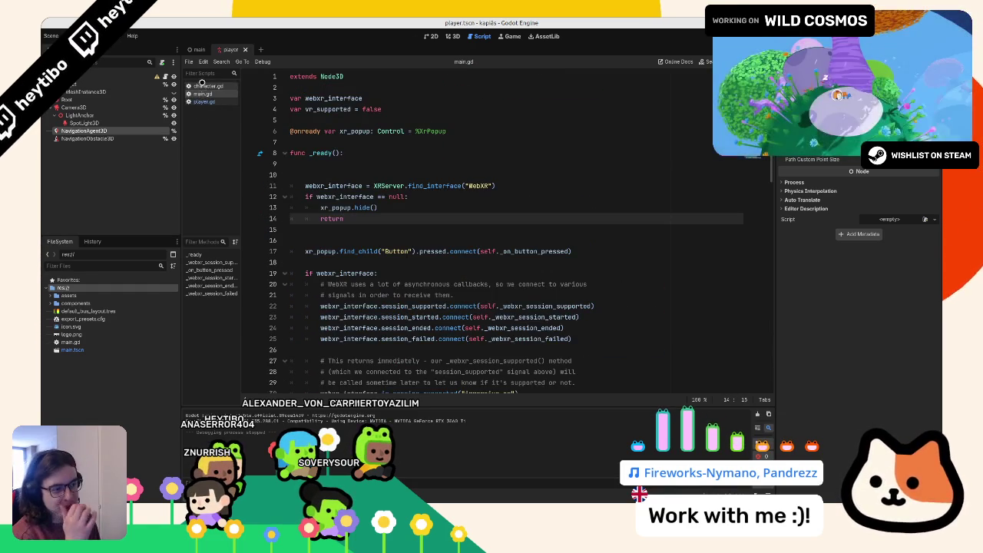
- In character.gd, type the player export as Player and add print(player.is_moving) to _physics_process
{"action": "left_click", "coordinate": [202, 87]}
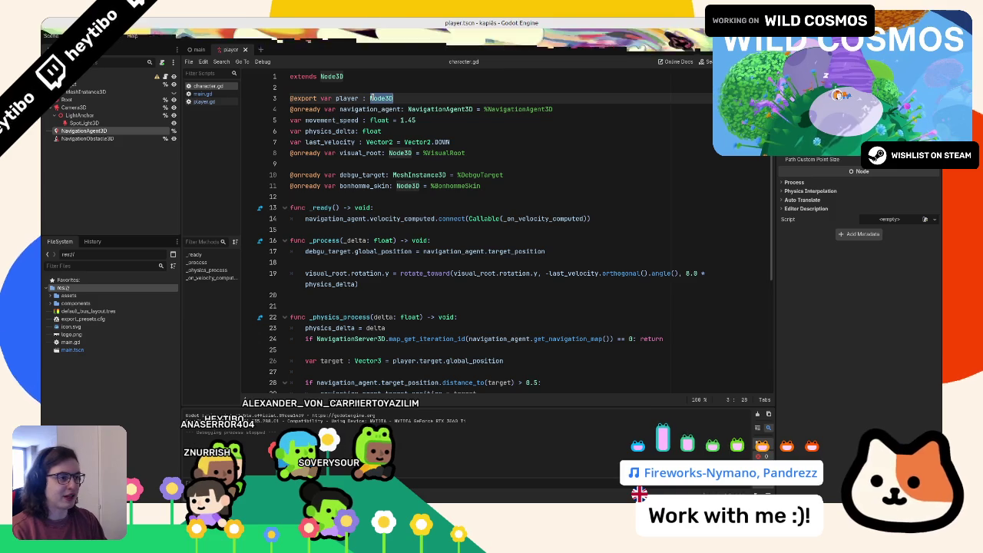
{"action": "type", "text": "Player"}
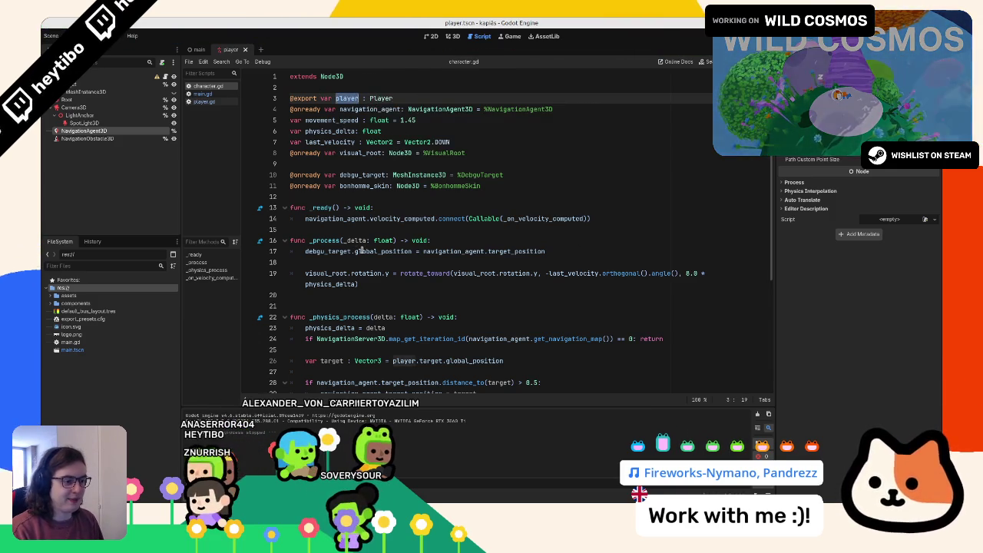
{"action": "scroll", "coordinate": [461, 269], "scroll_direction": "down", "scroll_amount": 1}
{"action": "left_click", "coordinate": [481, 284]}
{"action": "key", "text": "Return"}
{"action": "type", "text": "print("}
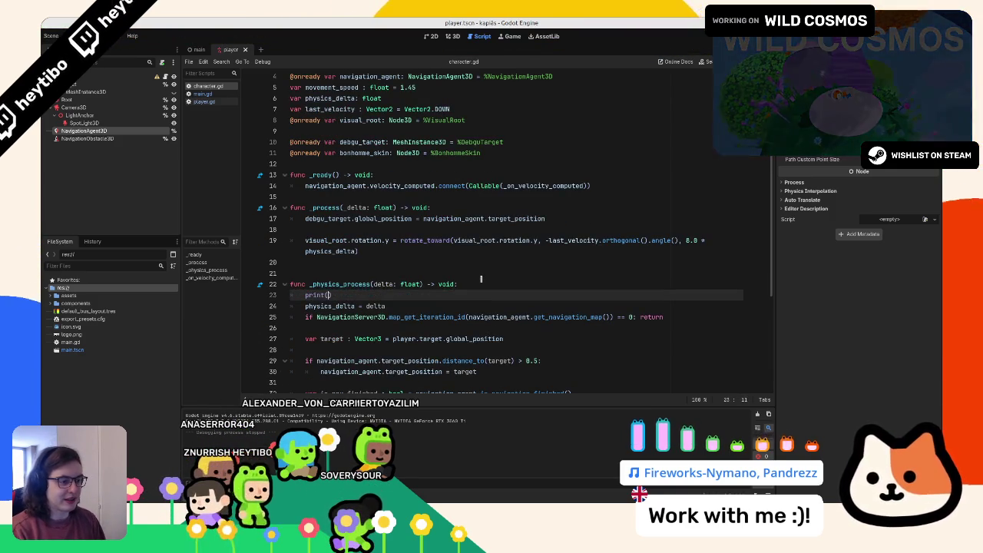
{"action": "type", "text": "player"}
{"action": "type", "text": ".is_moving"}
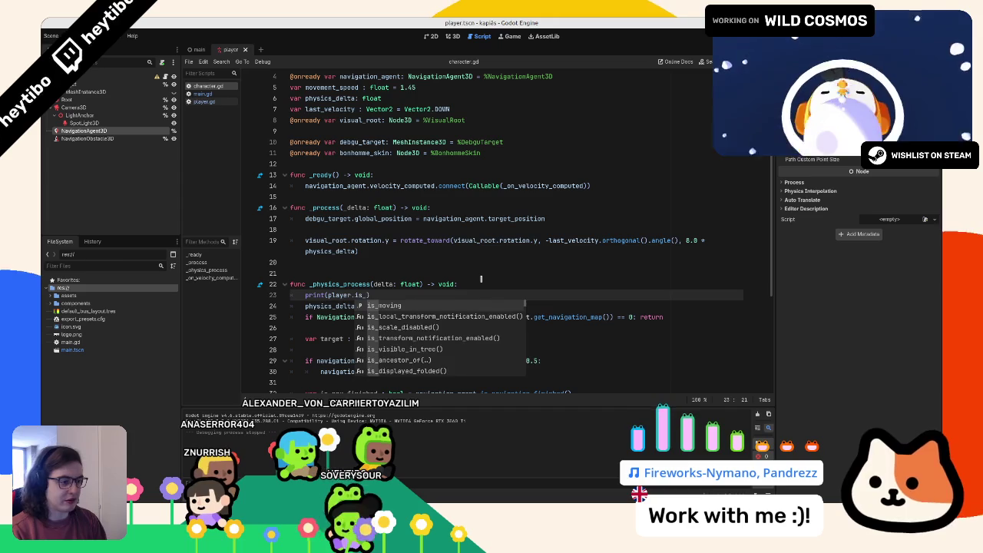
- Run the game to watch is_moving toggle between false and true, stop it, and cut the print line
{"action": "key", "text": "F5"}
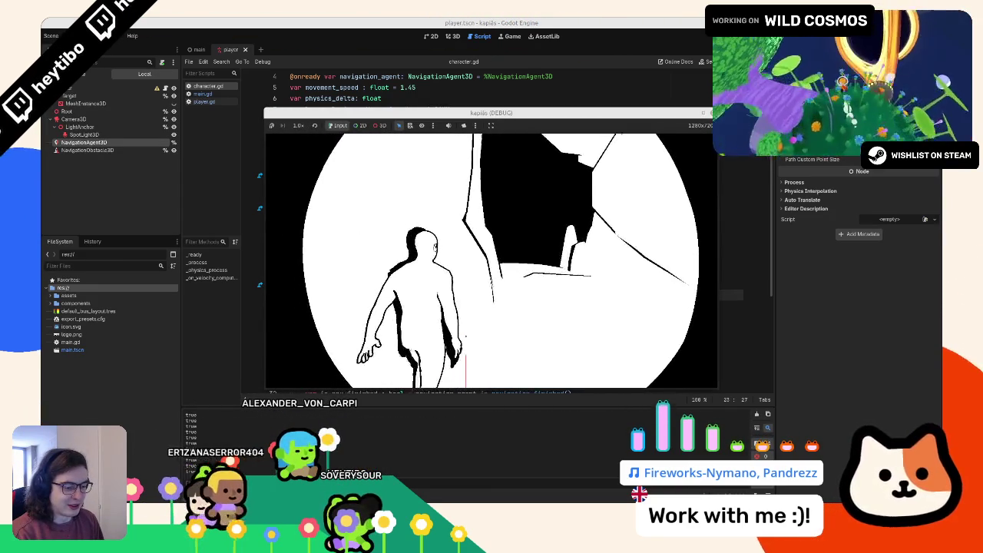
{"action": "key", "text": "F8"}
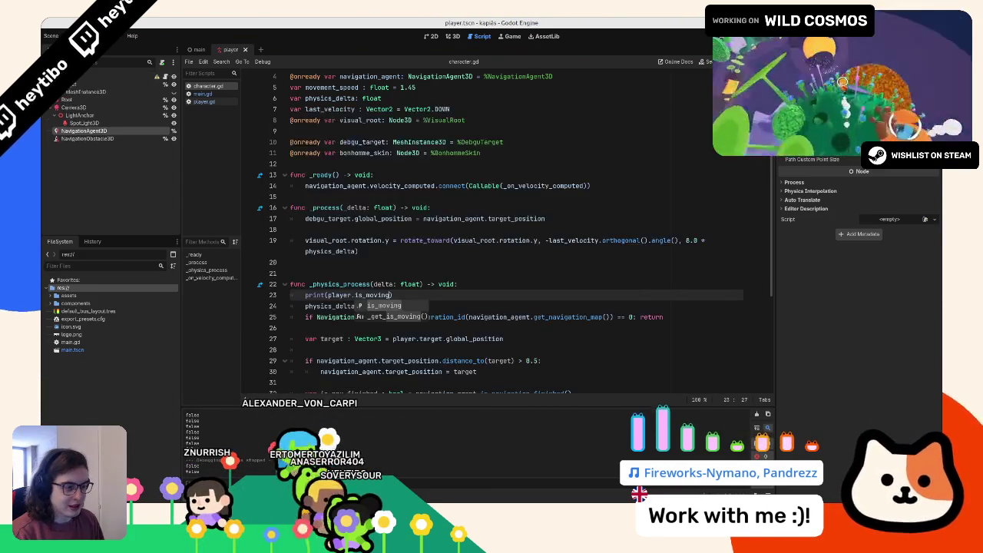
{"action": "left_click", "coordinate": [377, 295]}
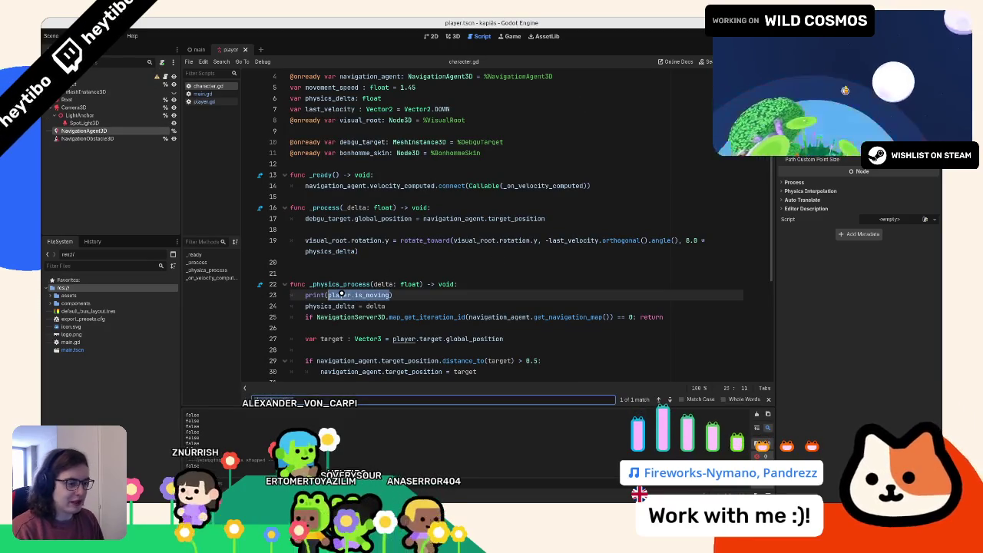
{"action": "key", "text": "Right"}
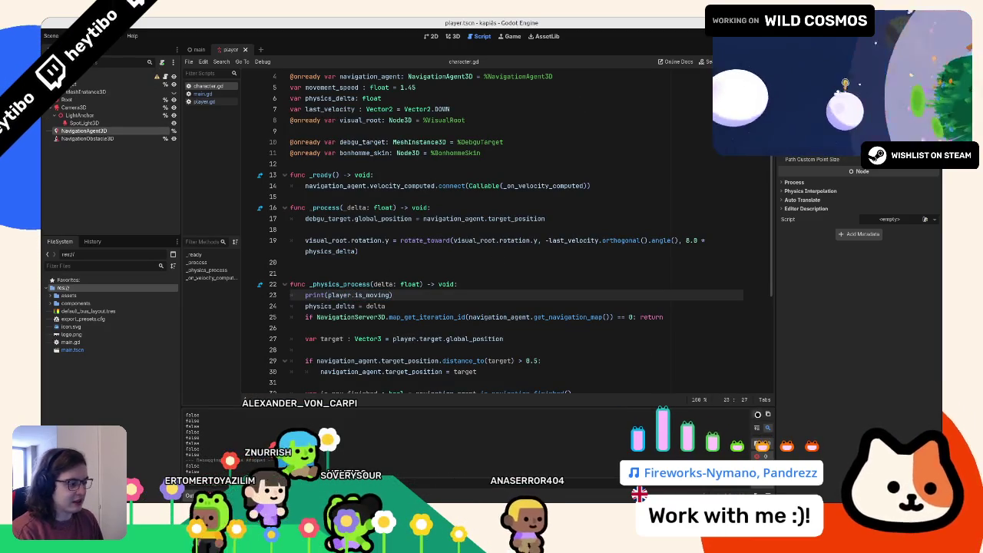
{"action": "key", "text": "ctrl+x"}
{"action": "scroll", "coordinate": [366, 272], "scroll_direction": "down", "scroll_amount": 2}
{"action": "scroll", "coordinate": [366, 272], "scroll_direction": "down", "scroll_amount": 2}
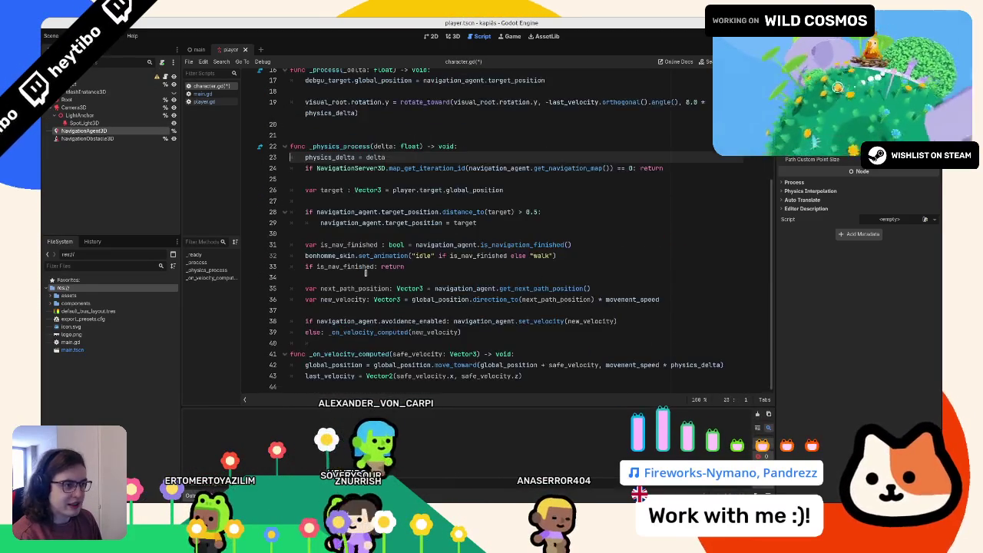
- Replace every debgu_target with debug_target in character.gd using Replace All
{"action": "scroll", "coordinate": [366, 272], "scroll_direction": "up", "scroll_amount": 2}
{"action": "left_click", "coordinate": [315, 153]}
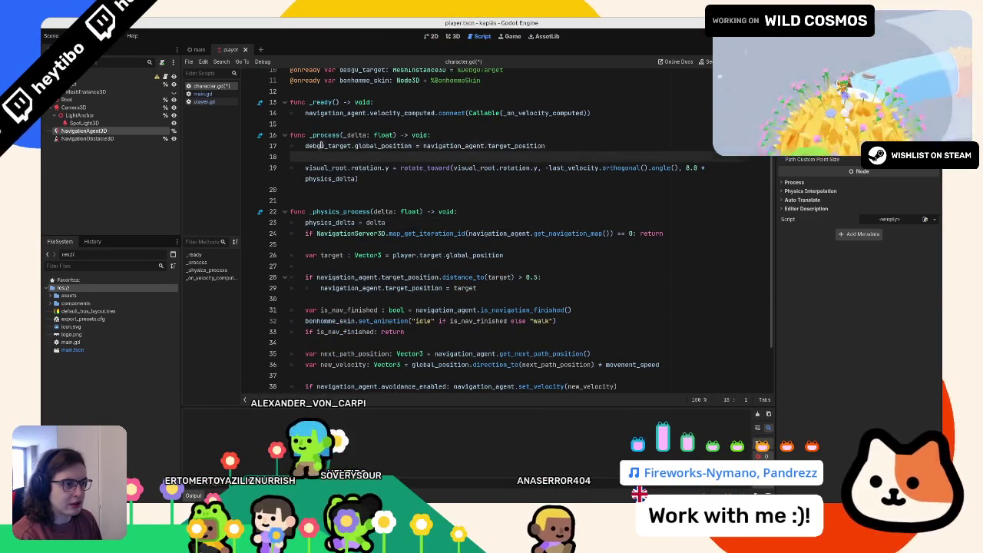
{"action": "left_click", "coordinate": [322, 146], "text": "ctrl"}
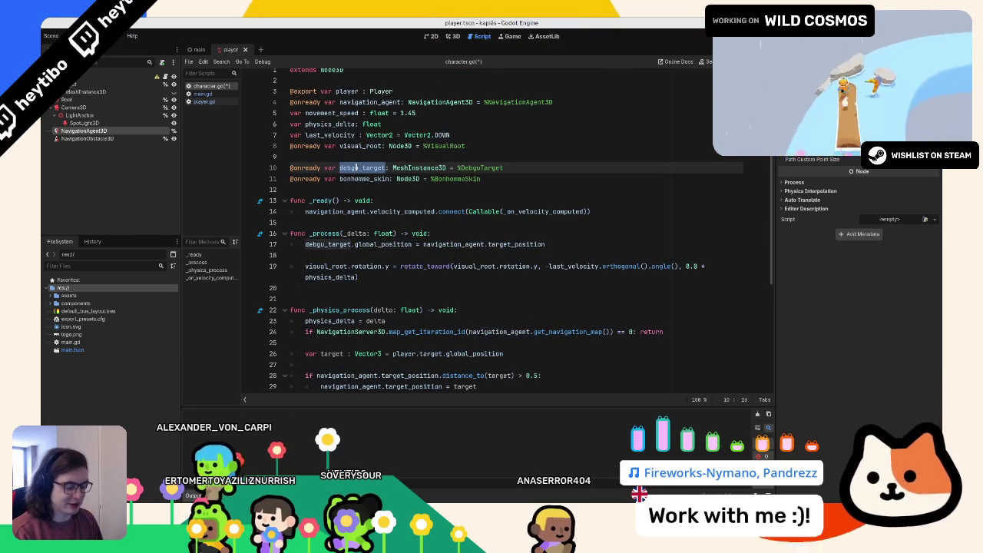
{"action": "key", "text": "ctrl+r"}
{"action": "left_click", "coordinate": [281, 406]}
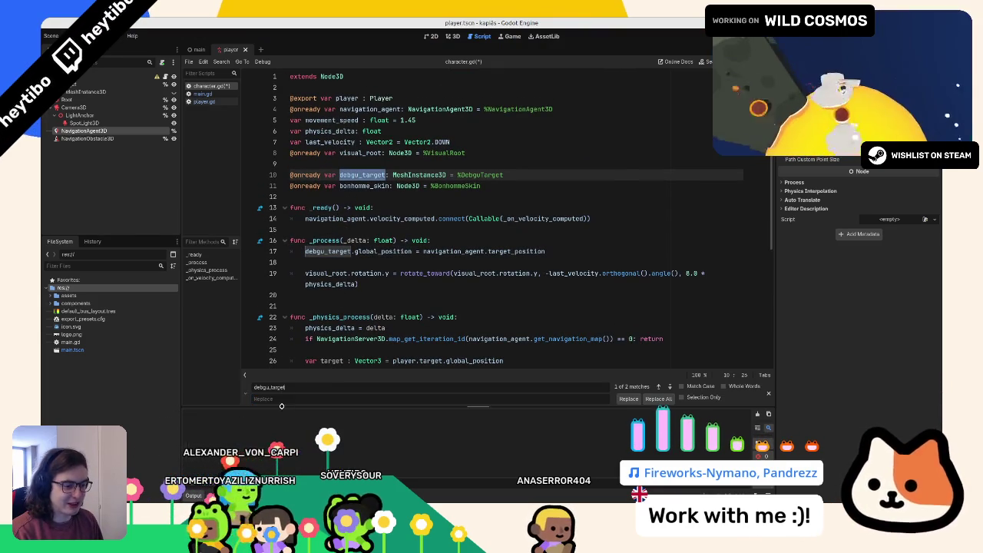
{"action": "type", "text": "debug_target"}
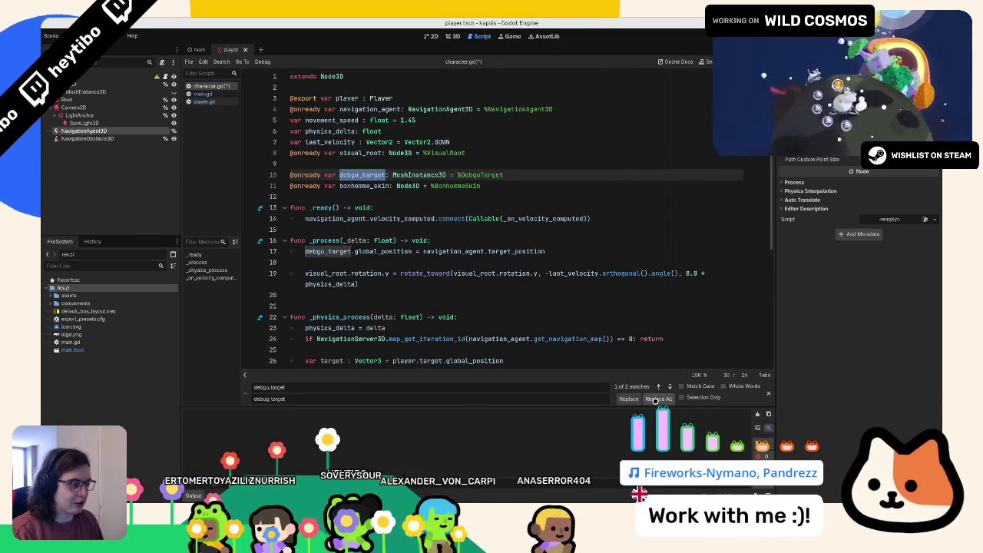
{"action": "left_click", "coordinate": [644, 399]}
{"action": "left_click", "coordinate": [540, 305]}
{"action": "key", "text": "Escape"}
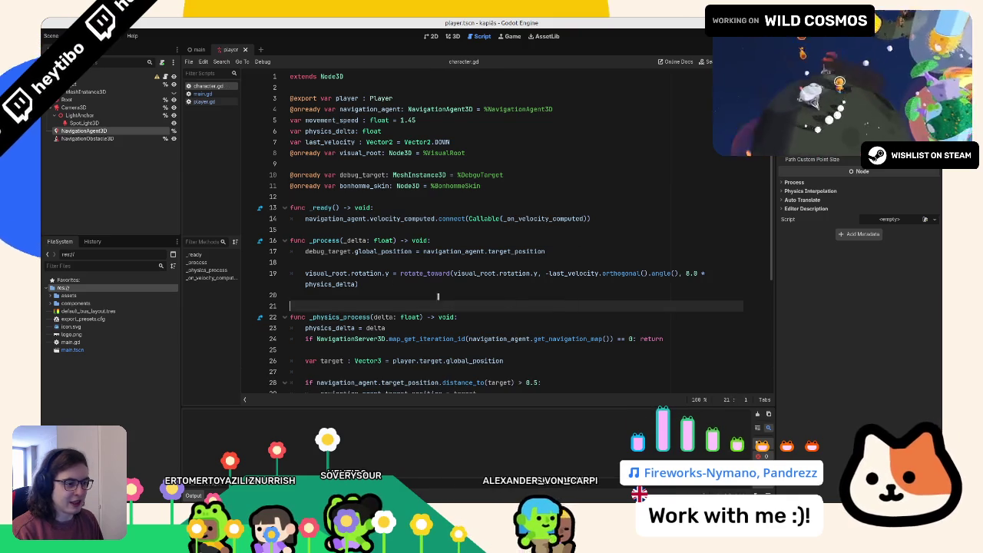
- Look over the _process code in character.gd, then switch to the Kanboard board
{"action": "left_click", "coordinate": [367, 262]}
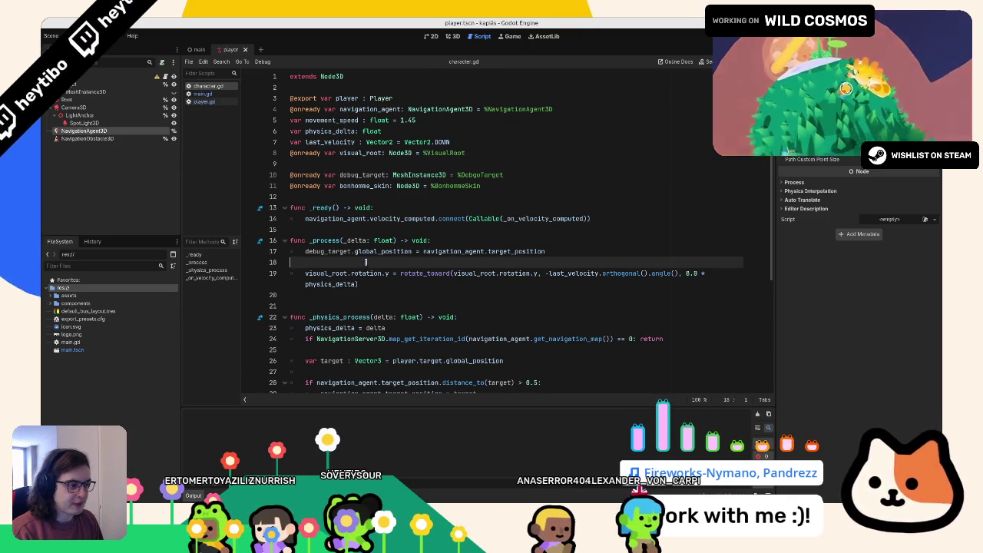
{"action": "scroll", "coordinate": [367, 261], "scroll_direction": "down", "scroll_amount": 3}
{"action": "scroll", "coordinate": [366, 262], "scroll_direction": "down", "scroll_amount": 2}
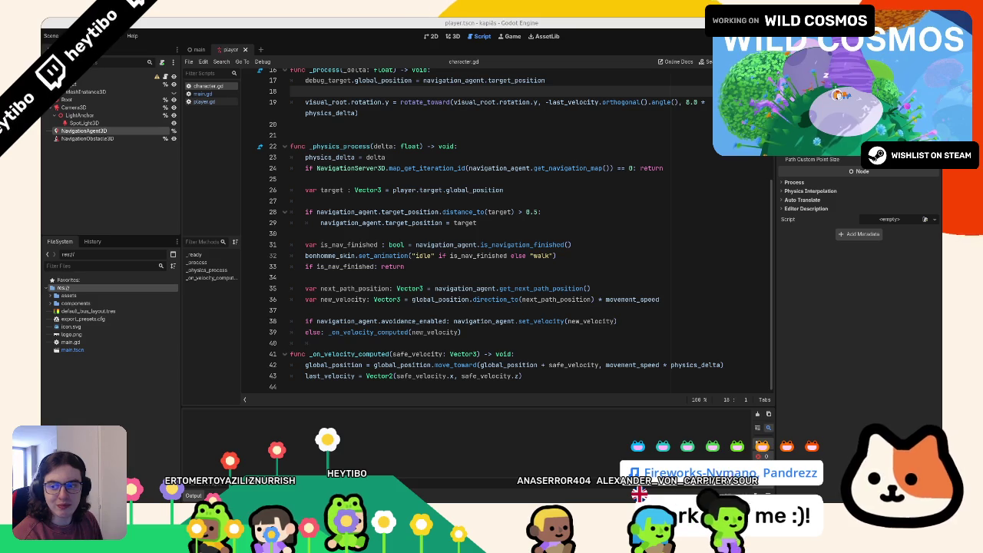
{"action": "key", "text": "alt+Tab"}
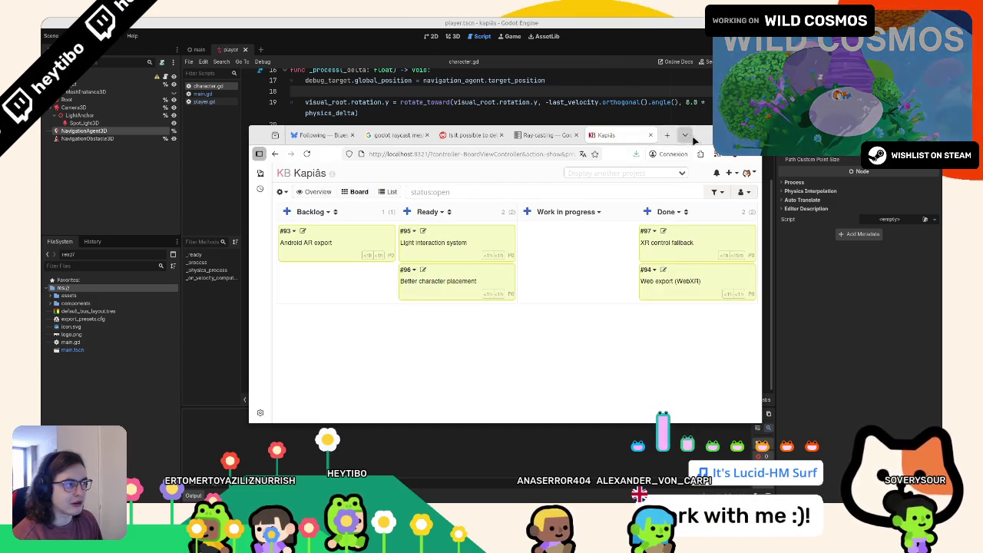
- Return from the Kanboard board to Godot and put the cursor on empty line 20 of character.gd
{"action": "left_click", "coordinate": [694, 140]}
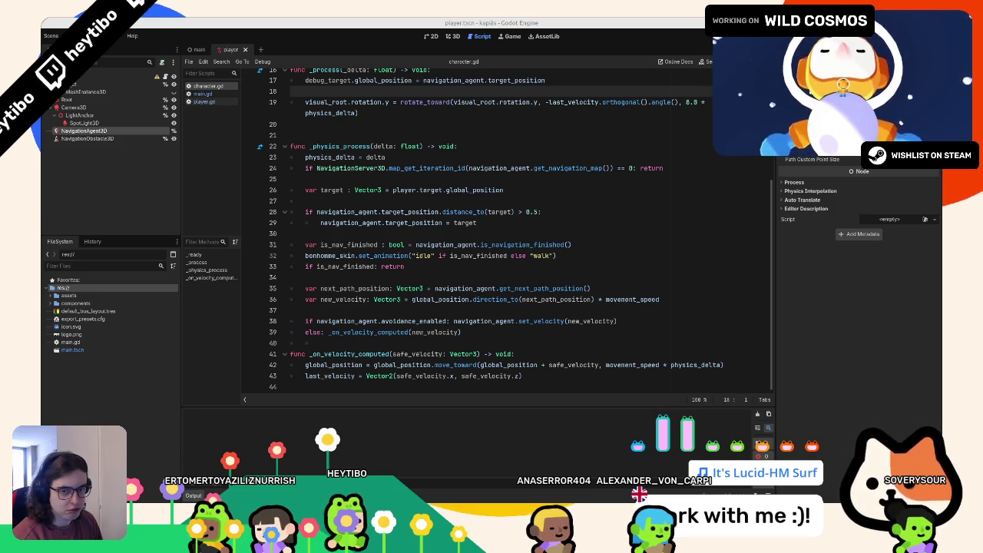
{"action": "key", "text": "alt+Tab"}
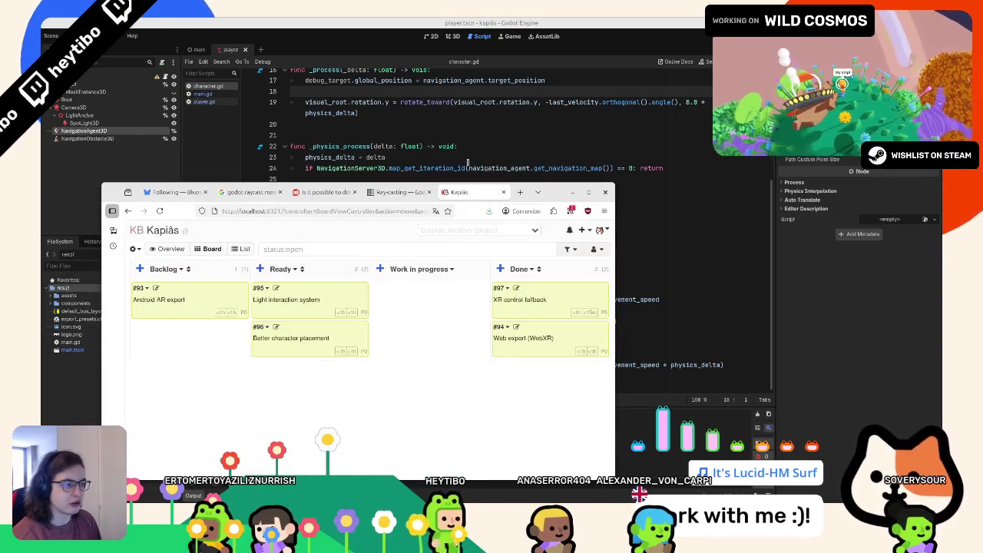
{"action": "left_click", "coordinate": [404, 21]}
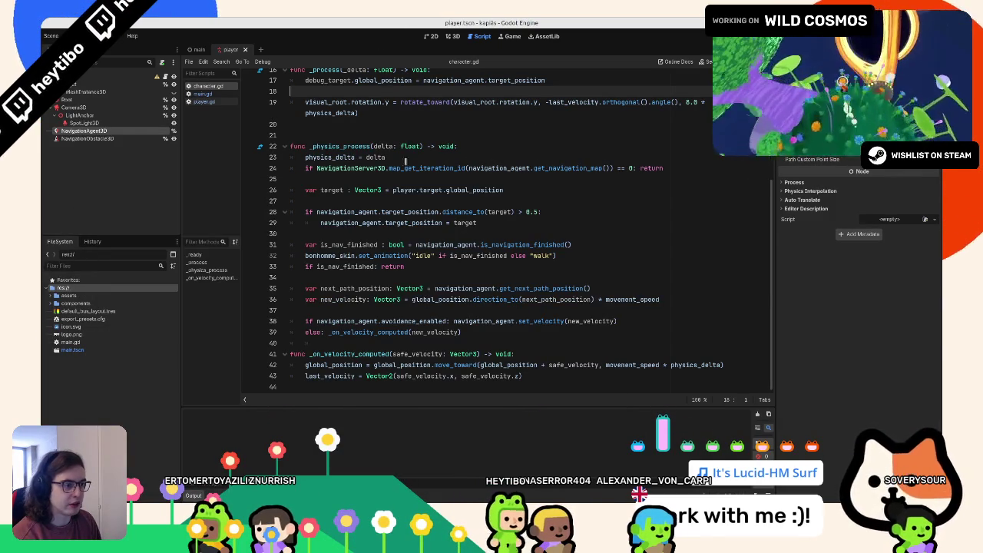
{"action": "scroll", "coordinate": [335, 121], "scroll_direction": "up", "scroll_amount": 3}
{"action": "left_click", "coordinate": [321, 224]}
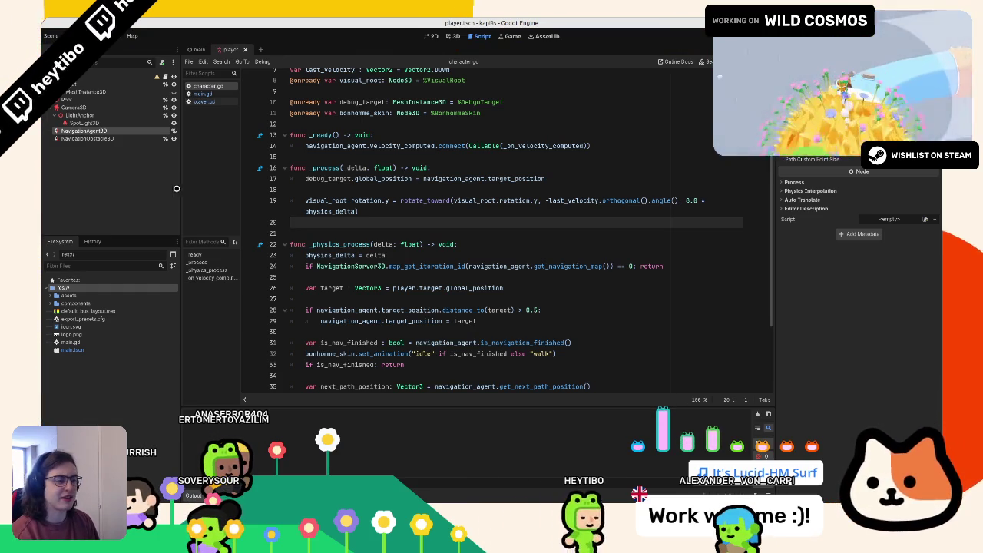
- Move between blank lines 18 and 20, then switch to the 3D workspace showing player.tscn
{"action": "left_click", "coordinate": [379, 187]}
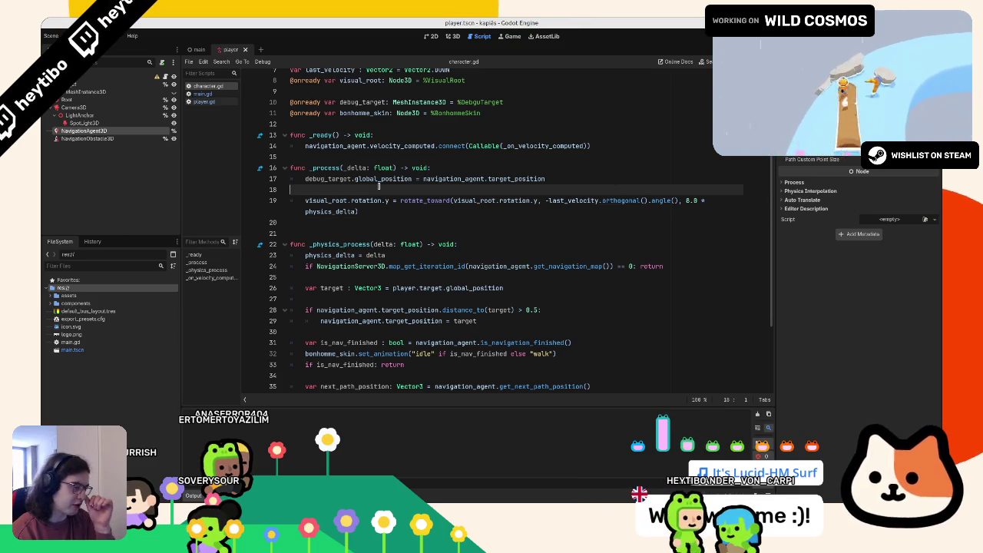
{"action": "left_click", "coordinate": [375, 220]}
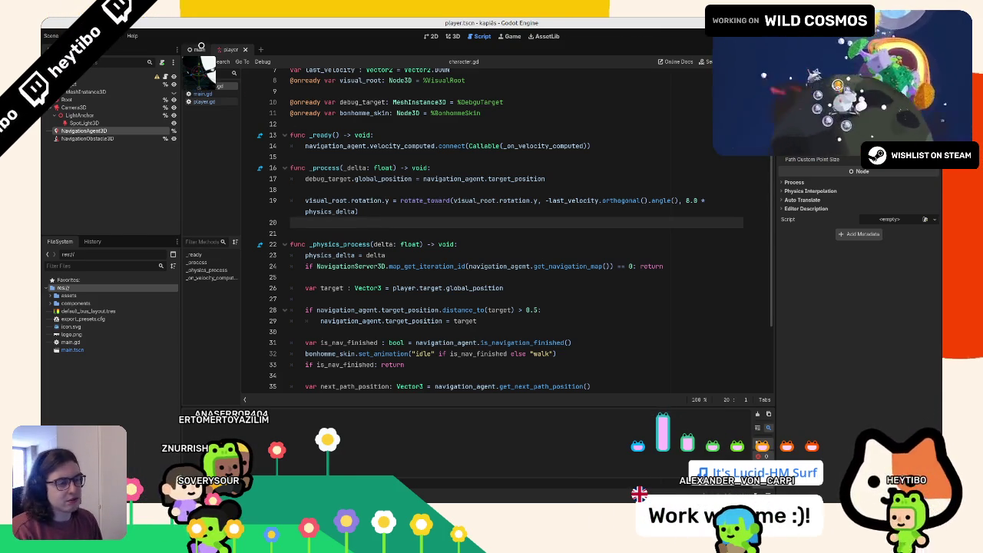
{"action": "left_click", "coordinate": [453, 36]}
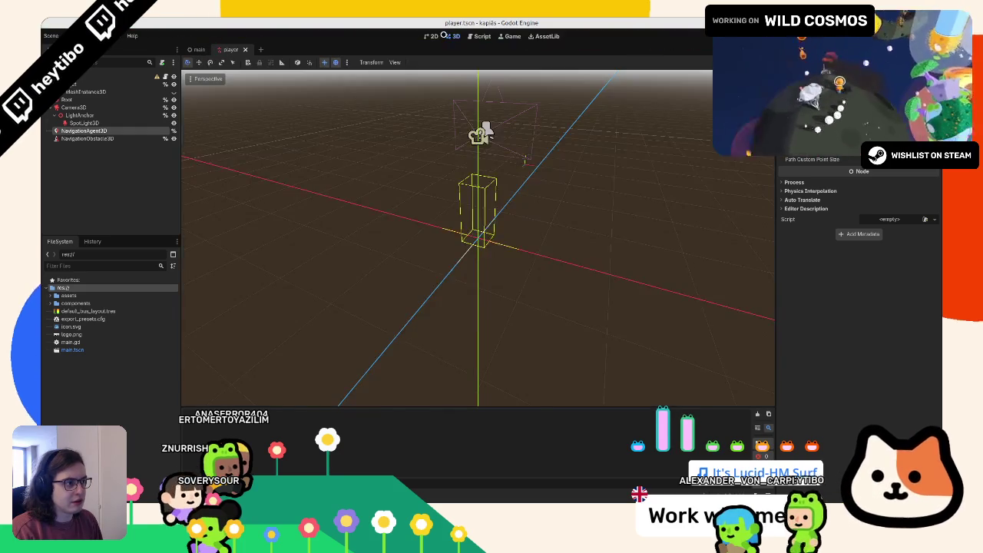
- Test-run the game from main.tscn with F5 and close it again
{"action": "left_click", "coordinate": [433, 36]}
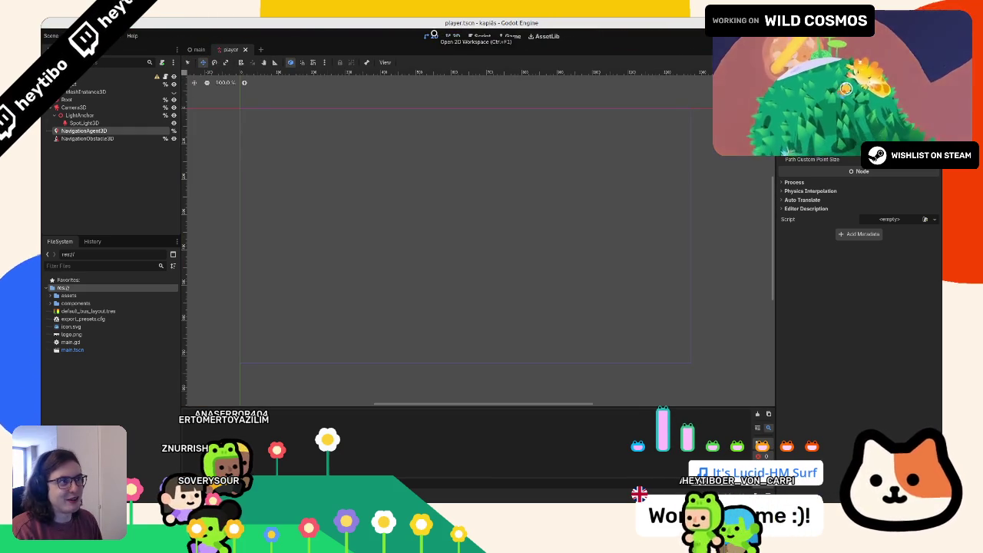
{"action": "left_click", "coordinate": [453, 36]}
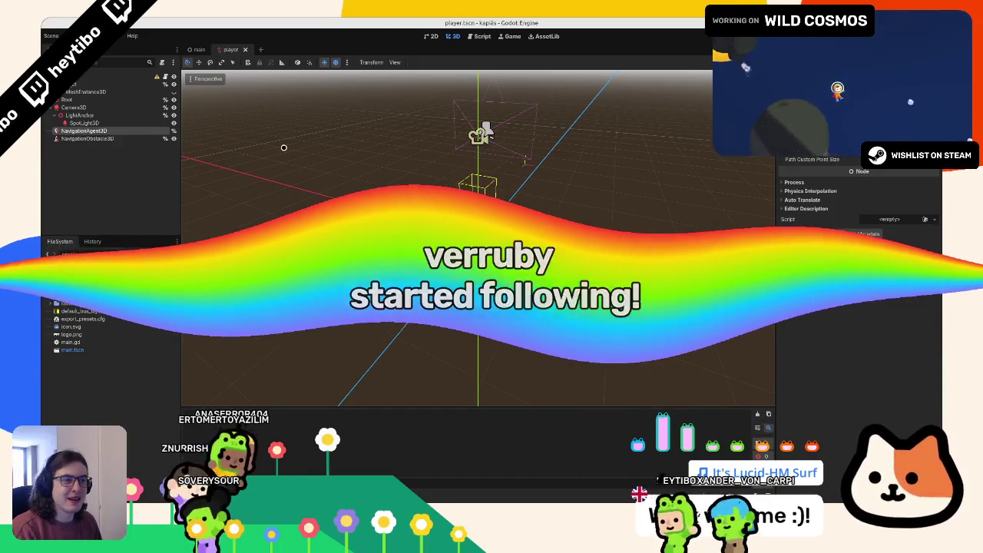
{"action": "left_click", "coordinate": [196, 50]}
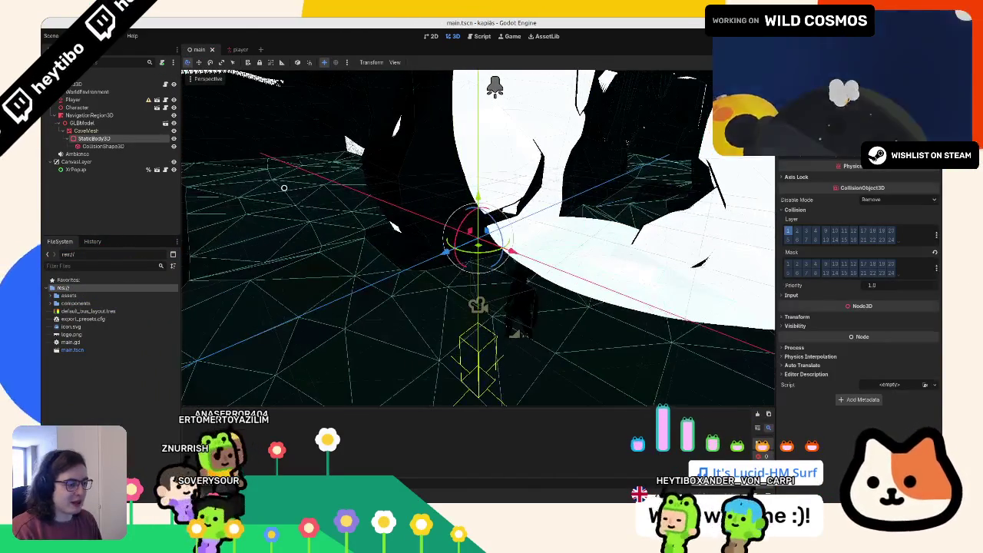
{"action": "key", "text": "F5"}
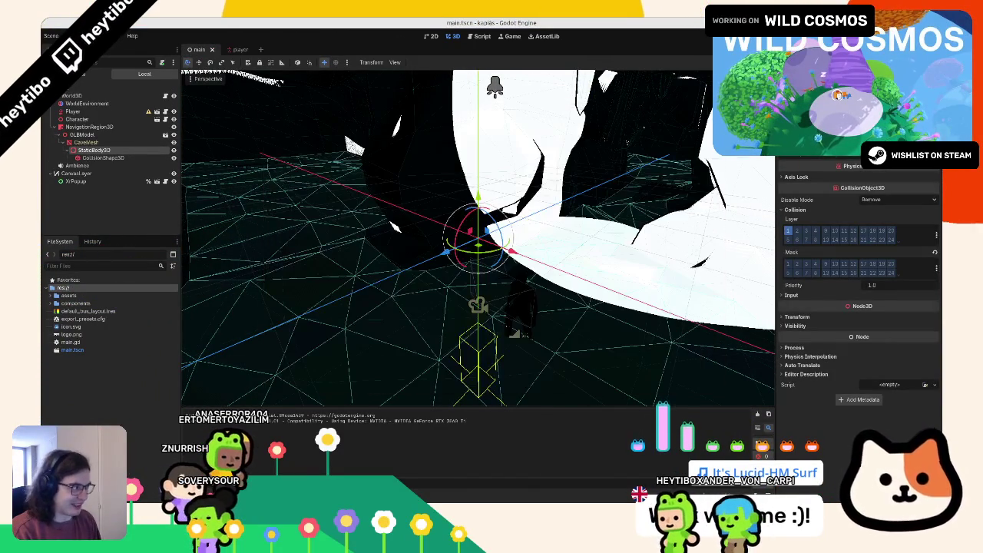
{"action": "key", "text": "F8"}
- Open player.gd from player.tscn at the line 54 avoidance check and test-run once more
{"action": "left_click", "coordinate": [234, 47]}
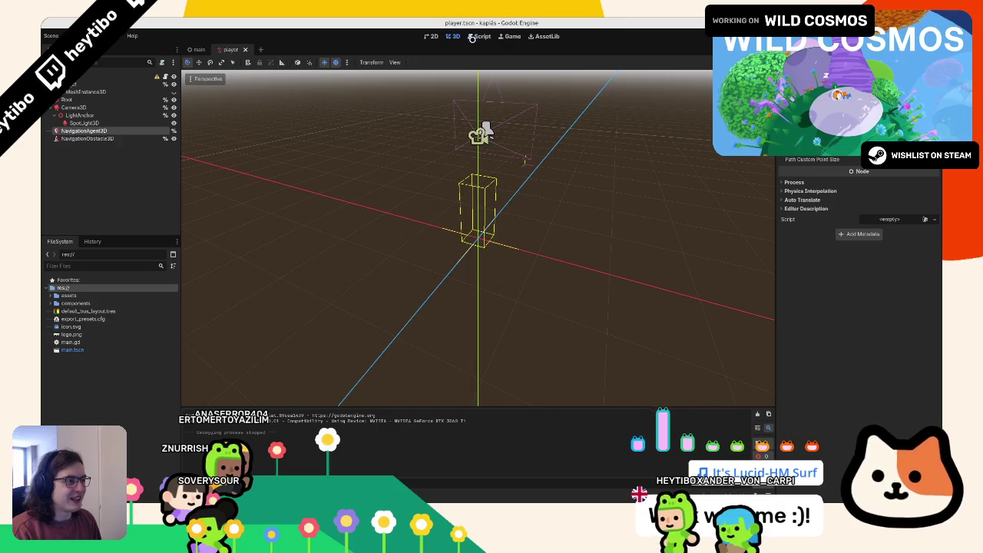
{"action": "left_click", "coordinate": [474, 37]}
{"action": "scroll", "coordinate": [336, 216], "scroll_direction": "down", "scroll_amount": 3}
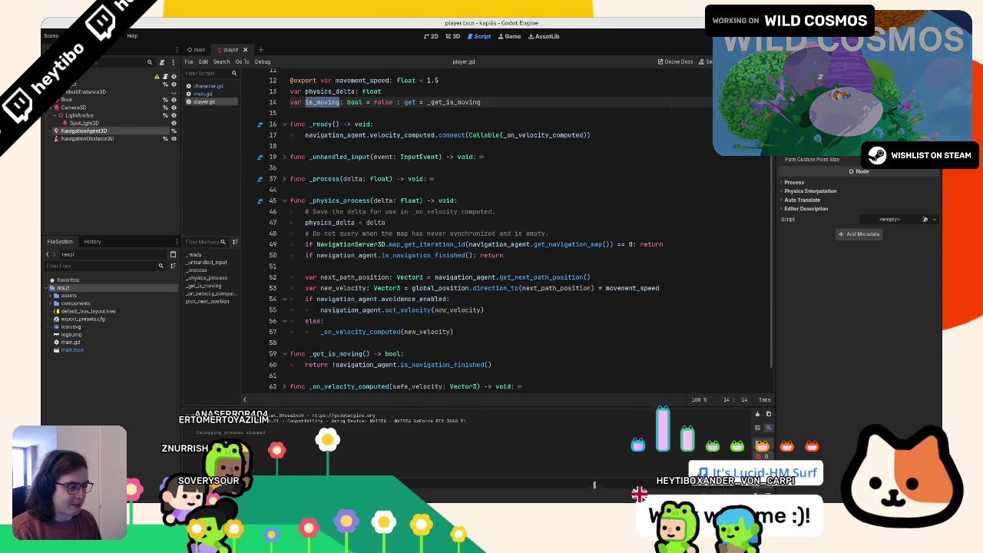
{"action": "left_click", "coordinate": [520, 301]}
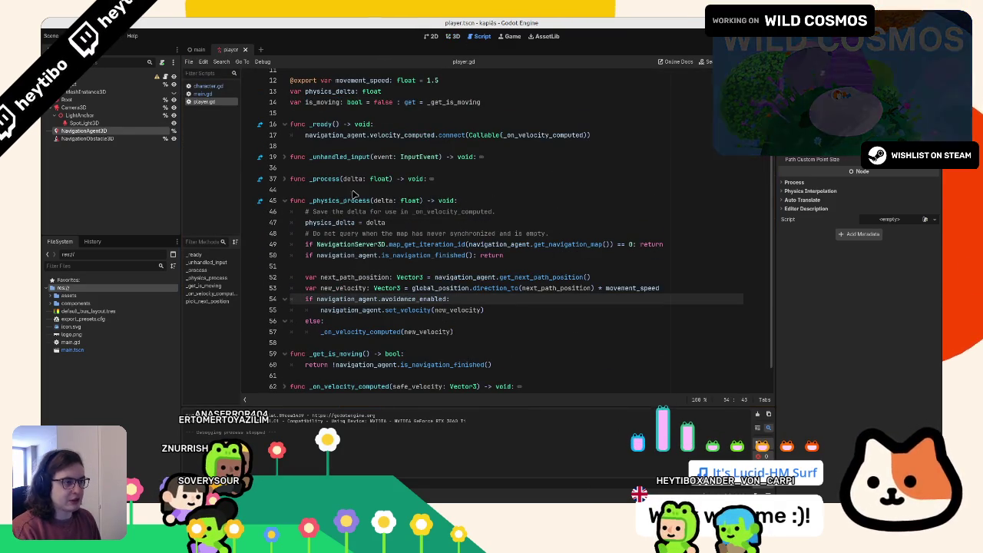
{"action": "key", "text": "F5"}
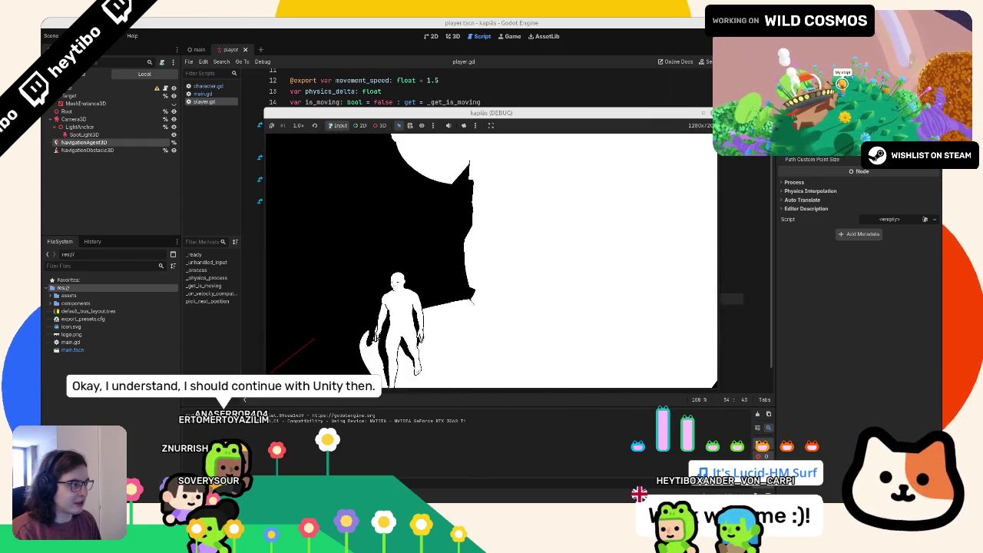
{"action": "key", "text": "F8"}
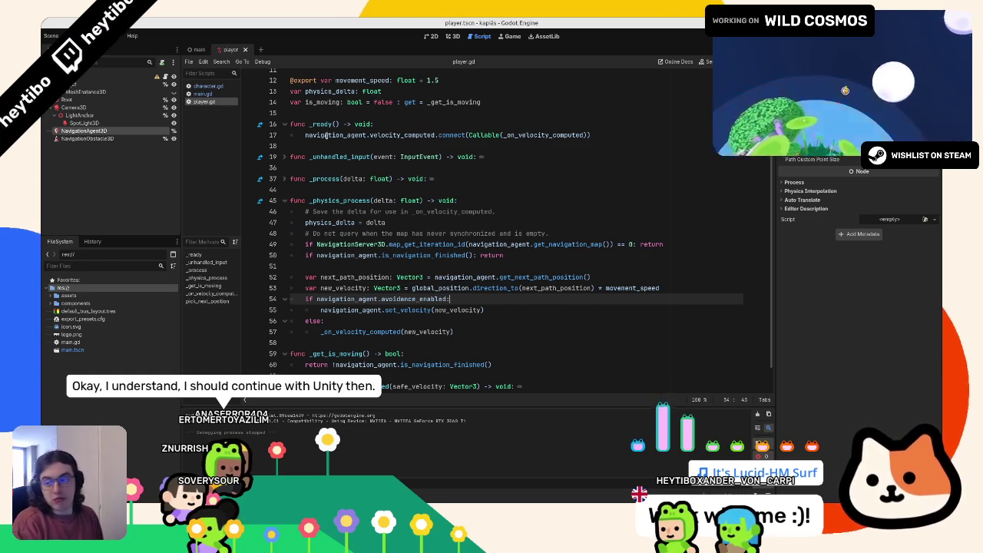
{"action": "scroll", "coordinate": [309, 93], "scroll_direction": "down", "scroll_amount": 1}
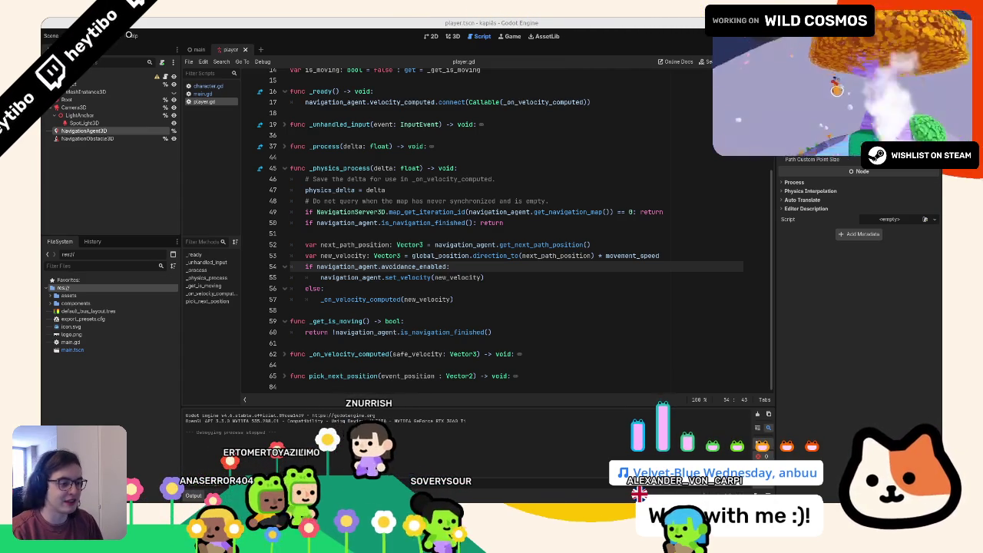
- Re-indent the set_velocity call on line 55 and the _on_velocity_computed call under else
{"action": "triple_click", "coordinate": [379, 277]}
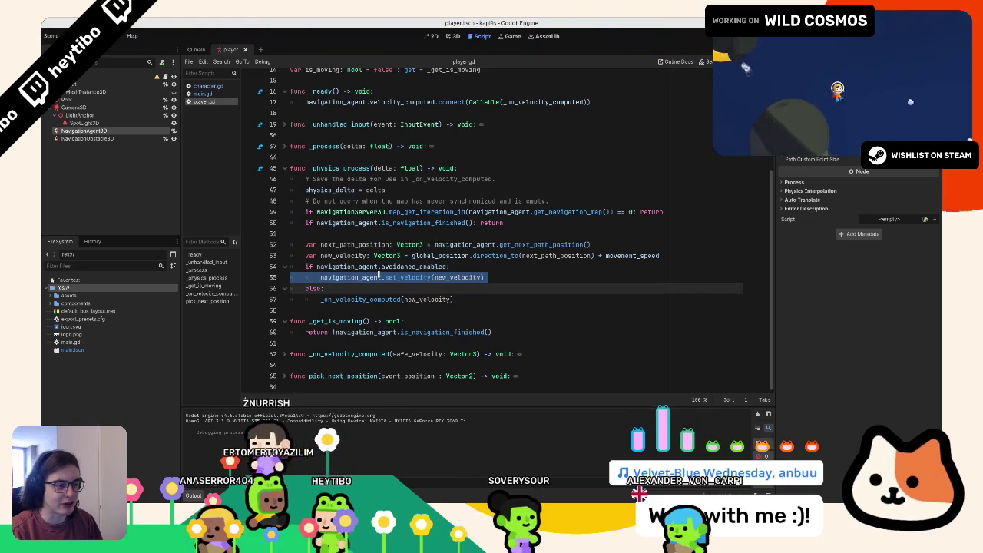
{"action": "key", "text": "Up"}
{"action": "key", "text": "Home"}
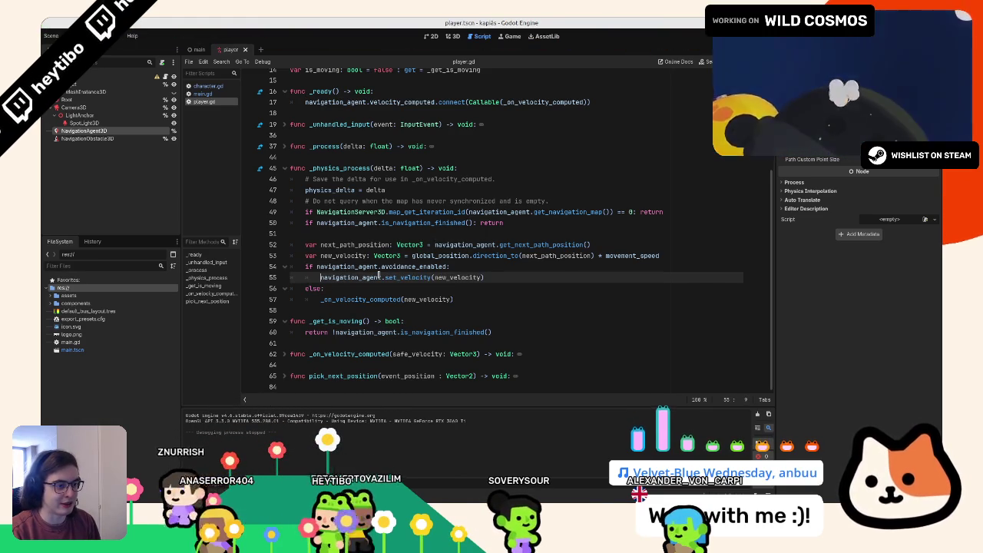
{"action": "key", "text": "BackSpace"}
{"action": "key", "text": "BackSpace"}
{"action": "key", "text": "BackSpace"}
{"action": "key", "text": "Return"}
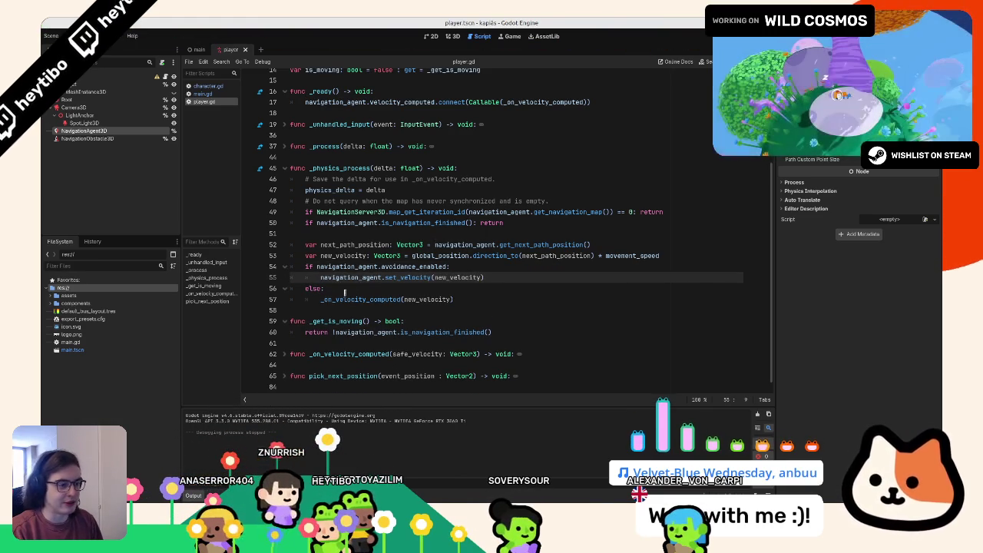
{"action": "key", "text": "Down"}
{"action": "key", "text": "Down"}
{"action": "key", "text": "Home"}
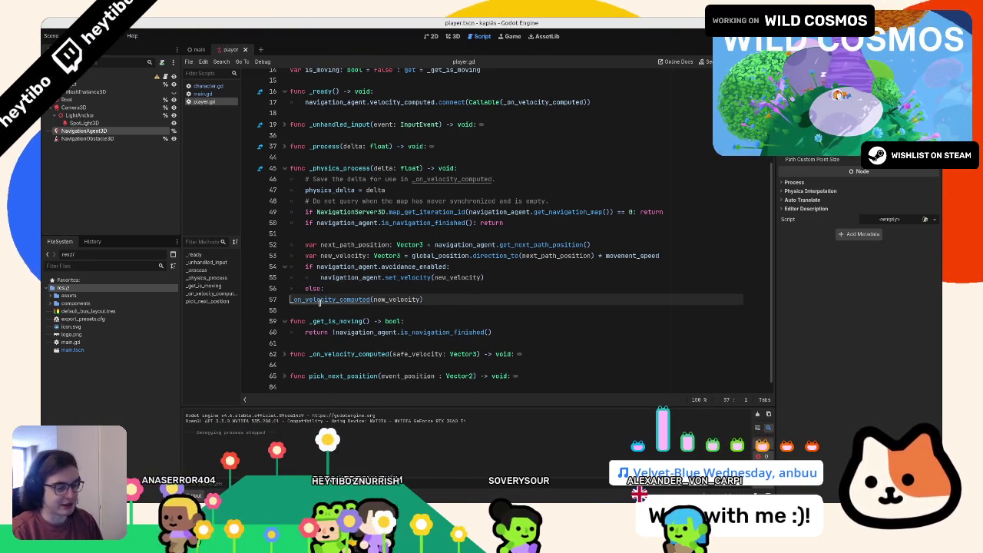
{"action": "key", "text": "BackSpace"}
{"action": "key", "text": "BackSpace"}
{"action": "key", "text": "BackSpace"}
{"action": "key", "text": "Return"}
{"action": "key", "text": "Down"}
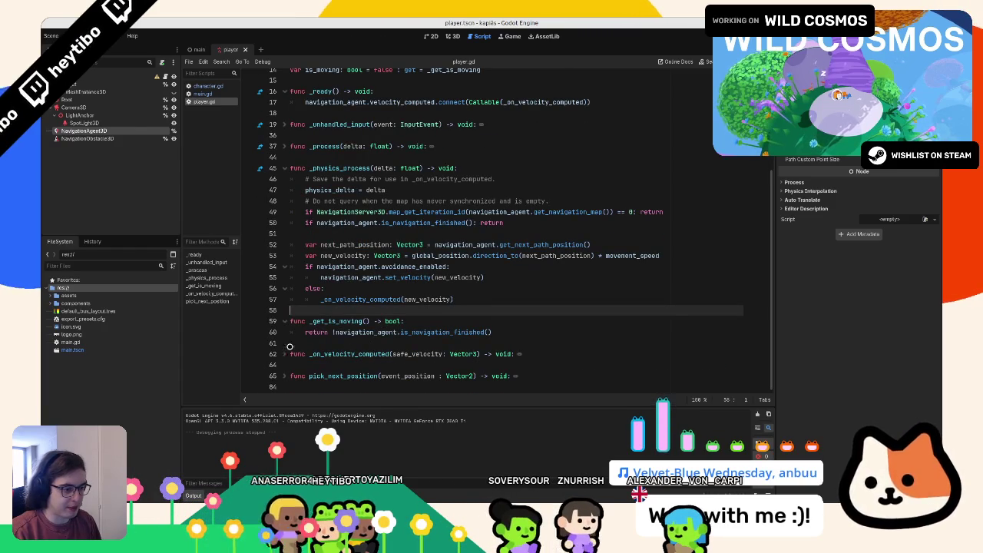
- Select the was_motioning variable in player.gd and compare it against character.gd
{"action": "left_click", "coordinate": [302, 339]}
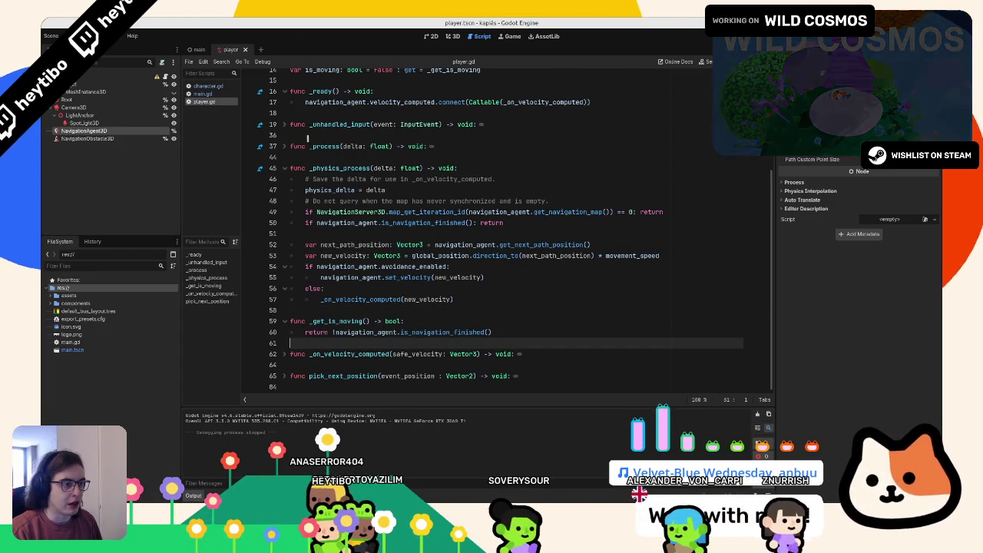
{"action": "scroll", "coordinate": [305, 137], "scroll_direction": "up", "scroll_amount": 3}
{"action": "double_click", "coordinate": [325, 107]}
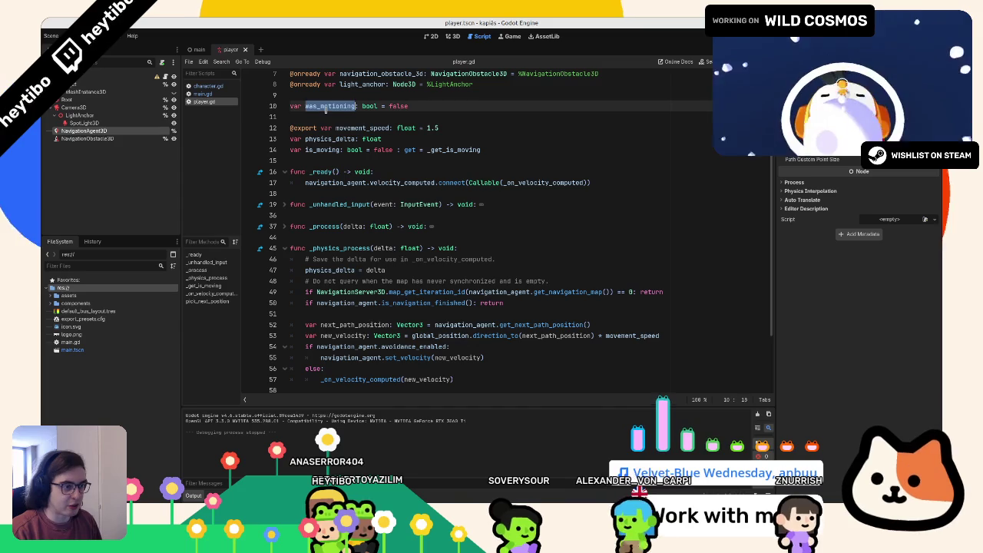
{"action": "left_click", "coordinate": [221, 87]}
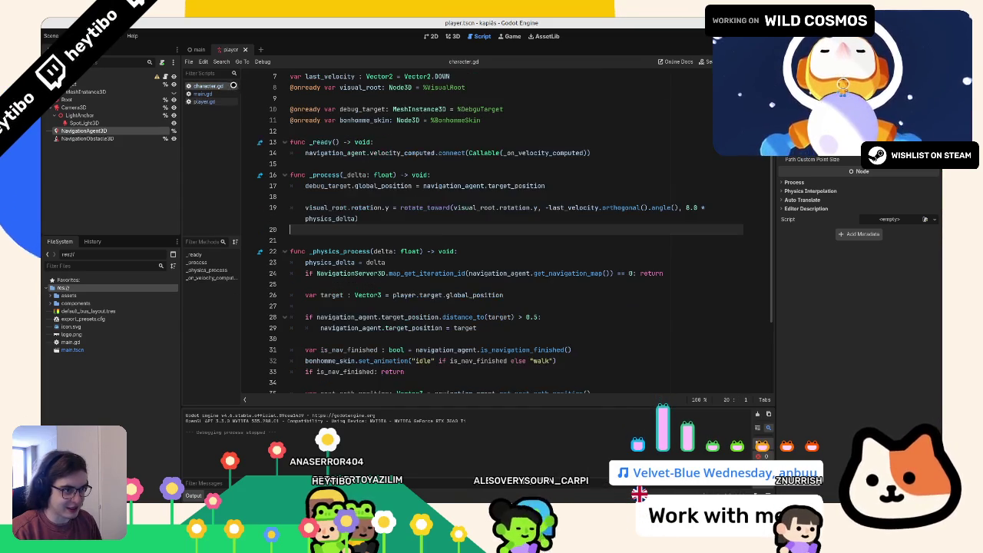
{"action": "left_click", "coordinate": [222, 100]}
{"action": "scroll", "coordinate": [366, 142], "scroll_direction": "down", "scroll_amount": 1}
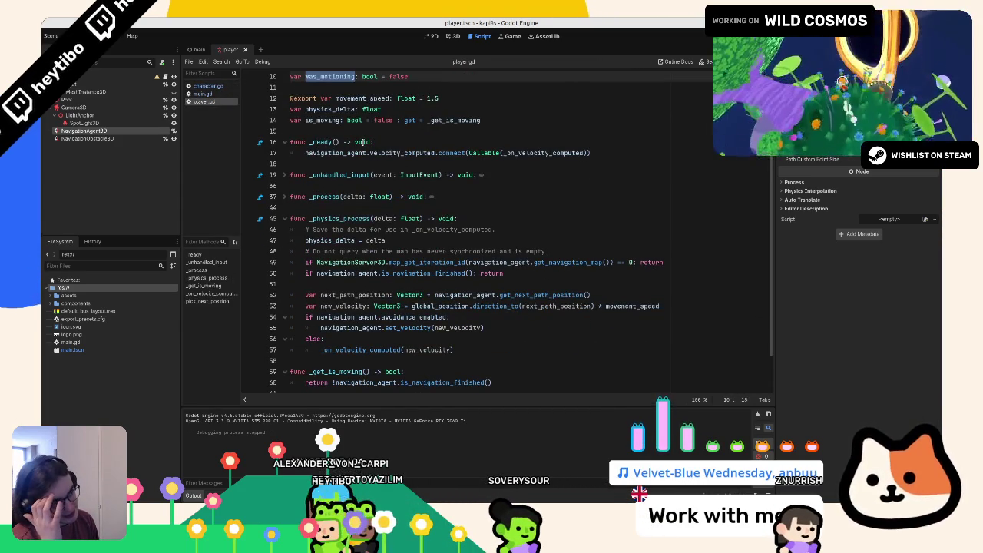
- Reopen character.gd and look over its blank lines near _ready and line 20
{"action": "left_click", "coordinate": [228, 89]}
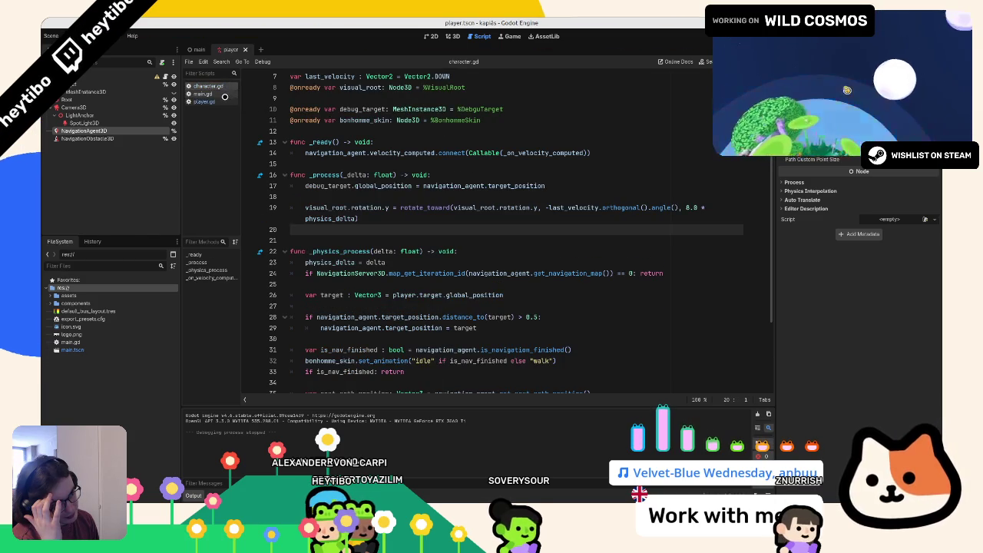
{"action": "scroll", "coordinate": [370, 227], "scroll_direction": "down", "scroll_amount": 2}
{"action": "scroll", "coordinate": [371, 228], "scroll_direction": "up", "scroll_amount": 2}
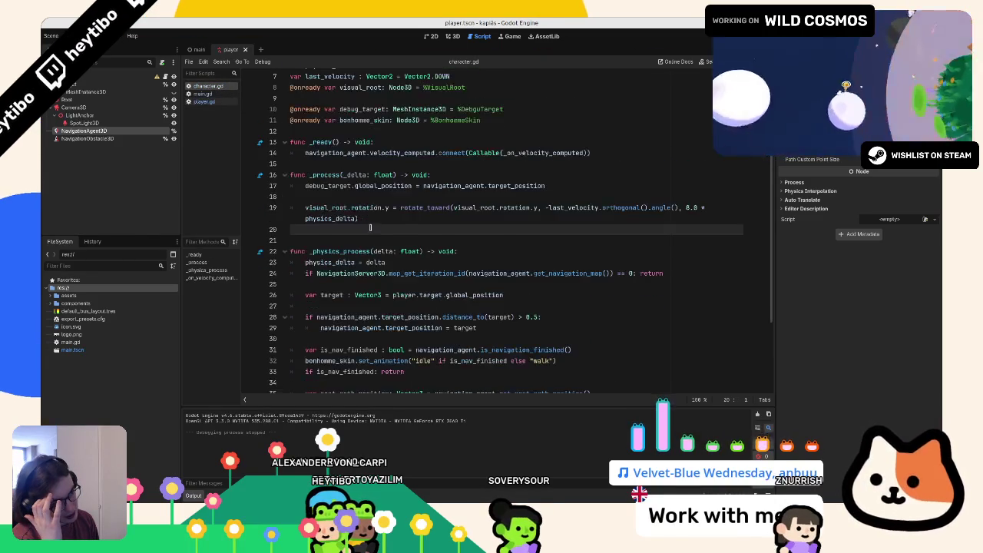
{"action": "scroll", "coordinate": [345, 209], "scroll_direction": "up", "scroll_amount": 1}
{"action": "left_click", "coordinate": [354, 171]}
{"action": "key", "text": "Up"}
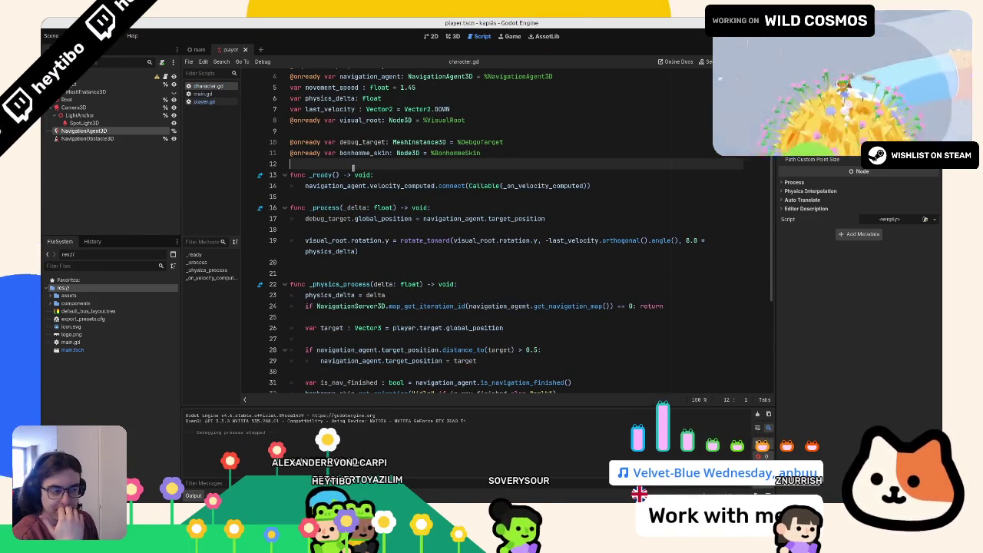
{"action": "left_click", "coordinate": [336, 261]}
{"action": "key", "text": "alt+Tab"}
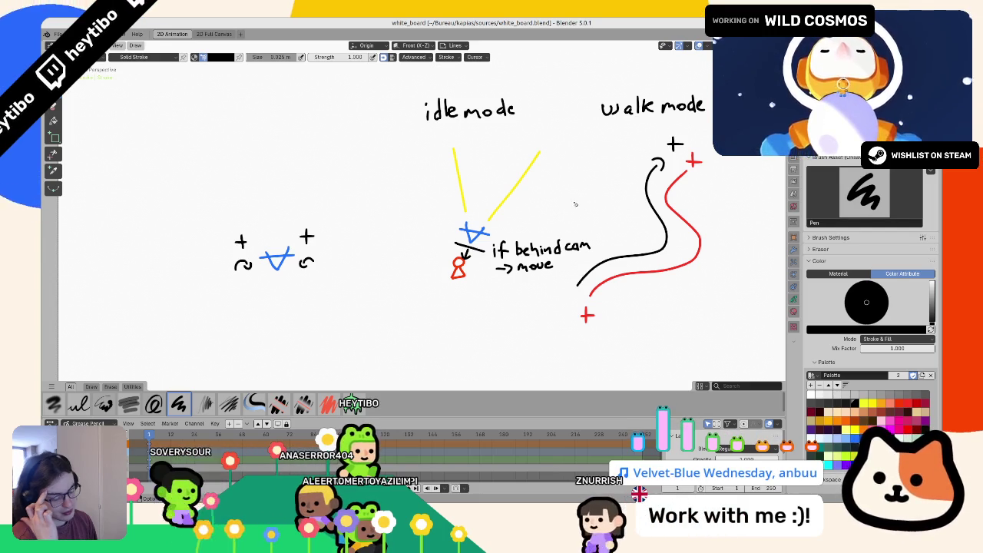
- Return from the idle/walk mode whiteboard sketch to character.gd in Godot
{"action": "key", "text": "alt+Tab"}
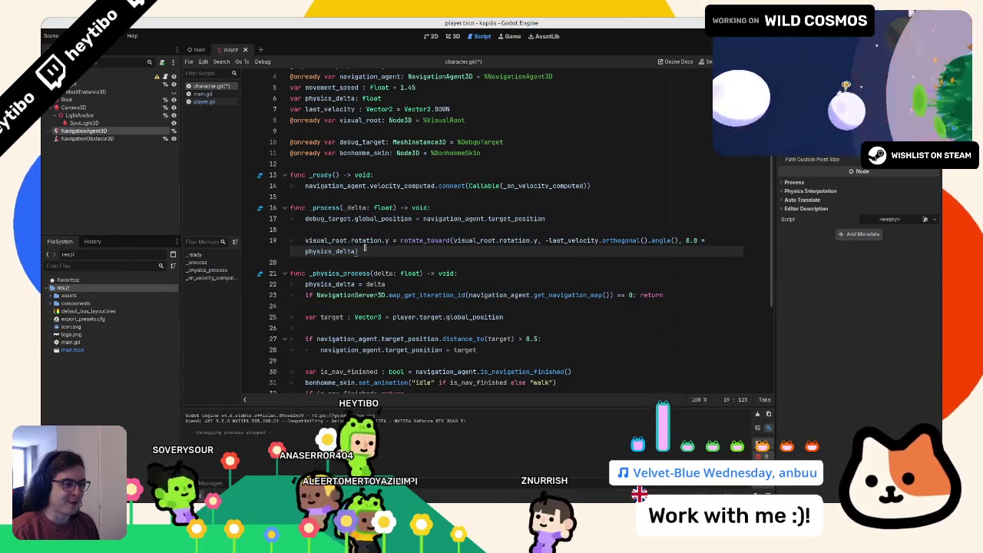
- Save character.gd, run the game to watch the figure walk in the spotlight, then close it
{"action": "scroll", "coordinate": [365, 248], "scroll_direction": "down", "scroll_amount": 4}
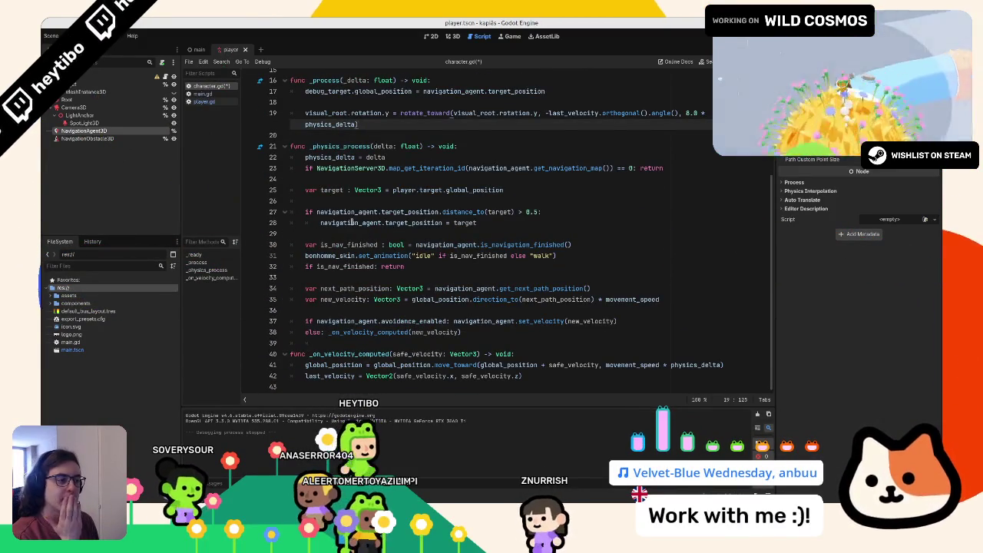
{"action": "scroll", "coordinate": [350, 219], "scroll_direction": "up", "scroll_amount": 4}
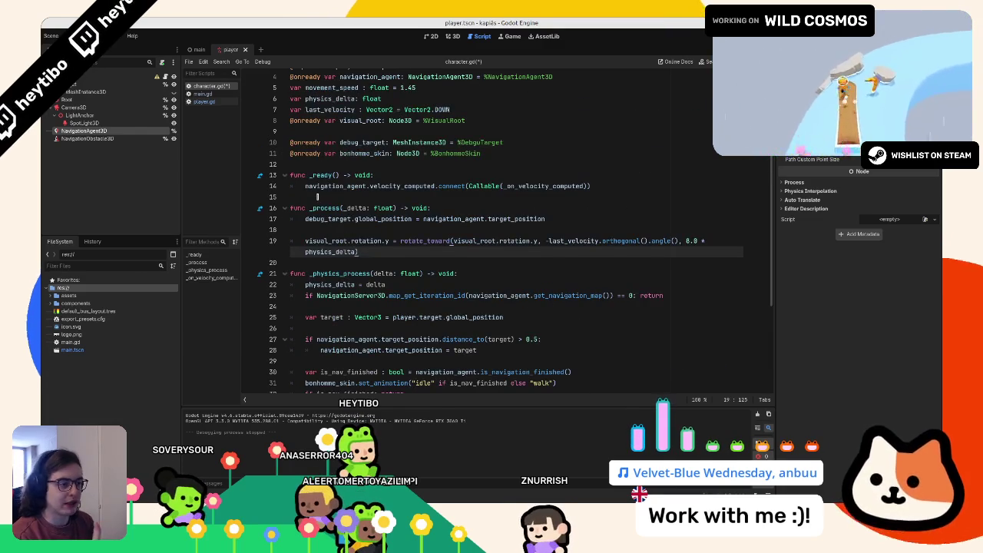
{"action": "scroll", "coordinate": [322, 177], "scroll_direction": "down", "scroll_amount": 1}
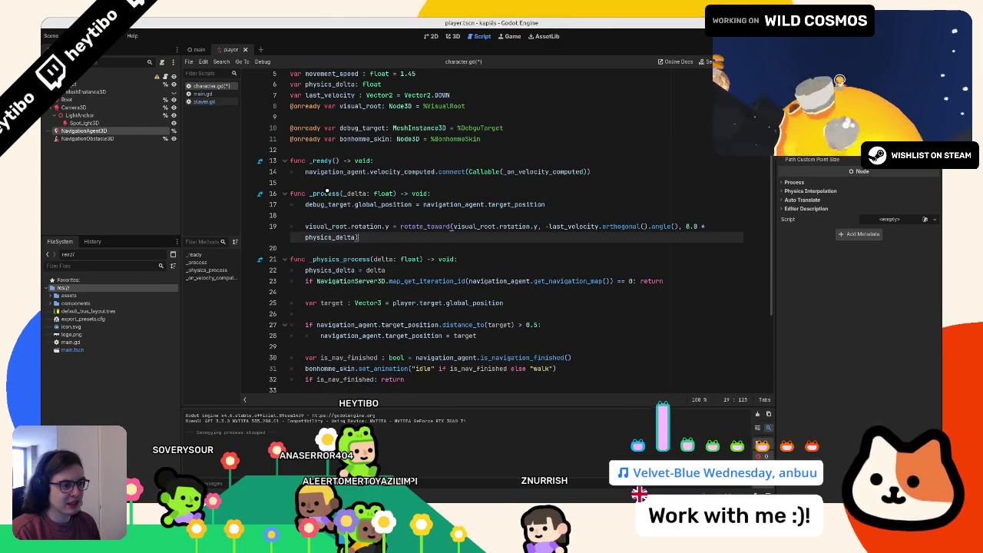
{"action": "key", "text": "ctrl+s"}
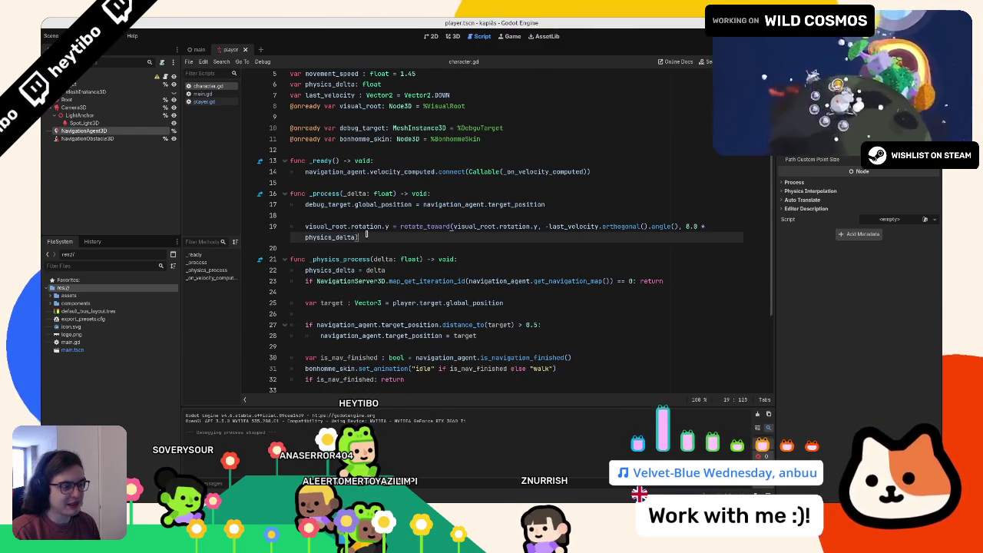
{"action": "key", "text": "F5"}
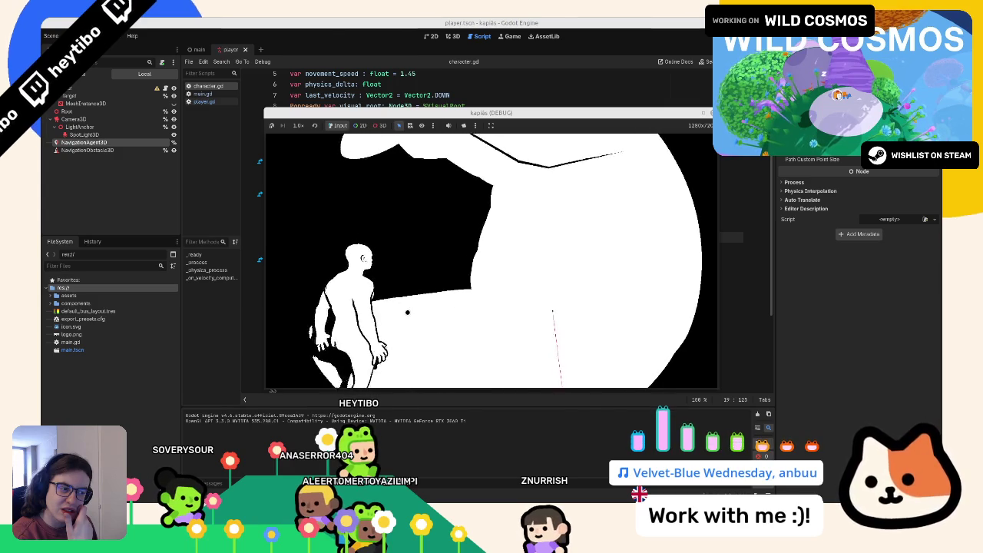
{"action": "key", "text": "F8"}
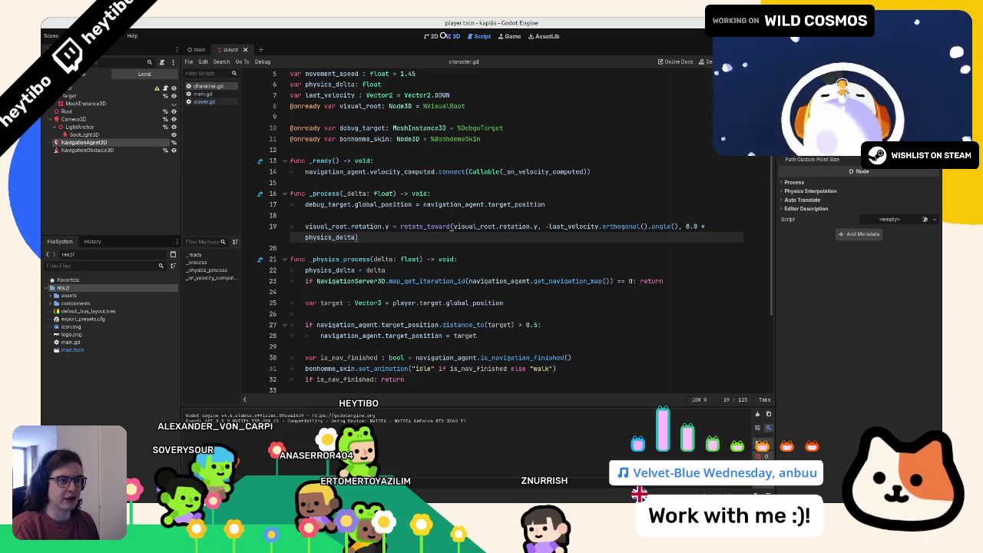
- Enable debug on the character's NavigationAgent3D with custom path colour #0000ff, then test-run the game
{"action": "left_click", "coordinate": [433, 36]}
{"action": "left_click", "coordinate": [453, 36]}
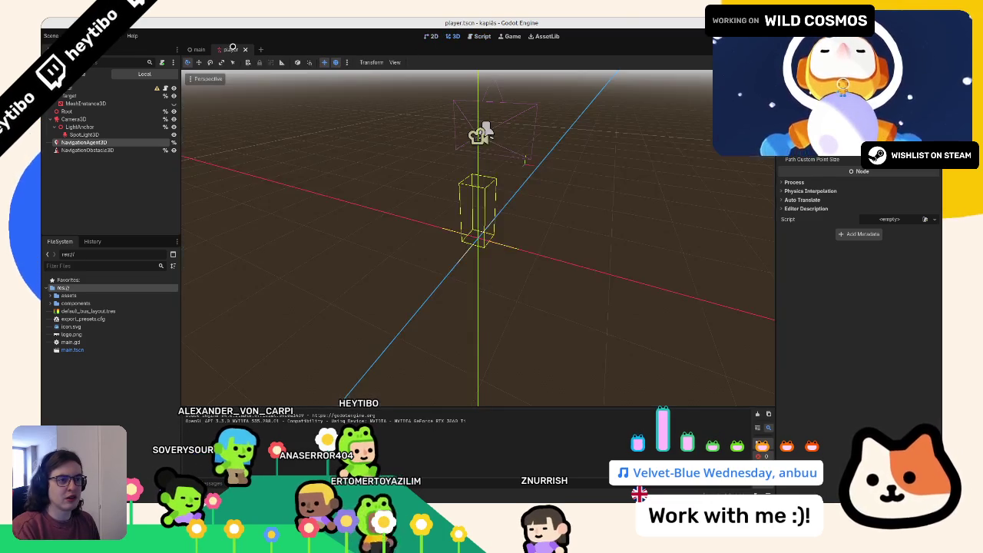
{"action": "left_click", "coordinate": [197, 49]}
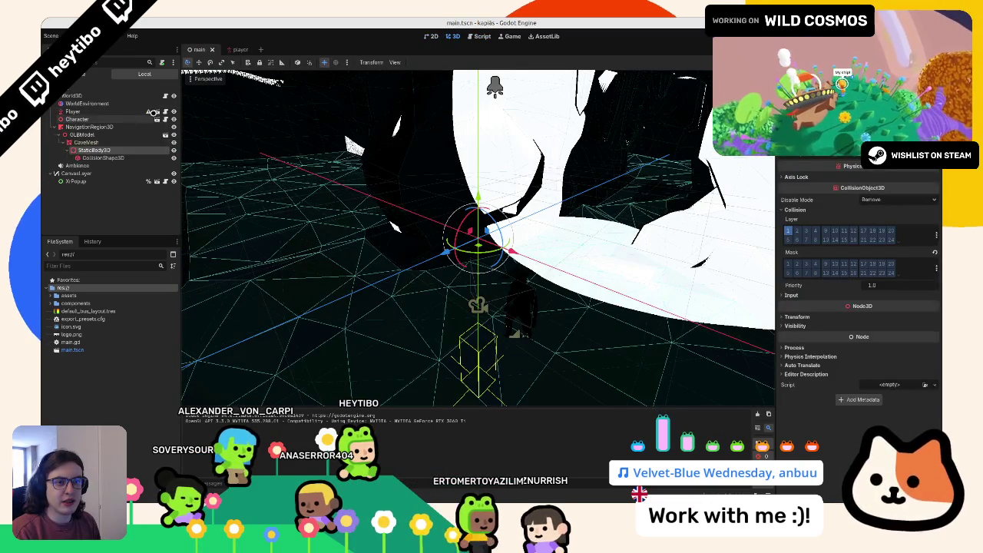
{"action": "left_click", "coordinate": [157, 119]}
{"action": "left_click", "coordinate": [125, 96]}
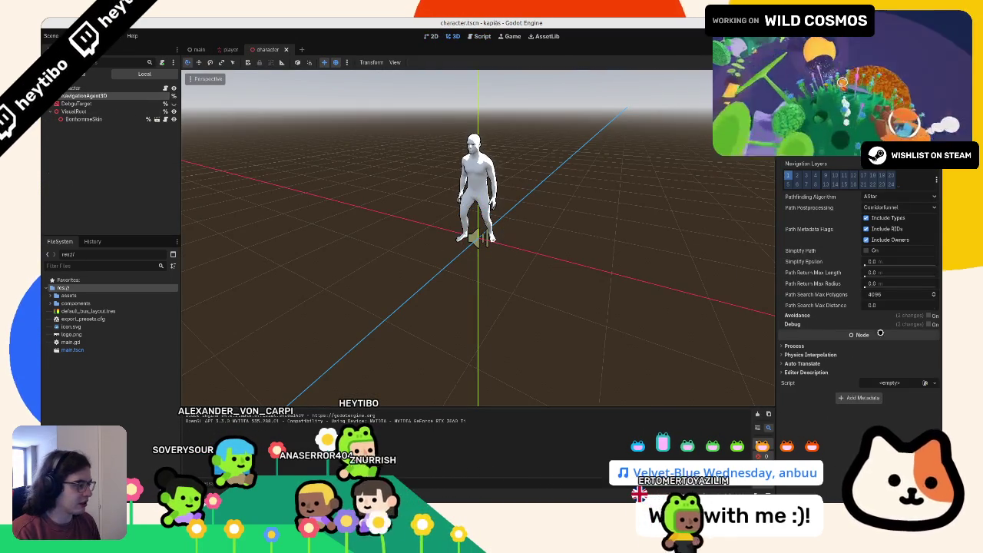
{"action": "left_click", "coordinate": [928, 324]}
{"action": "left_click", "coordinate": [880, 341]}
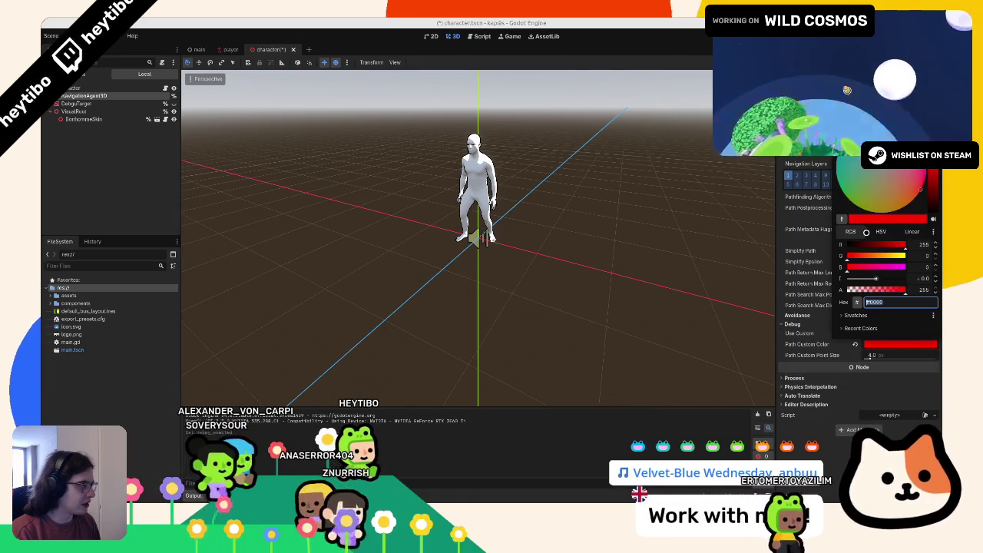
{"action": "mouse_move", "coordinate": [876, 244]}
{"action": "left_mouse_down"}
{"action": "mouse_move", "coordinate": [848, 244]}
{"action": "mouse_move", "coordinate": [848, 255]}
{"action": "left_mouse_up"}
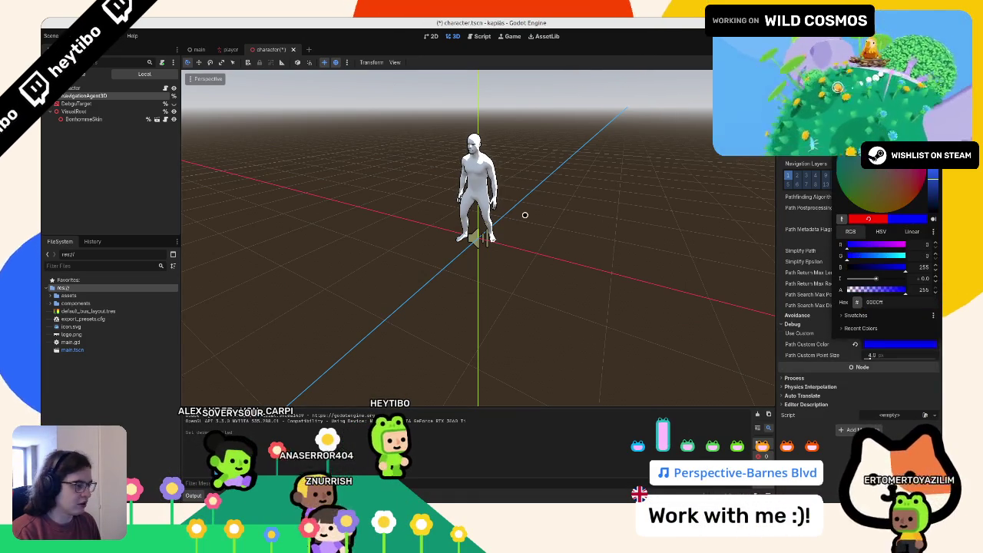
{"action": "left_click", "coordinate": [520, 215]}
{"action": "key", "text": "F5"}
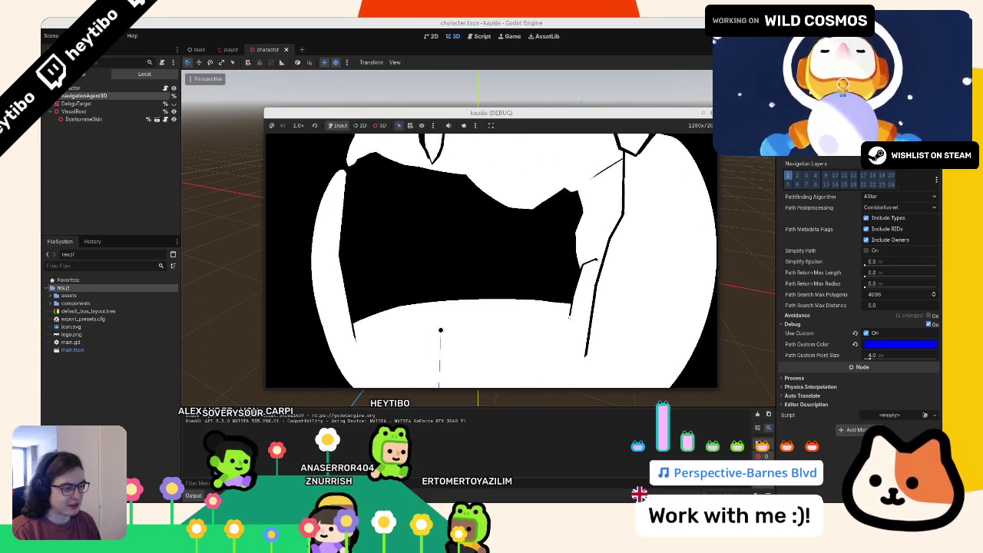
{"action": "key", "text": "F8"}
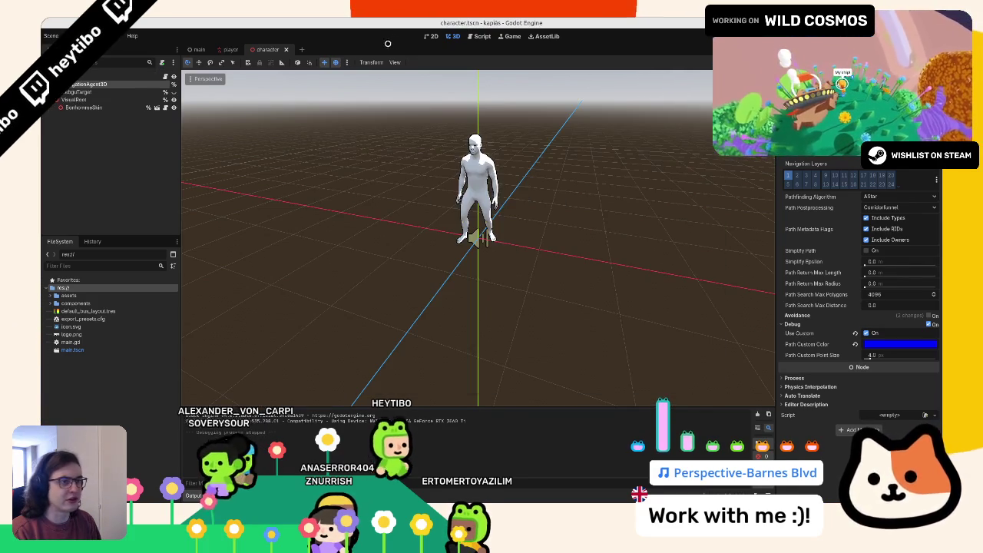
- Add 'signal start_moving(target_position : Vector3)' to player.gd below the variable declarations
{"action": "left_click", "coordinate": [230, 49]}
{"action": "key", "text": "ctrl+F3"}
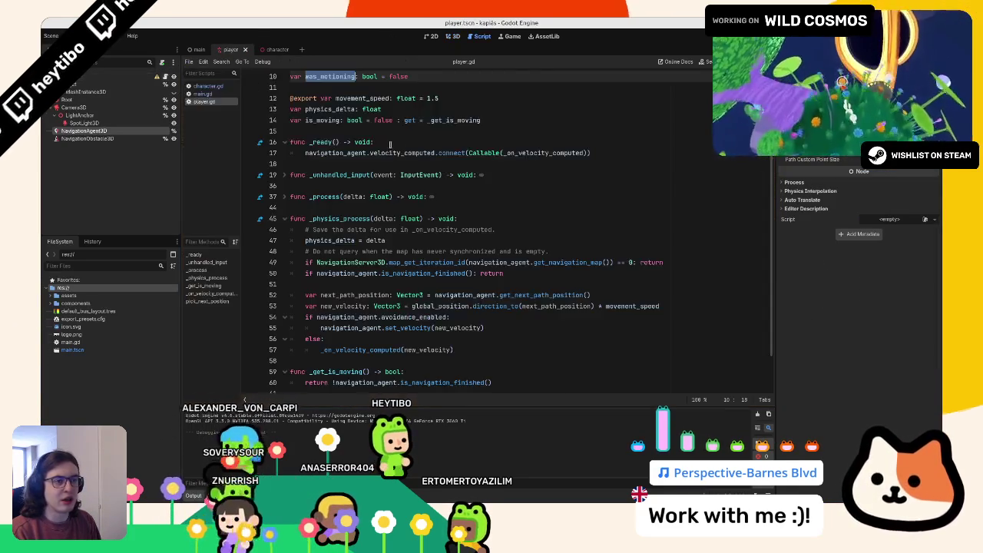
{"action": "scroll", "coordinate": [361, 227], "scroll_direction": "up", "scroll_amount": 3}
{"action": "left_click", "coordinate": [361, 226]}
{"action": "key", "text": "Return"}
{"action": "key", "text": "Return"}
{"action": "key", "text": "Up"}
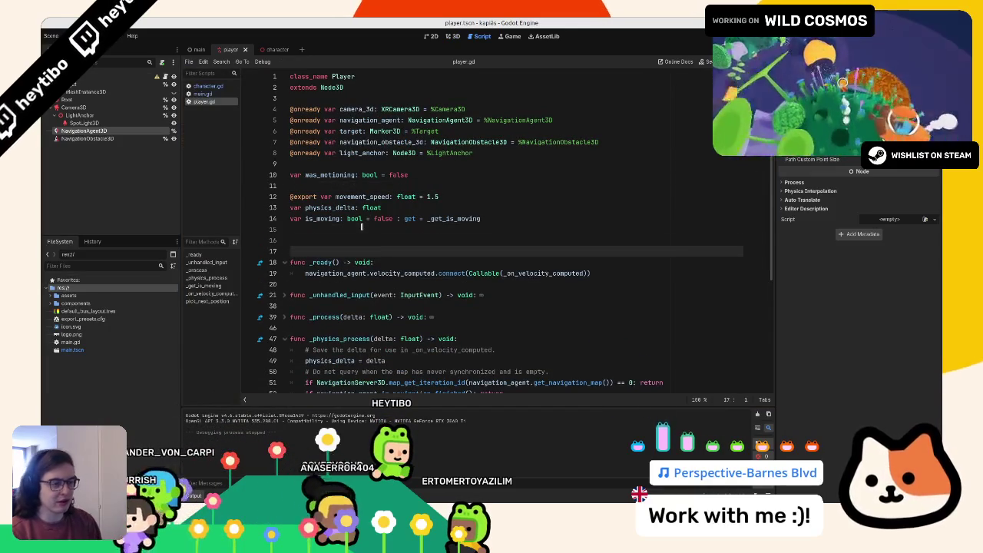
{"action": "type", "text": "signal start_moving(target_positio"}
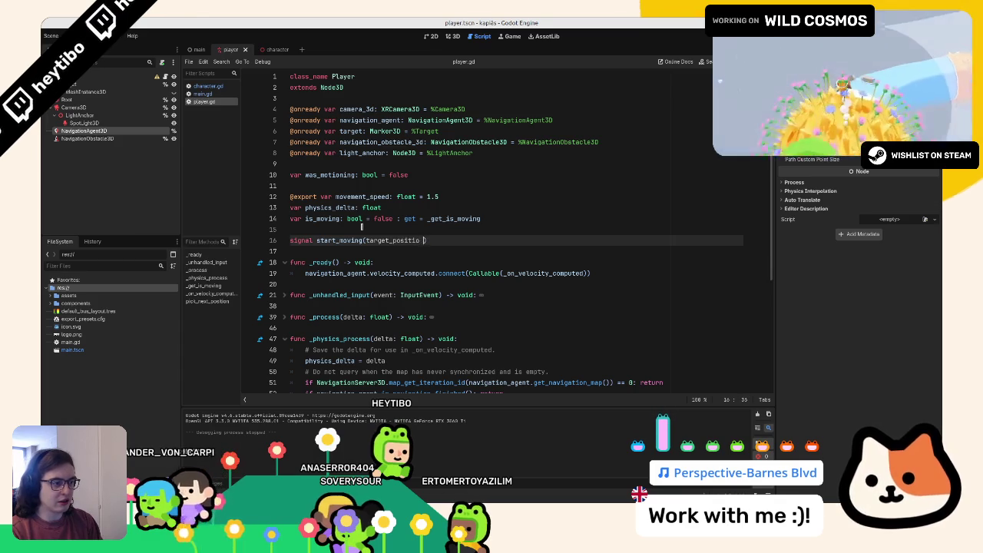
{"action": "type", "text": "Vec"}
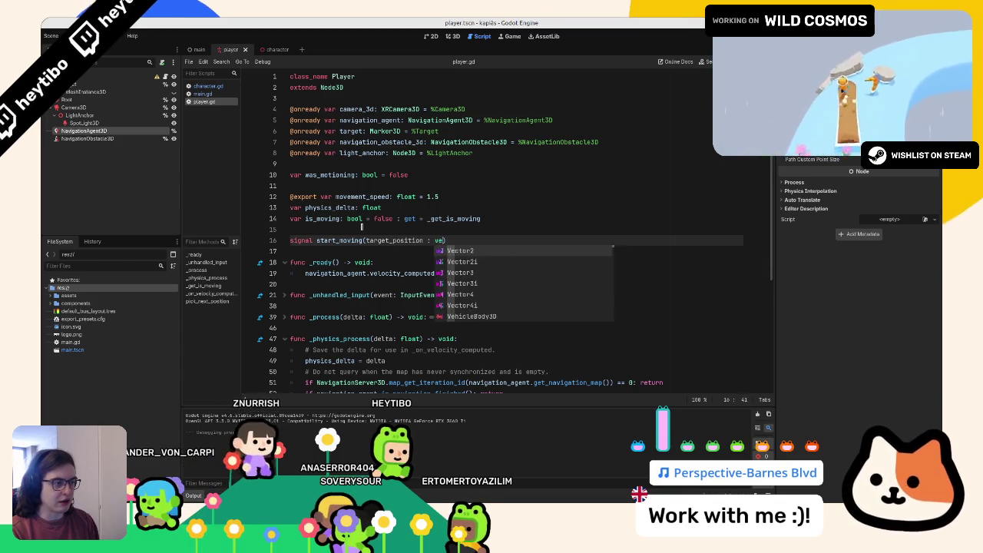
{"action": "key", "text": "Return"}
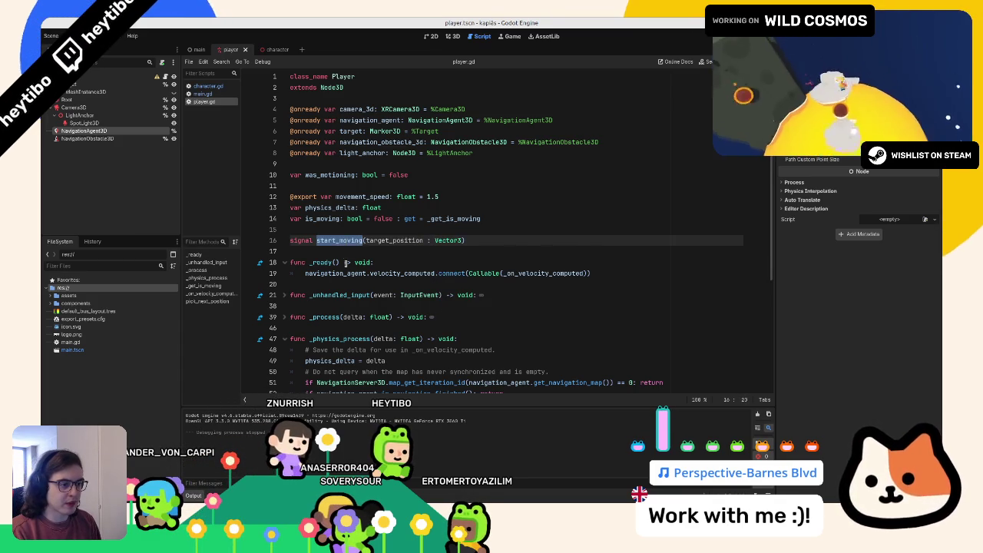
- Read the NavigationAgent3D class reference, then return to the start_moving signal in player.gd
{"action": "scroll", "coordinate": [344, 254], "scroll_direction": "down", "scroll_amount": 5}
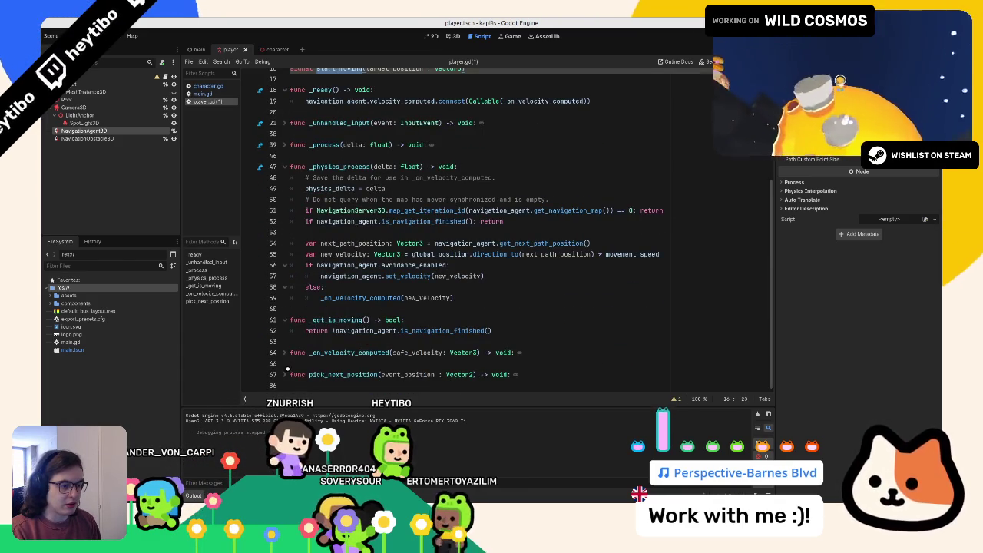
{"action": "scroll", "coordinate": [354, 295], "scroll_direction": "up", "scroll_amount": 5}
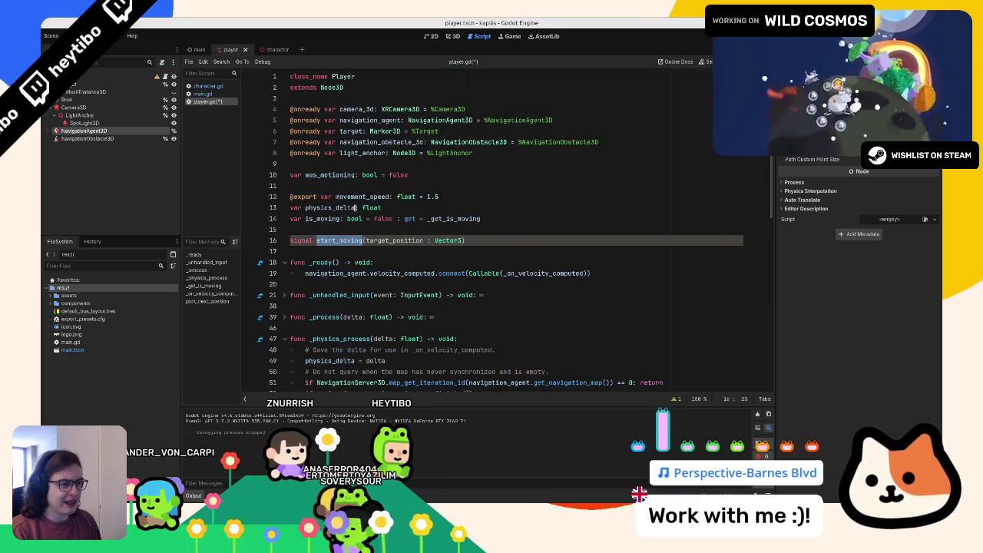
{"action": "left_click", "coordinate": [361, 120]}
{"action": "left_click", "coordinate": [426, 121], "text": "ctrl"}
{"action": "scroll", "coordinate": [438, 146], "scroll_direction": "down", "scroll_amount": 10}
{"action": "scroll", "coordinate": [438, 146], "scroll_direction": "down", "scroll_amount": 8}
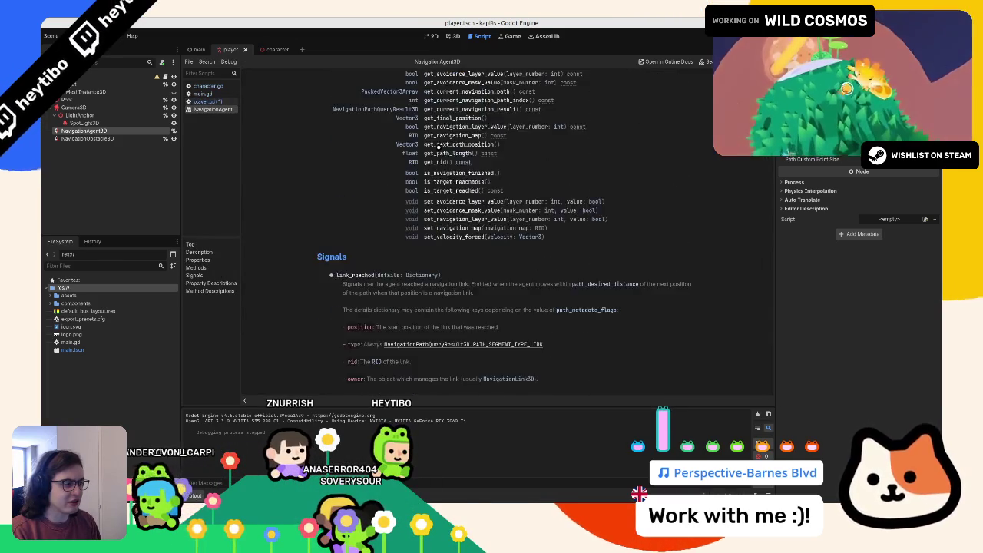
{"action": "scroll", "coordinate": [438, 146], "scroll_direction": "down", "scroll_amount": 6}
{"action": "scroll", "coordinate": [414, 150], "scroll_direction": "down", "scroll_amount": 8}
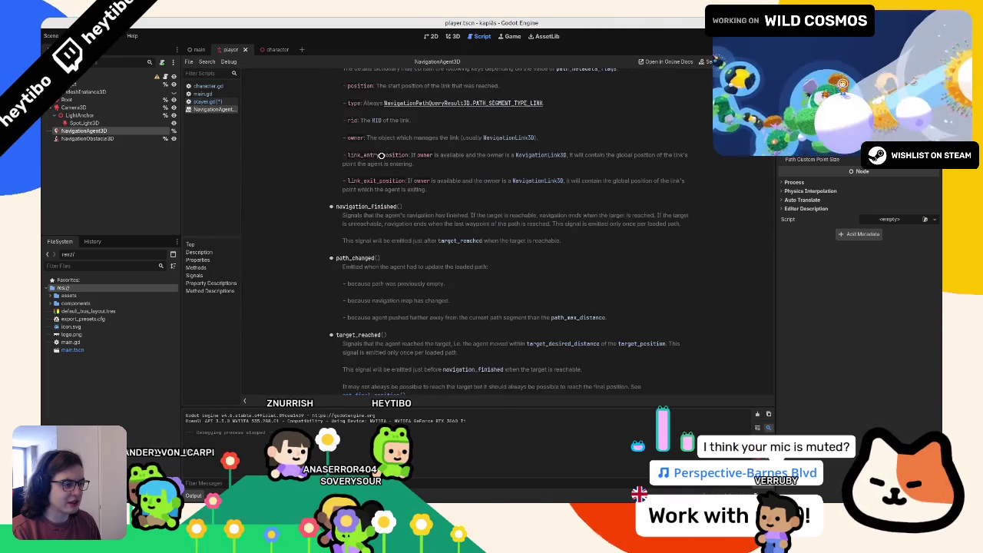
{"action": "scroll", "coordinate": [380, 160], "scroll_direction": "down", "scroll_amount": 3}
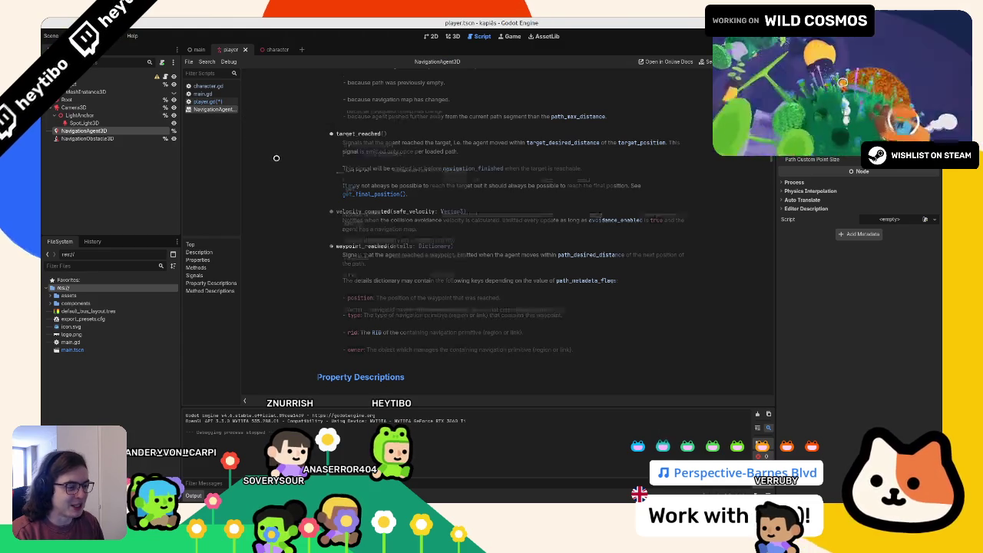
{"action": "scroll", "coordinate": [276, 158], "scroll_direction": "down", "scroll_amount": 3}
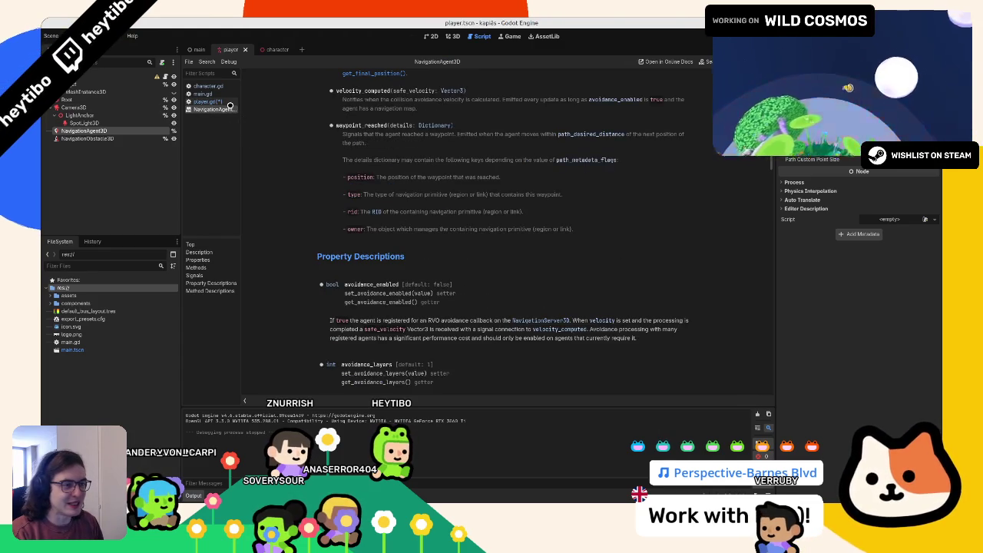
{"action": "left_click", "coordinate": [228, 101]}
{"action": "double_click", "coordinate": [334, 240]}
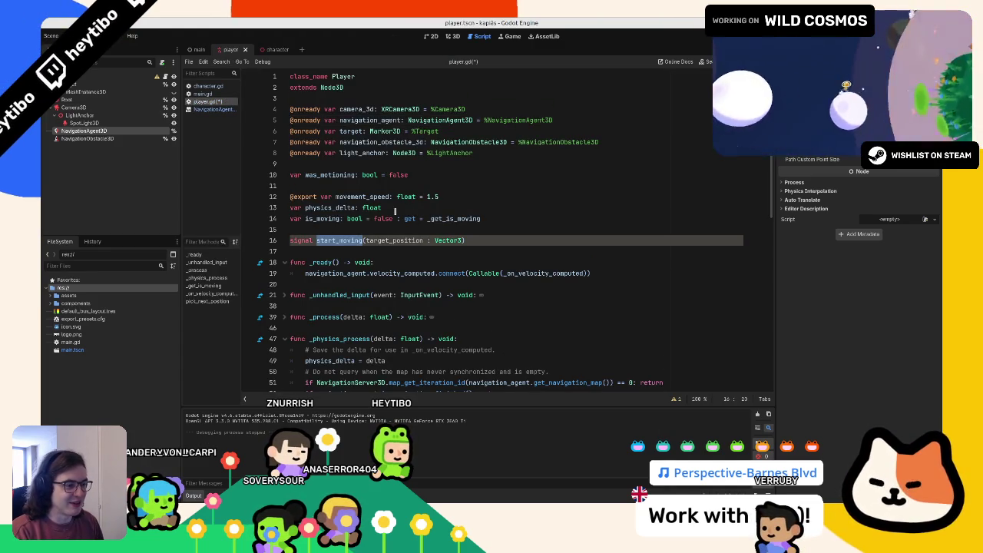
- Emit start_moving after the target assignment in pick_next_position and save player.gd
{"action": "scroll", "coordinate": [530, 221], "scroll_direction": "down", "scroll_amount": 5}
{"action": "scroll", "coordinate": [530, 220], "scroll_direction": "down", "scroll_amount": 5}
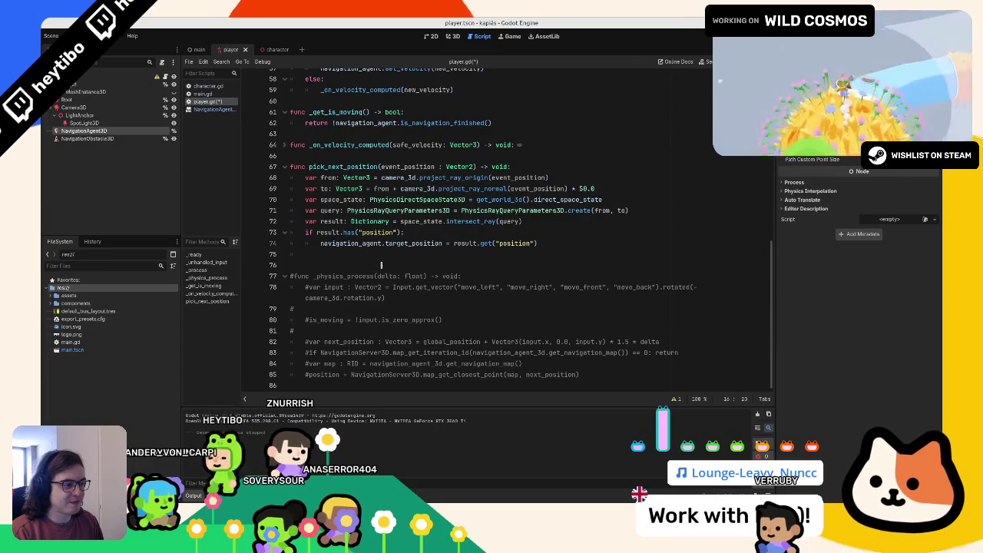
{"action": "double_click", "coordinate": [392, 244]}
{"action": "key", "text": "Return"}
{"action": "type", "text": "start_moving."}
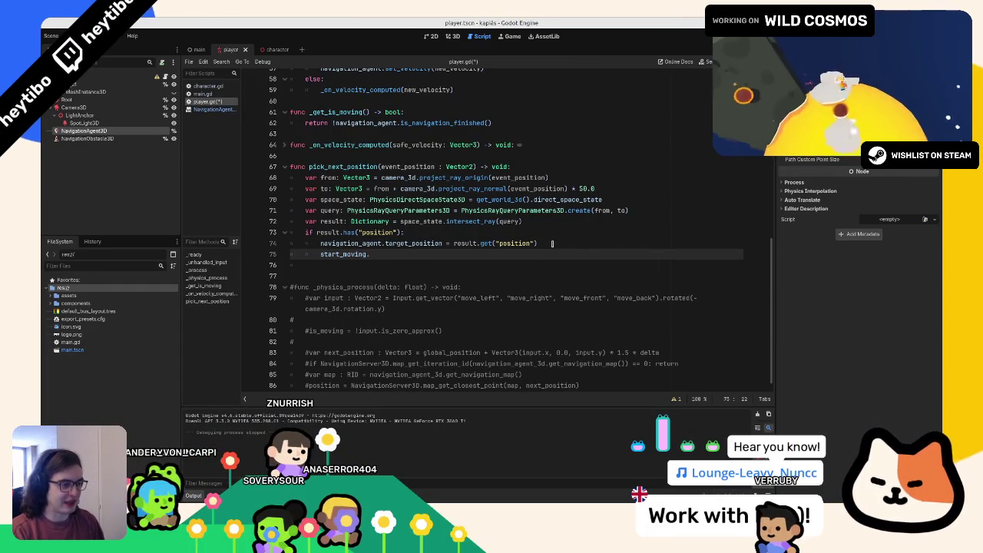
{"action": "key", "text": "ctrl+s"}
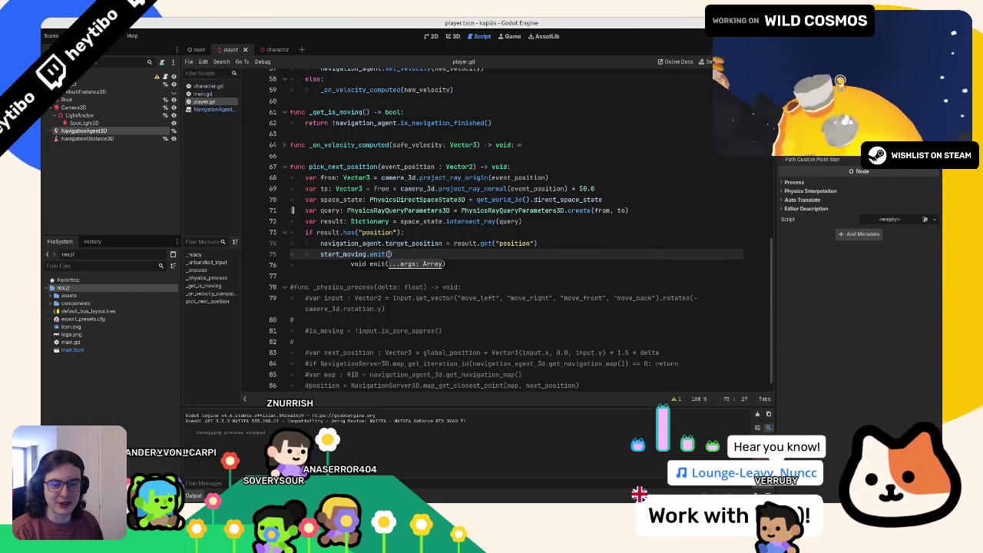
- Close the NavigationAgent3D help page and main.gd, leaving character.gd at line 14
{"action": "scroll", "coordinate": [292, 210], "scroll_direction": "up", "scroll_amount": 1}
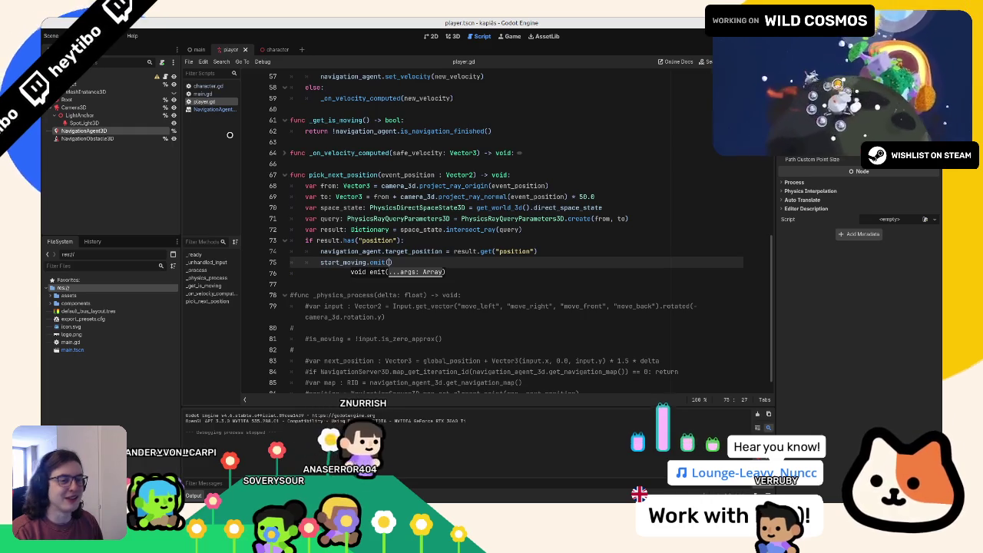
{"action": "left_click", "coordinate": [211, 109]}
{"action": "middle_click", "coordinate": [211, 109]}
{"action": "left_click", "coordinate": [213, 93]}
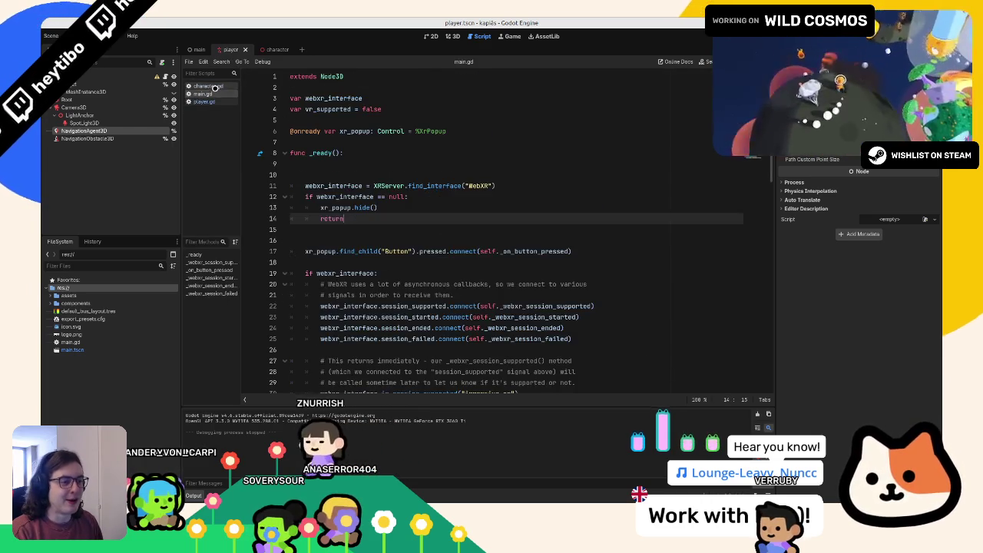
{"action": "middle_click", "coordinate": [214, 93]}
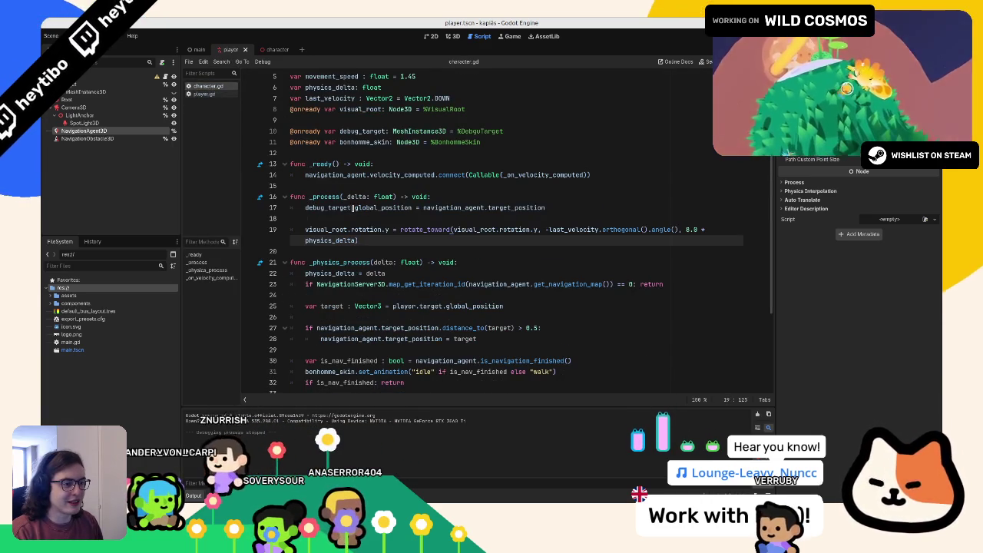
{"action": "left_click", "coordinate": [629, 177]}
- Connect player.start_moving to _on_player_start_moving in _ready and stub out the handler function
{"action": "key", "text": "Return"}
{"action": "type", "text": "pla"}
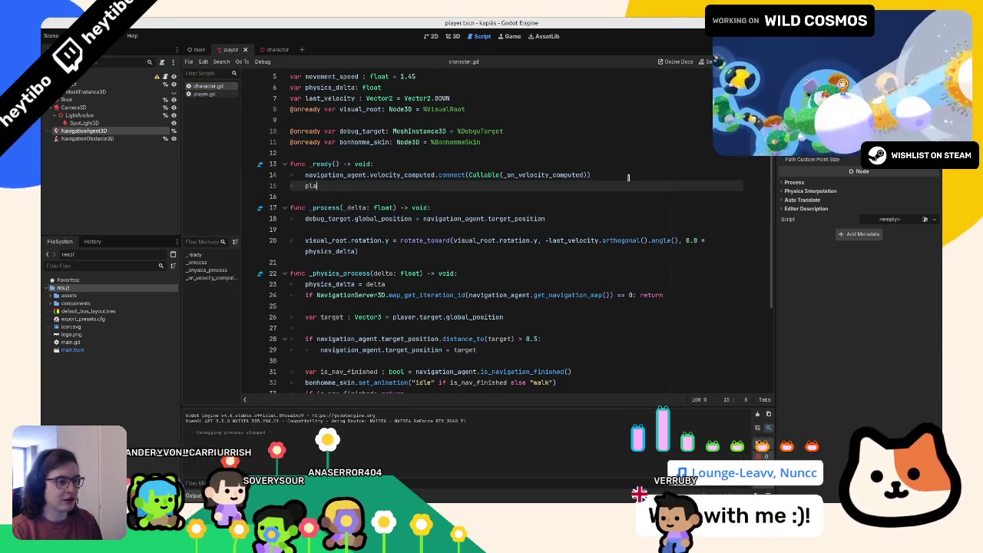
{"action": "type", "text": "yer.start_moving."}
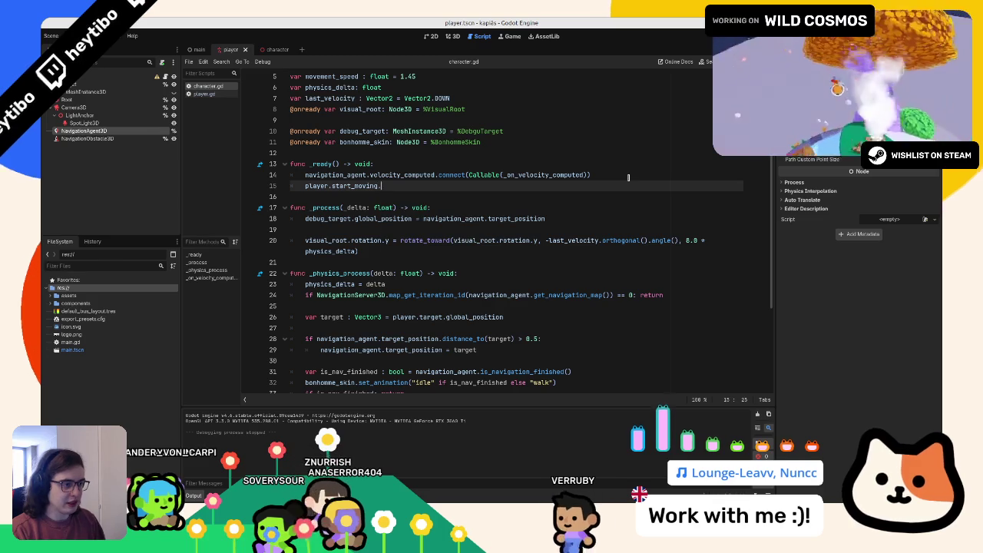
{"action": "type", "text": "connect(_on_player_star"}
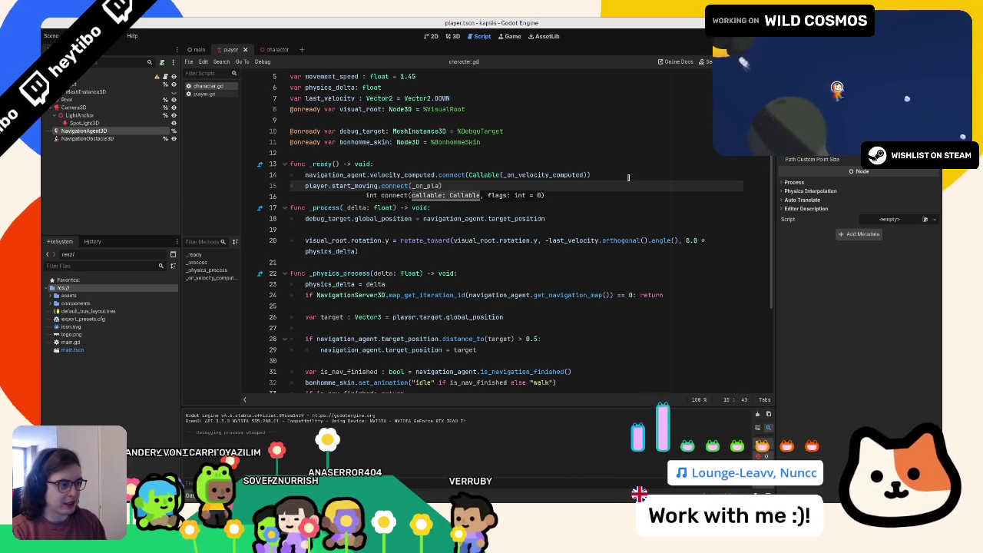
{"action": "type", "text": "t_moving"}
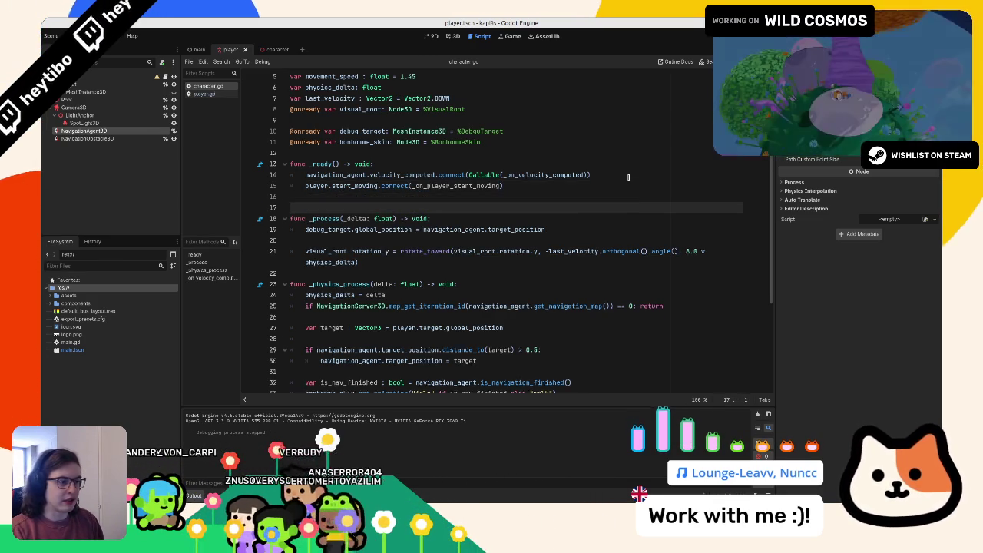
{"action": "key", "text": "Return"}
{"action": "key", "text": "Up"}
{"action": "type", "text": "func "}
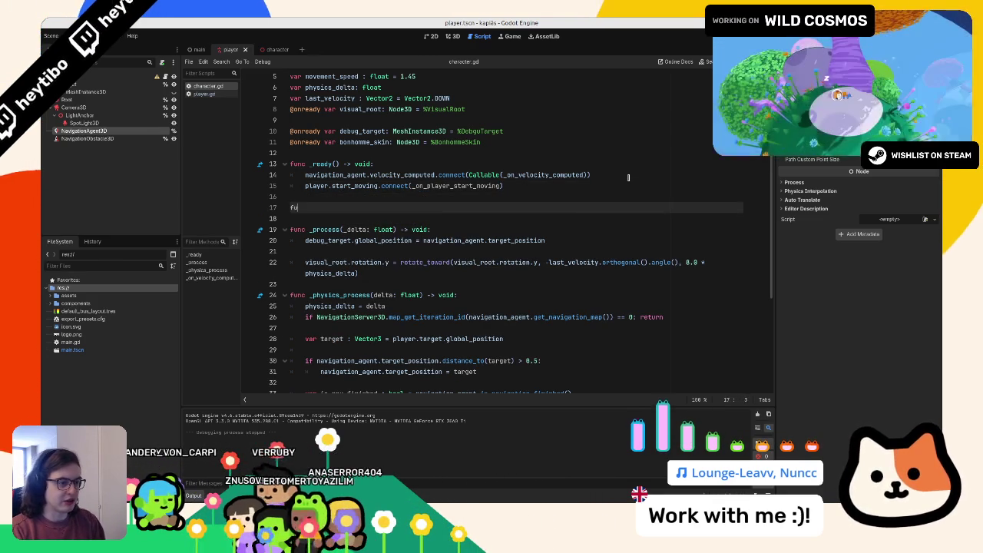
{"action": "type", "text": ":"}
{"action": "key", "text": "Return"}
{"action": "type", "text": "pass"}
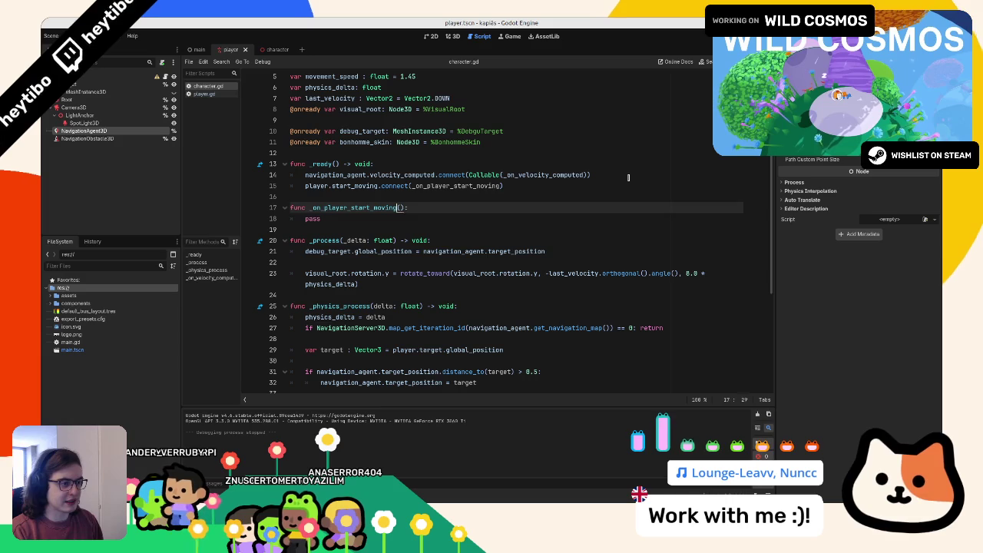
{"action": "type", "text": " -> void"}
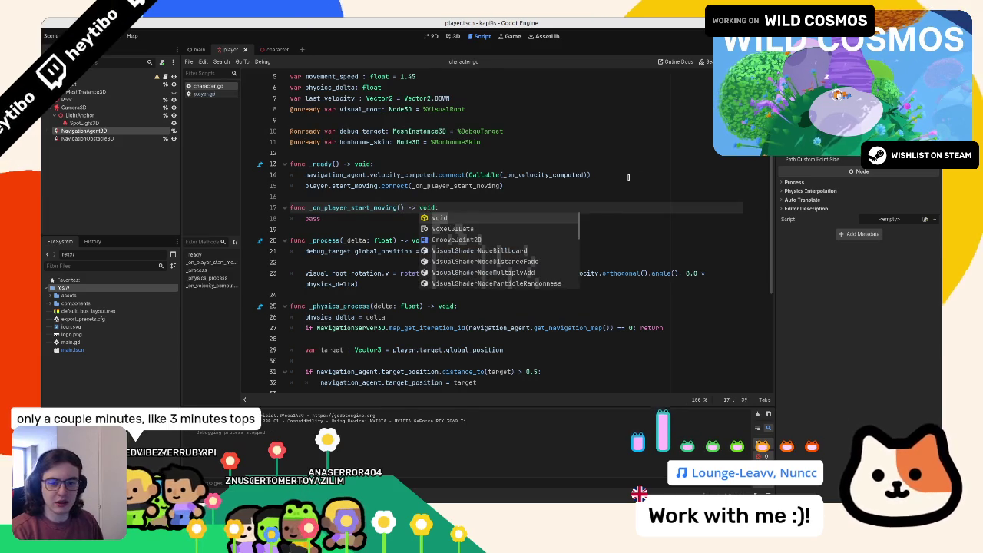
{"action": "key", "text": "Escape"}
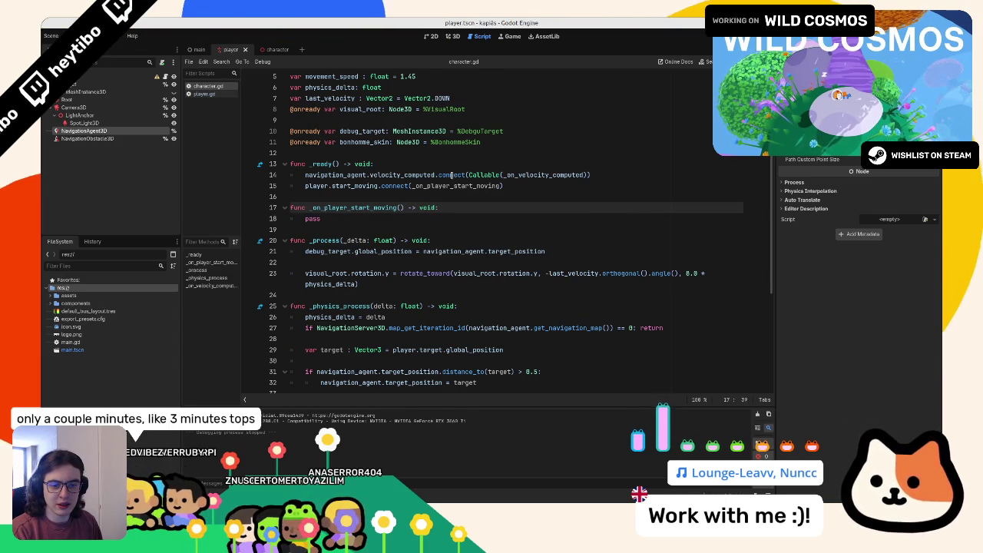
- Give the _on_player_start_moving handler a target_position : Vector3 parameter
{"action": "mouse_move", "coordinate": [442, 175]}
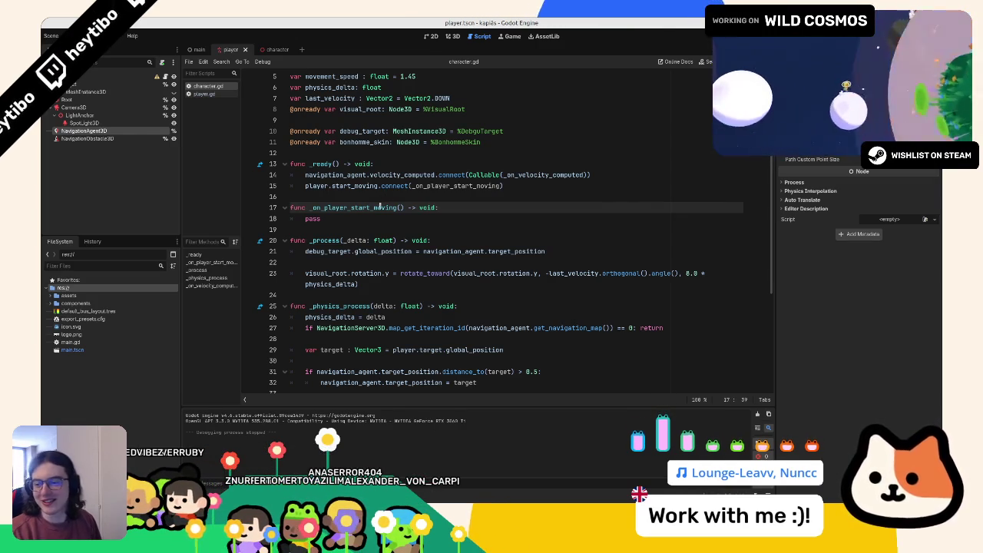
{"action": "left_click", "coordinate": [385, 218]}
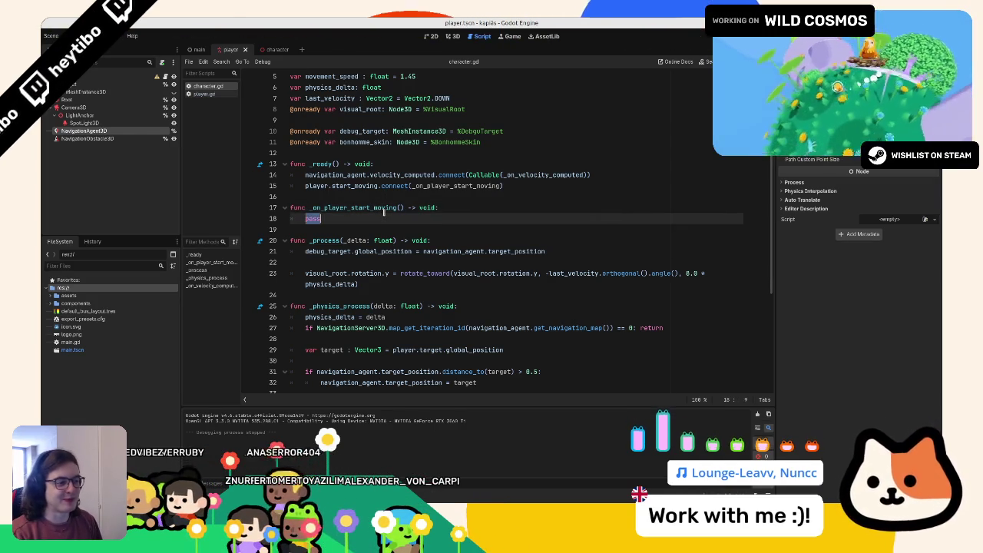
{"action": "double_click", "coordinate": [383, 209]}
{"action": "key", "text": "Right"}
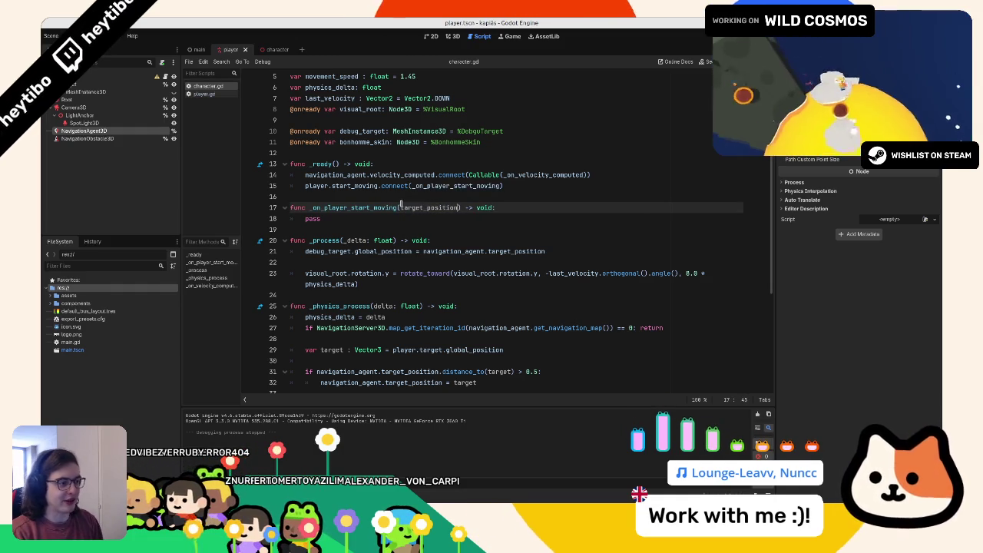
{"action": "type", "text": "Vec"}
{"action": "key", "text": "Down"}
{"action": "key", "text": "Down"}
{"action": "key", "text": "Return"}
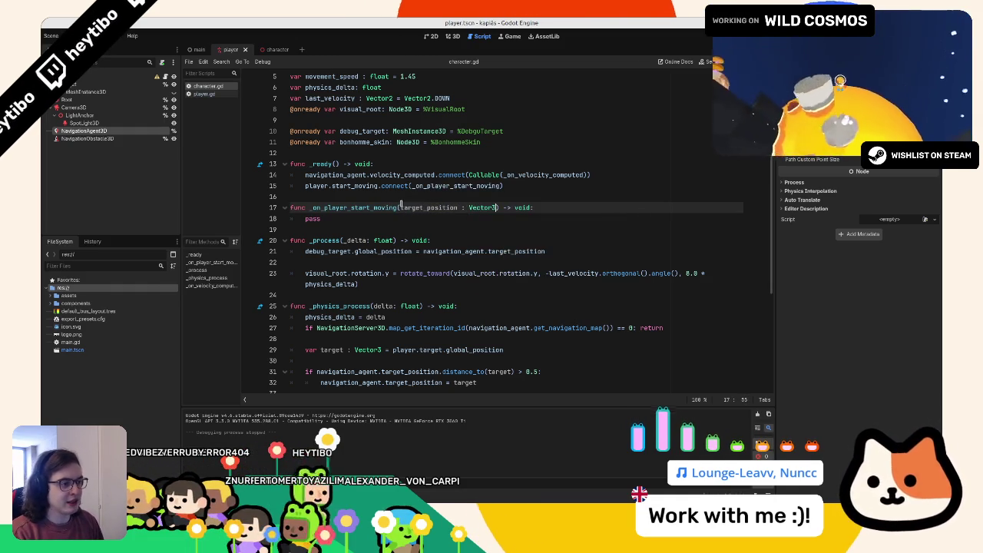
- Replace the handler's pass with 'navigation_agent.target_position = target_position' and save character.gd
{"action": "double_click", "coordinate": [408, 207]}
{"action": "double_click", "coordinate": [406, 218]}
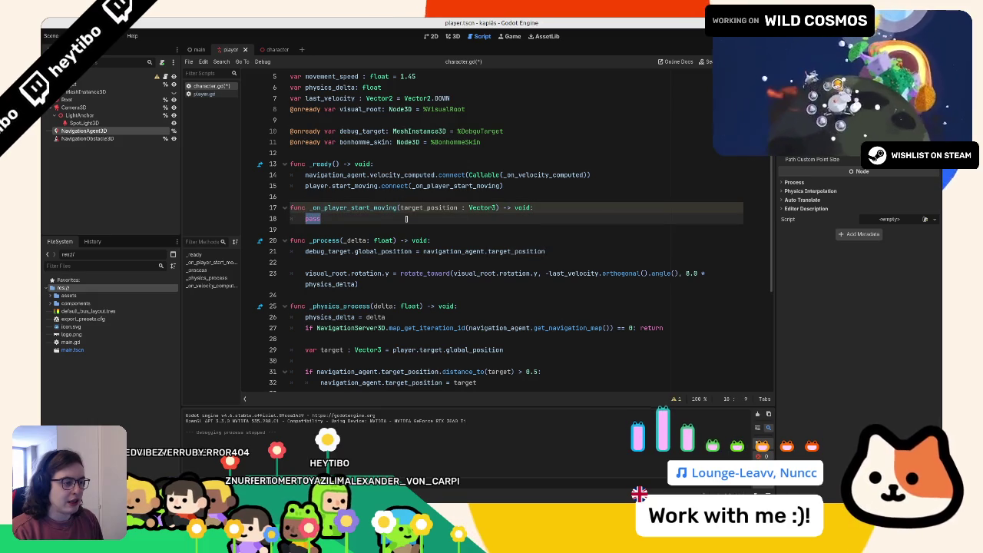
{"action": "scroll", "coordinate": [406, 219], "scroll_direction": "down", "scroll_amount": 4}
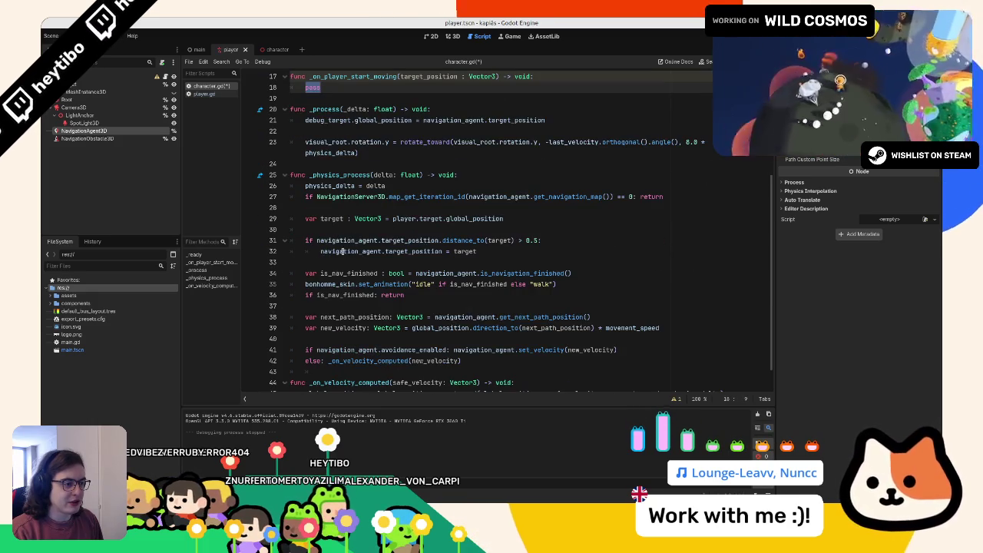
{"action": "double_click", "coordinate": [332, 219]}
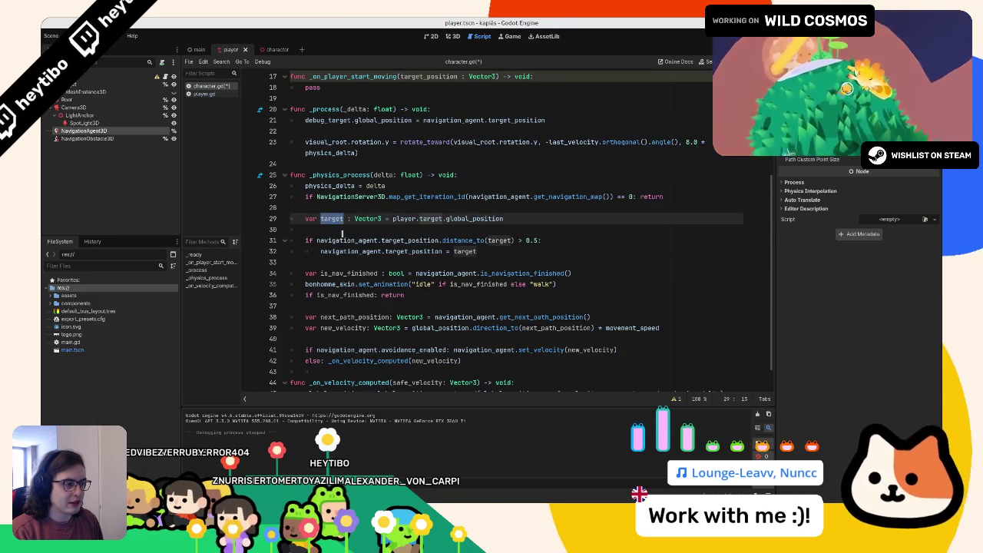
{"action": "left_click_drag", "start_coordinate": [504, 219], "coordinate": [392, 219]}
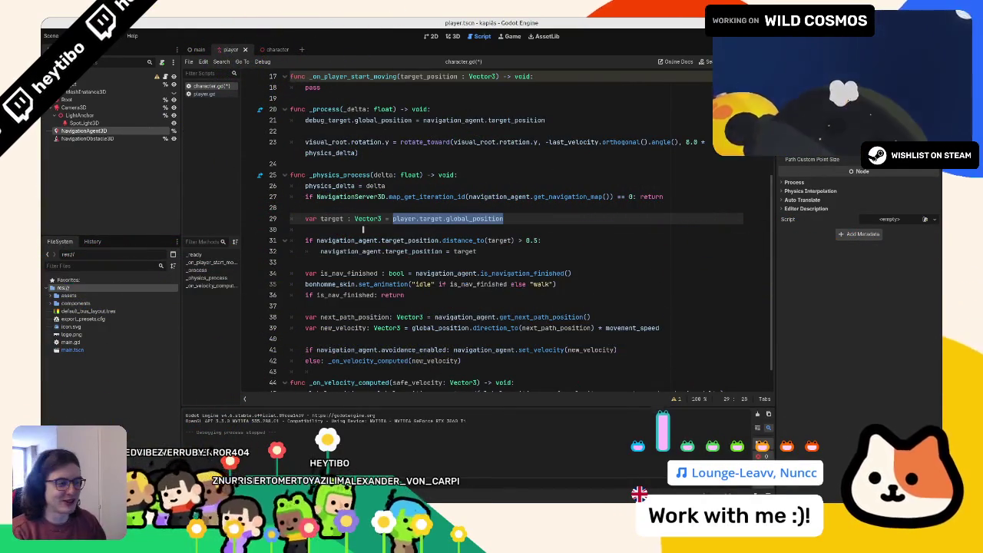
{"action": "left_click_drag", "start_coordinate": [348, 244], "coordinate": [397, 240]}
{"action": "key", "text": "ctrl+c"}
{"action": "left_click_drag", "start_coordinate": [321, 251], "coordinate": [443, 251]}
{"action": "scroll", "coordinate": [399, 231], "scroll_direction": "up", "scroll_amount": 3}
{"action": "double_click", "coordinate": [312, 179]}
{"action": "key", "text": "ctrl+v"}
{"action": "type", "text": "= target_position"}
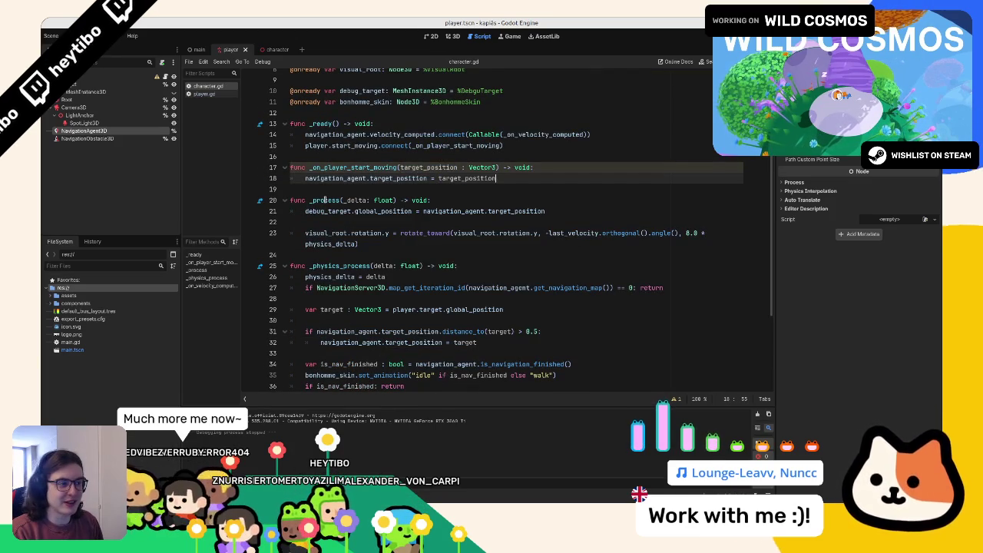
{"action": "key", "text": "ctrl+s"}
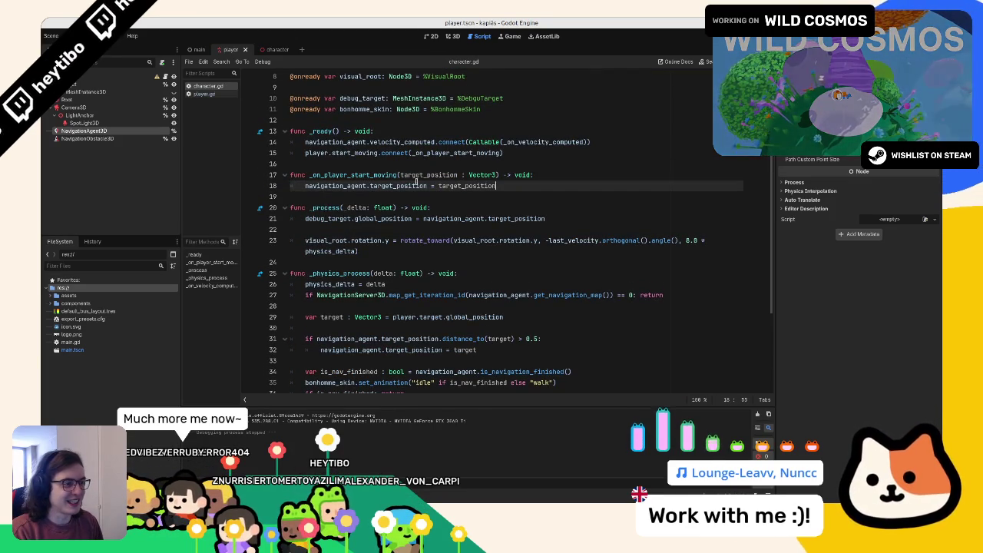
{"action": "scroll", "coordinate": [340, 142], "scroll_direction": "up", "scroll_amount": 2}
{"action": "left_click", "coordinate": [353, 88]}
{"action": "scroll", "coordinate": [365, 239], "scroll_direction": "down", "scroll_amount": 4}
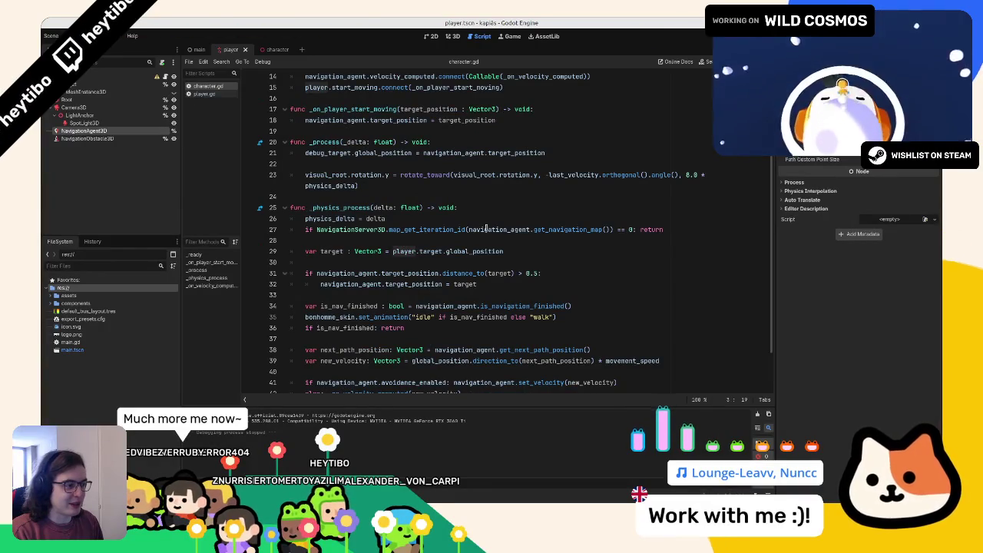
{"action": "left_click_drag", "start_coordinate": [374, 229], "coordinate": [662, 230]}
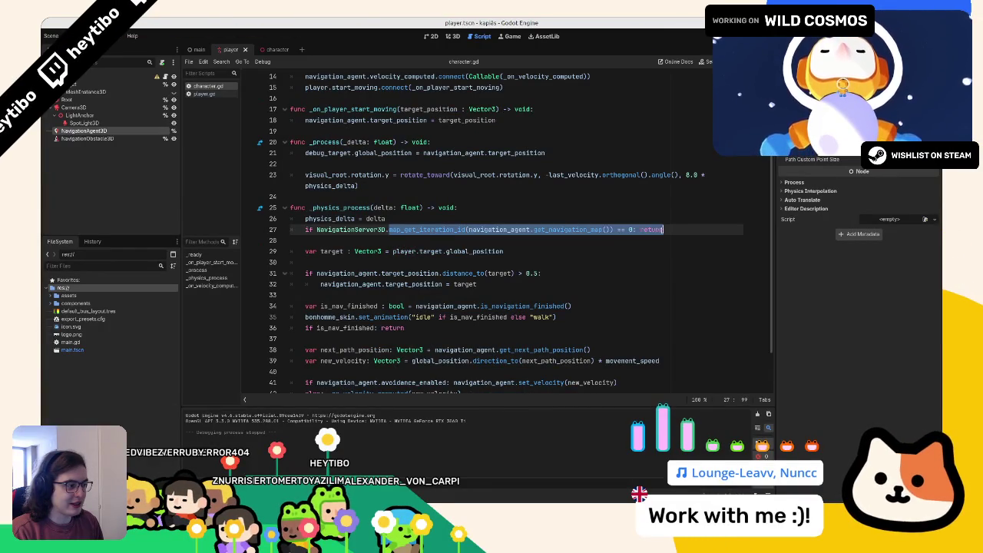
{"action": "left_click", "coordinate": [477, 245]}
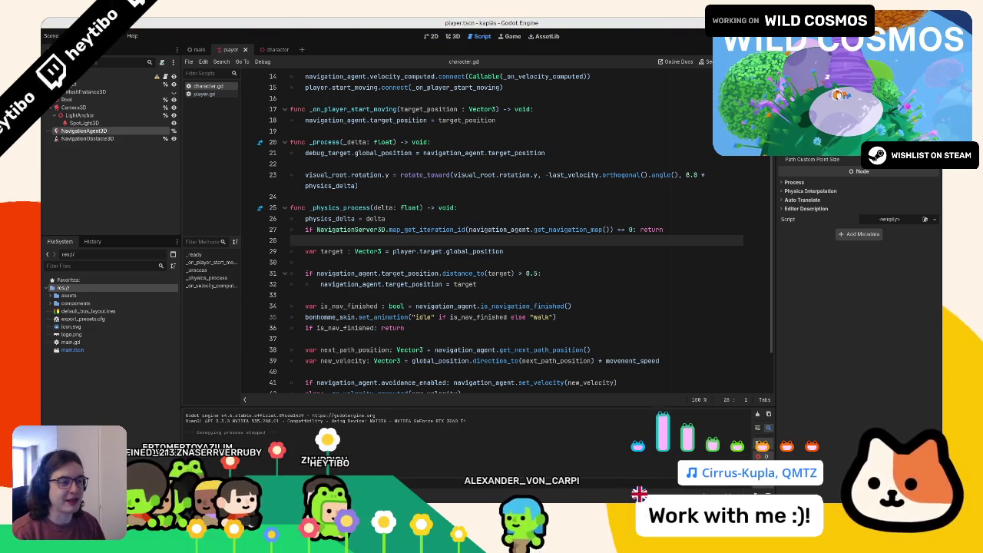
{"action": "scroll", "coordinate": [313, 206], "scroll_direction": "down", "scroll_amount": 1}
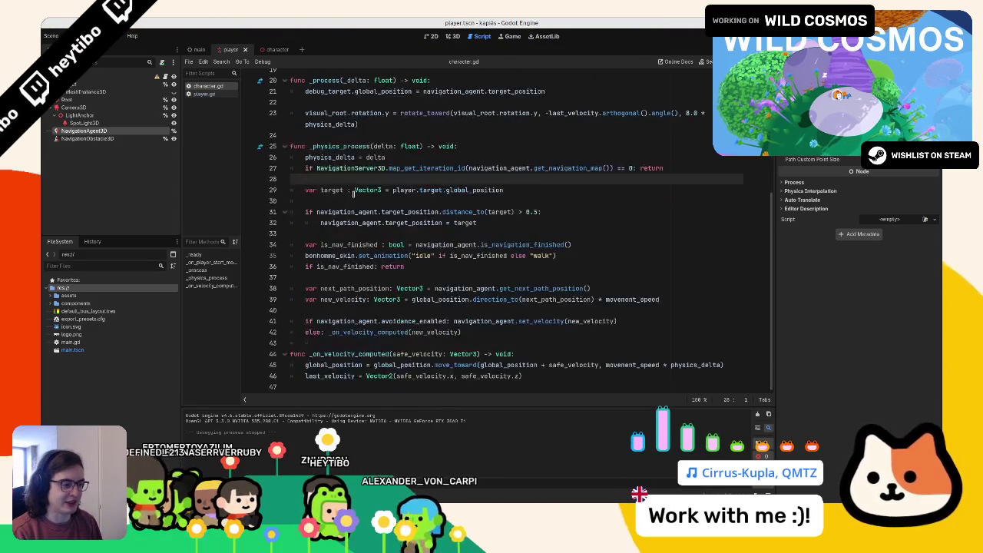
{"action": "scroll", "coordinate": [293, 339], "scroll_direction": "down", "scroll_amount": 1}
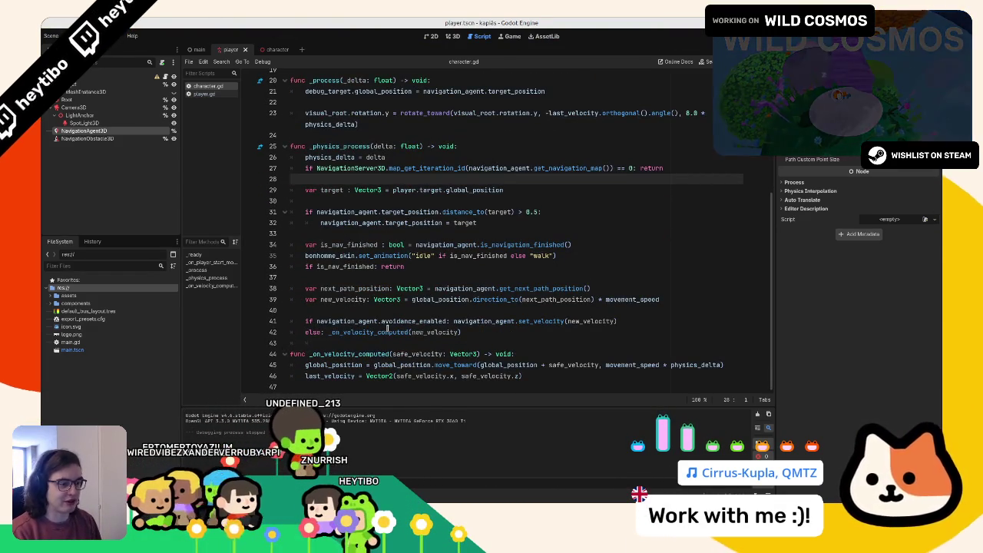
{"action": "double_click", "coordinate": [350, 245]}
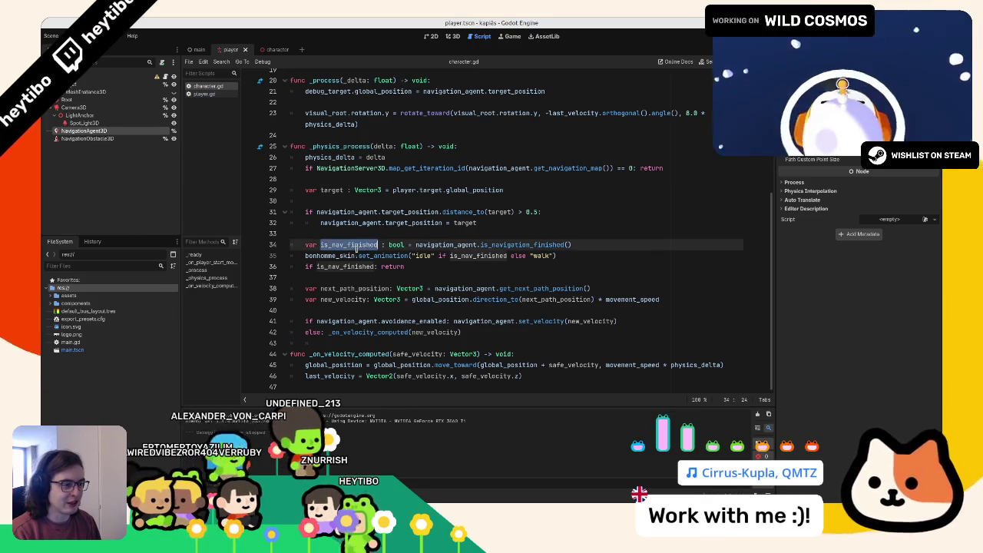
{"action": "left_click", "coordinate": [349, 223]}
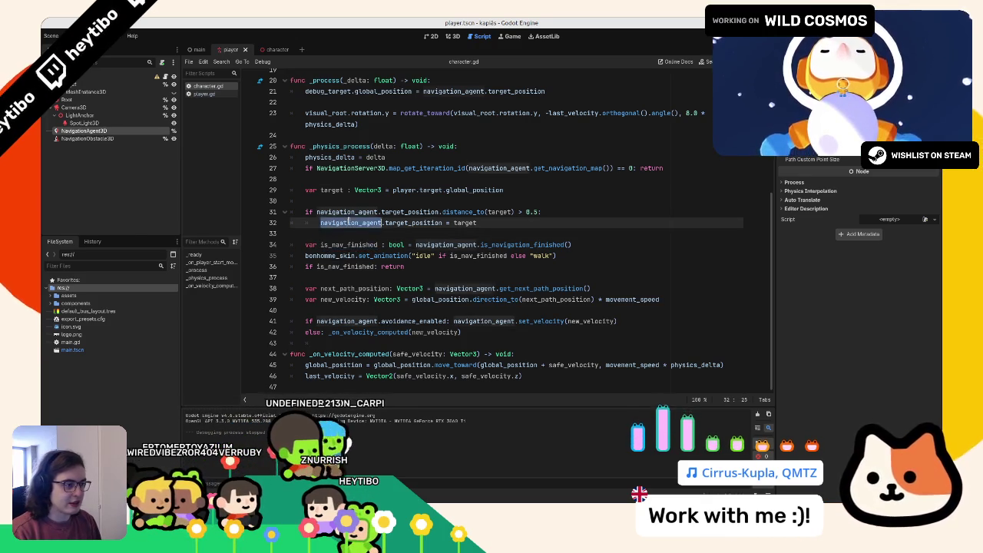
{"action": "double_click", "coordinate": [348, 211]}
{"action": "left_click", "coordinate": [540, 212]}
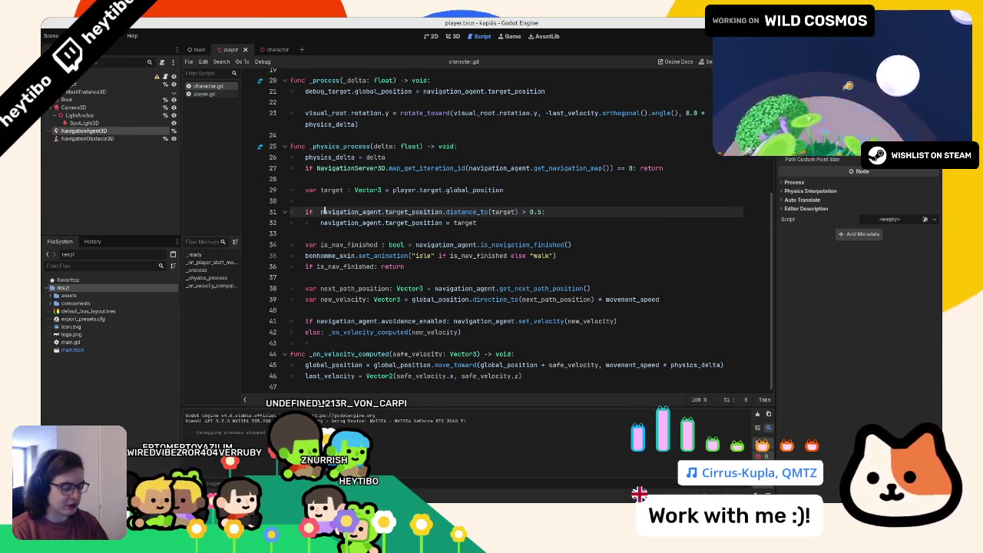
{"action": "scroll", "coordinate": [322, 212], "scroll_direction": "up", "scroll_amount": 4}
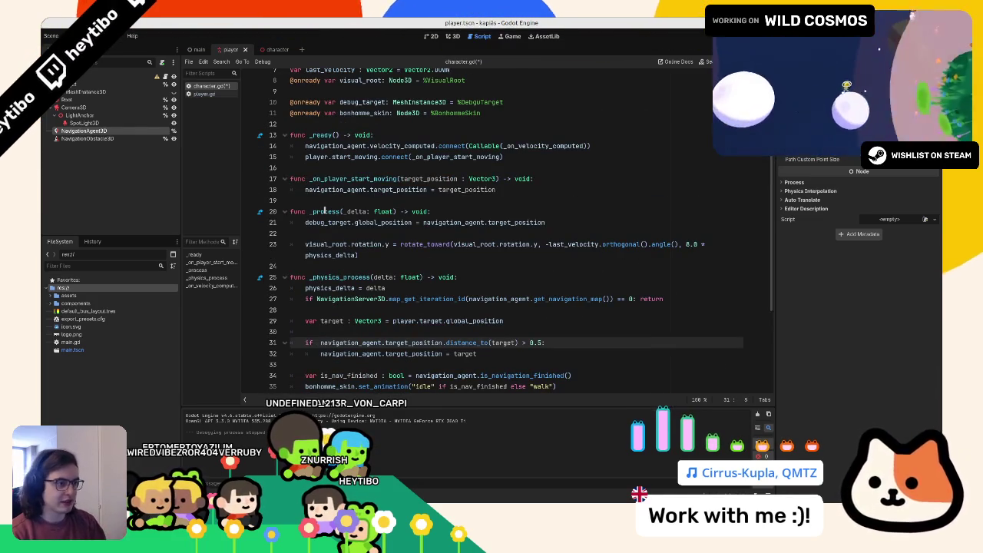
- Prefix line 31's if condition with '!player.is_moving && ', save character.gd, and run the game
{"action": "type", "text": "player.is"}
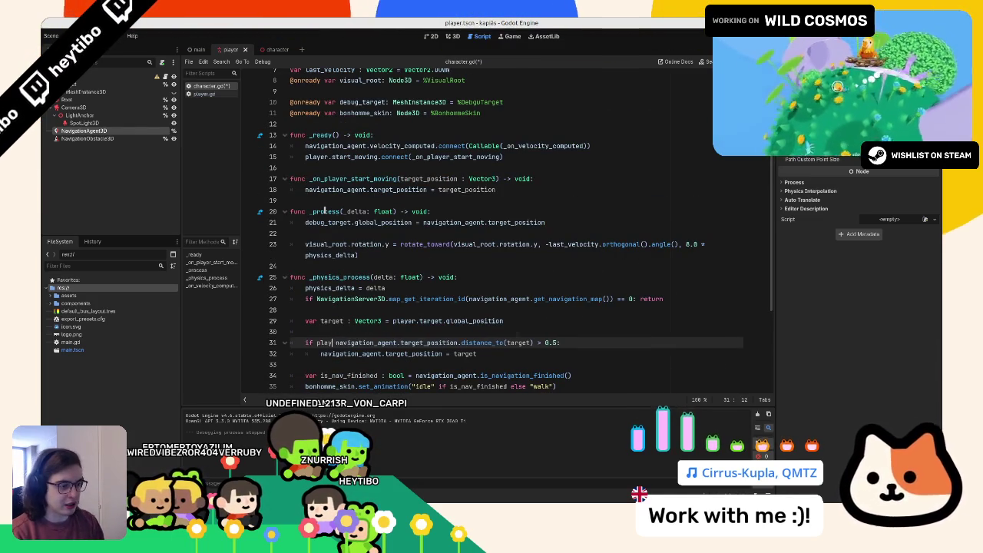
{"action": "key", "text": "Return"}
{"action": "type", "text": "&&"}
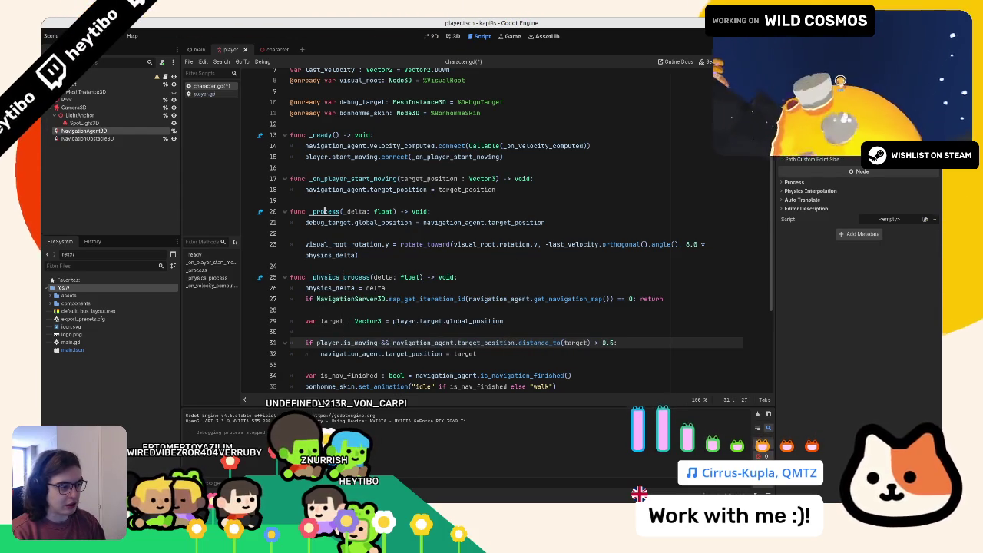
{"action": "type", "text": "!"}
{"action": "key", "text": "ctrl+s"}
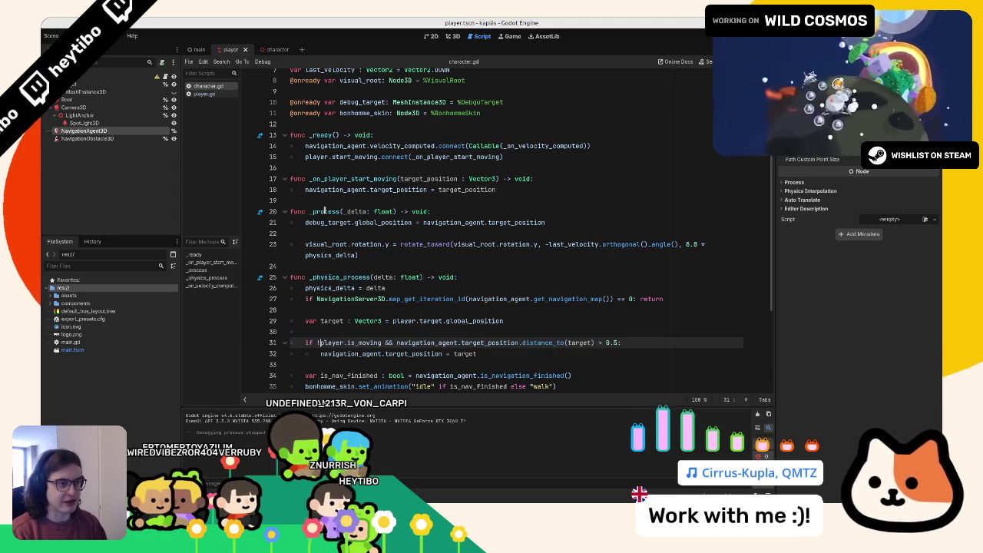
{"action": "key", "text": "F5"}
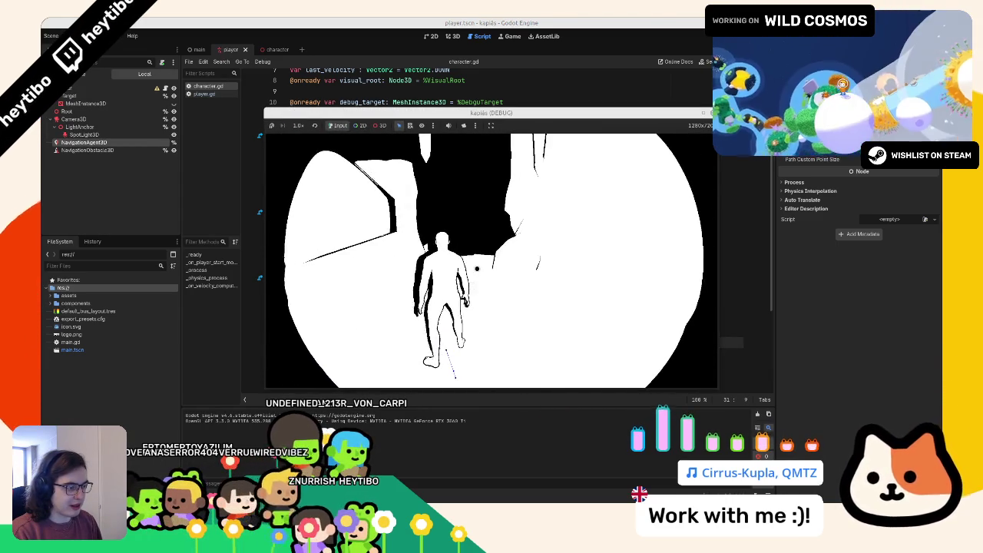
- From the reported error, pass navigation_agent.target_position to start_moving.emit on player.gd line 75 and rerun
{"action": "key", "text": "F8"}
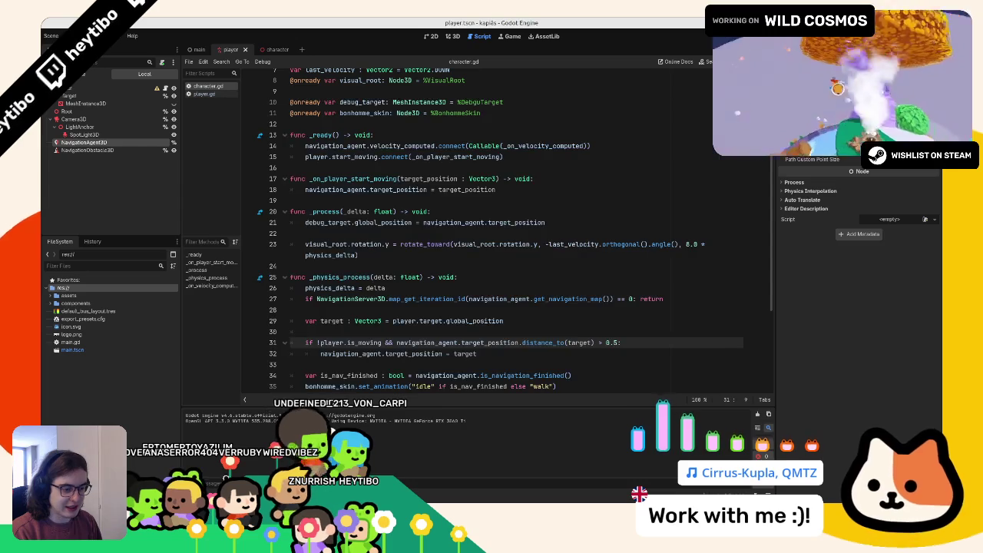
{"action": "left_click", "coordinate": [242, 345]}
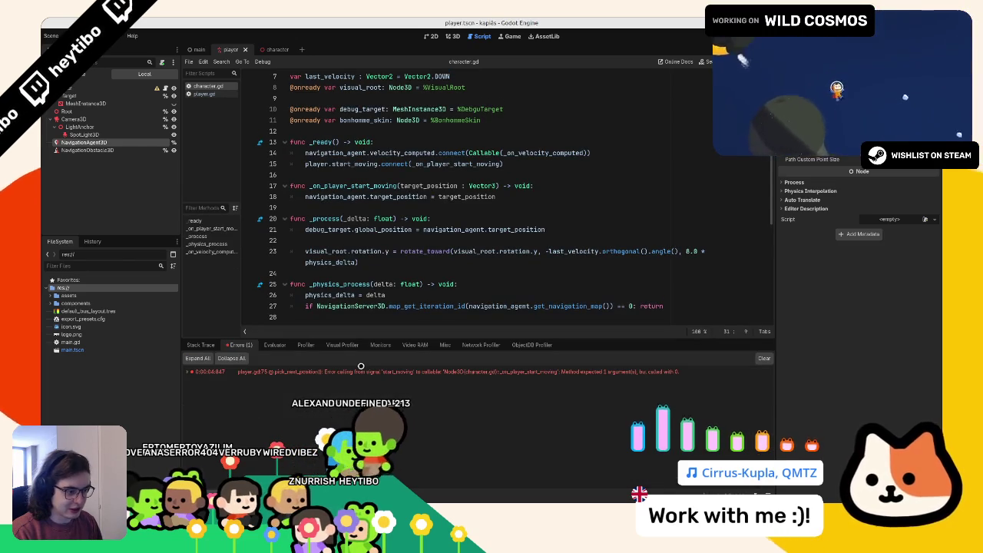
{"action": "left_click", "coordinate": [359, 371]}
{"action": "left_click", "coordinate": [389, 252]}
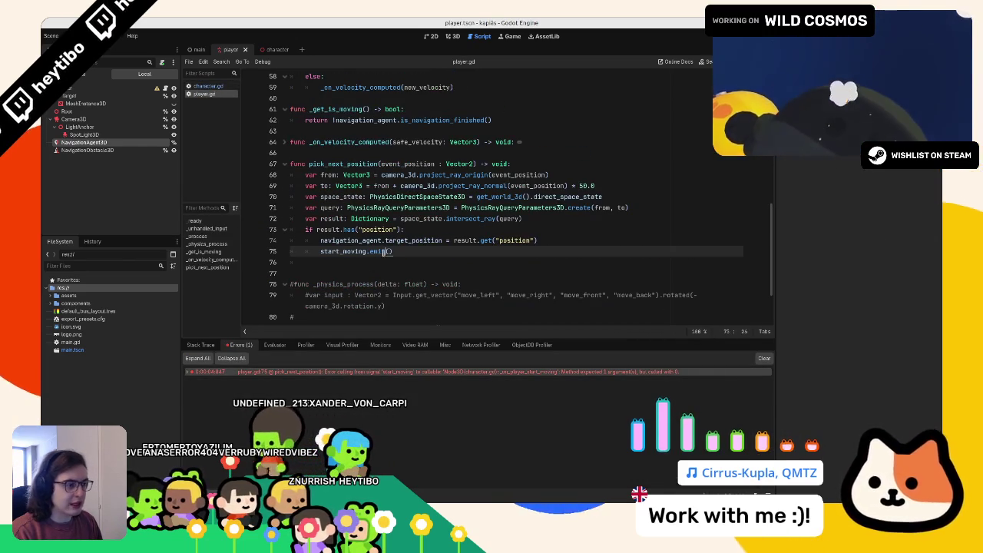
{"action": "double_click", "coordinate": [400, 241]}
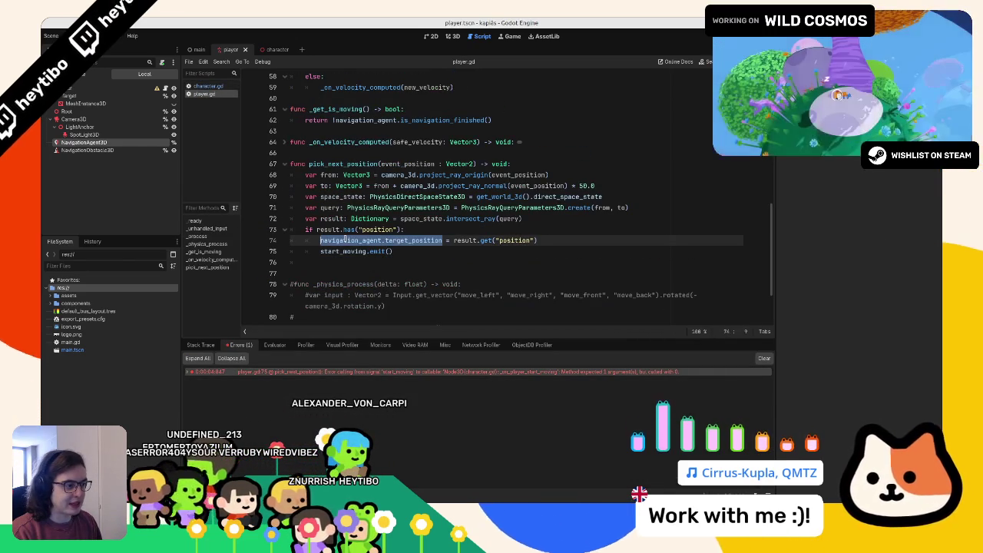
{"action": "left_click", "coordinate": [388, 252]}
{"action": "type", "text": "navigation_agent.target_position"}
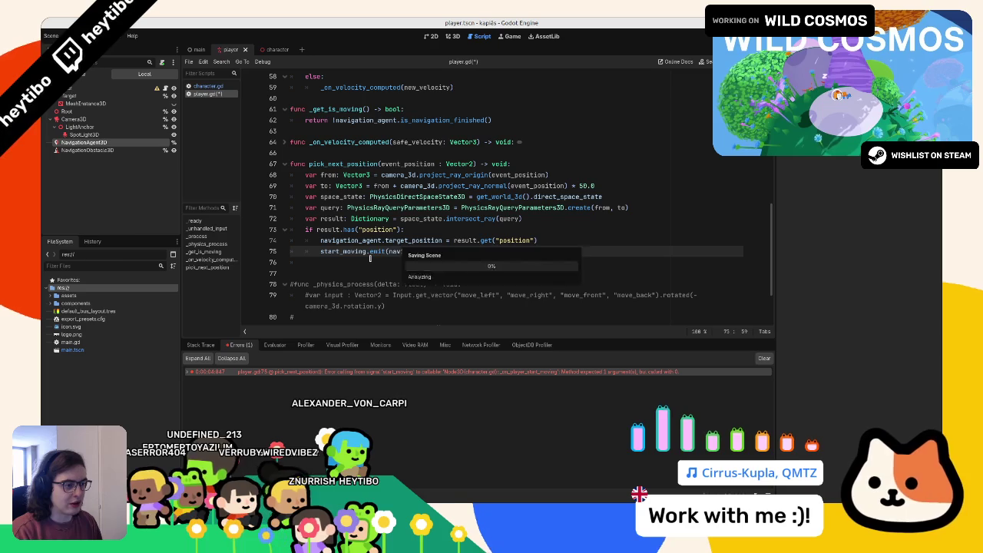
{"action": "key", "text": "F5"}
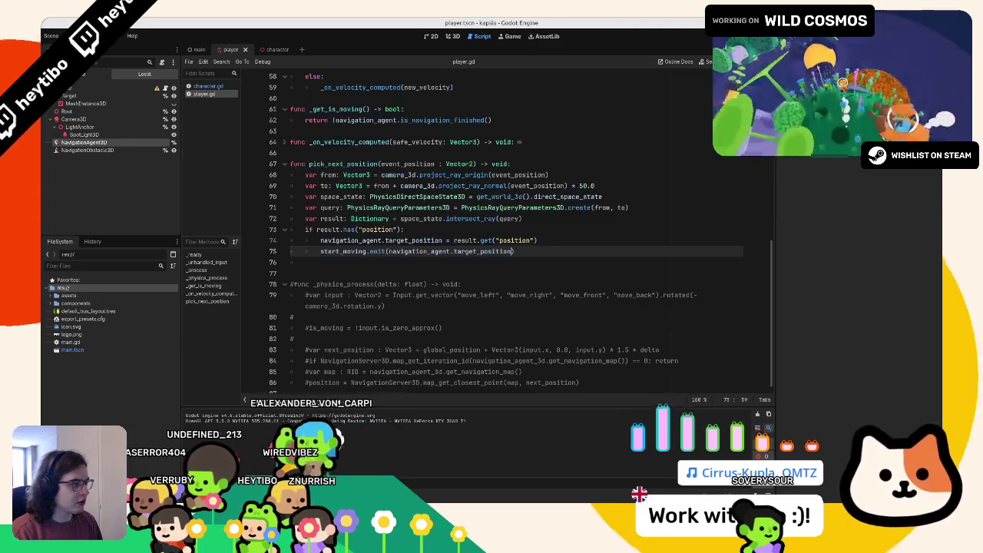
- Stop the game and insert a blank line after line 74, before the emit call
{"action": "key", "text": "F8"}
{"action": "double_click", "coordinate": [470, 241]}
{"action": "double_click", "coordinate": [464, 252]}
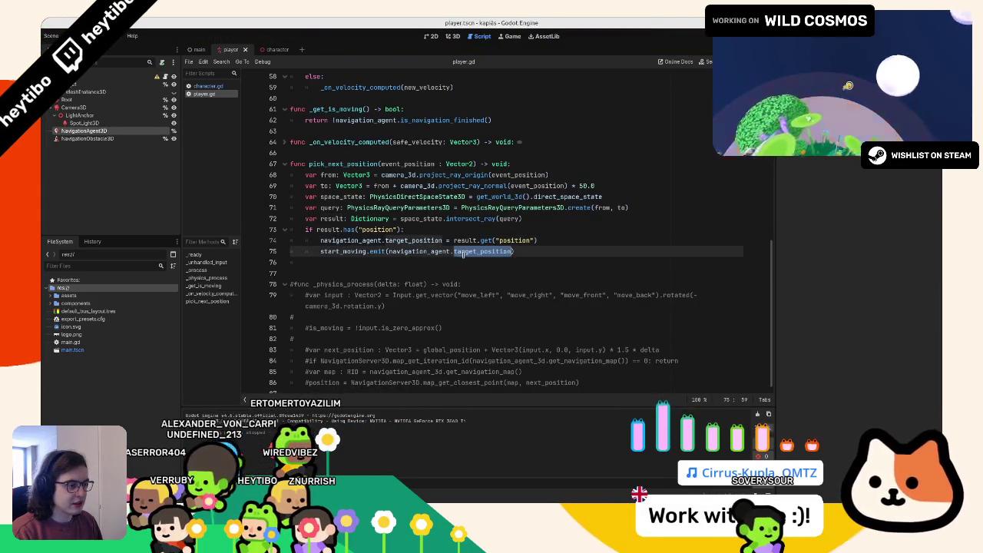
{"action": "left_click", "coordinate": [473, 248]}
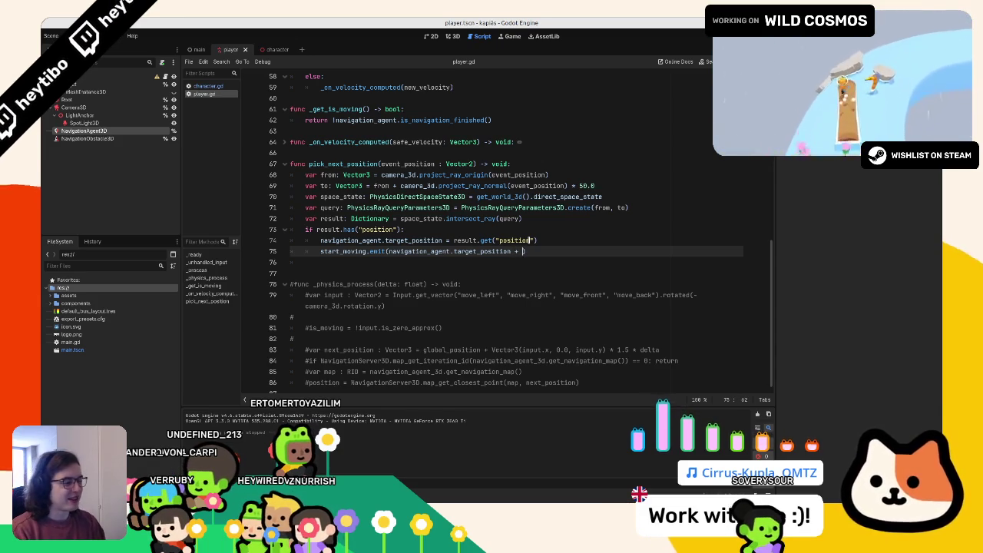
{"action": "key", "text": "ctrl+space"}
{"action": "key", "text": "Escape"}
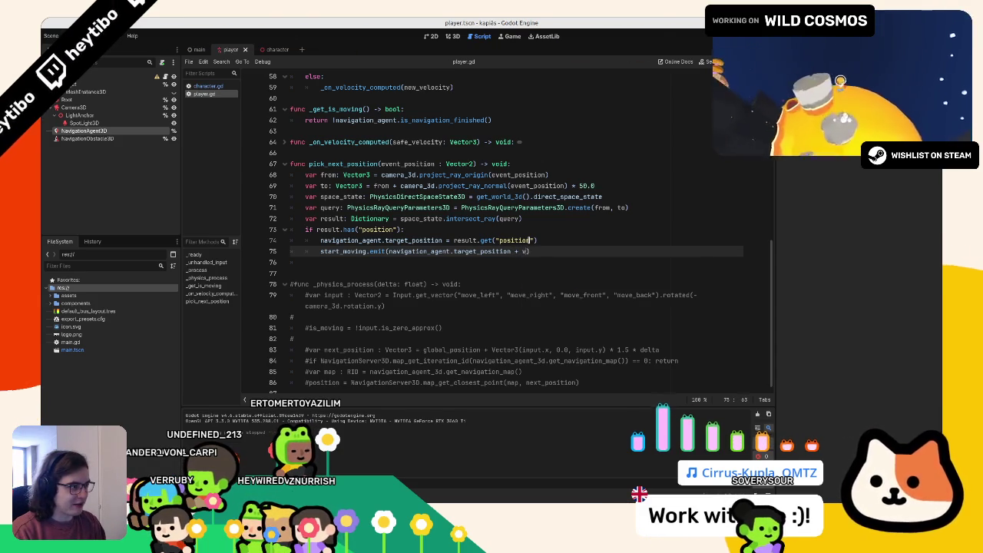
{"action": "key", "text": "BackSpace"}
{"action": "key", "text": "BackSpace"}
{"action": "key", "text": "BackSpace"}
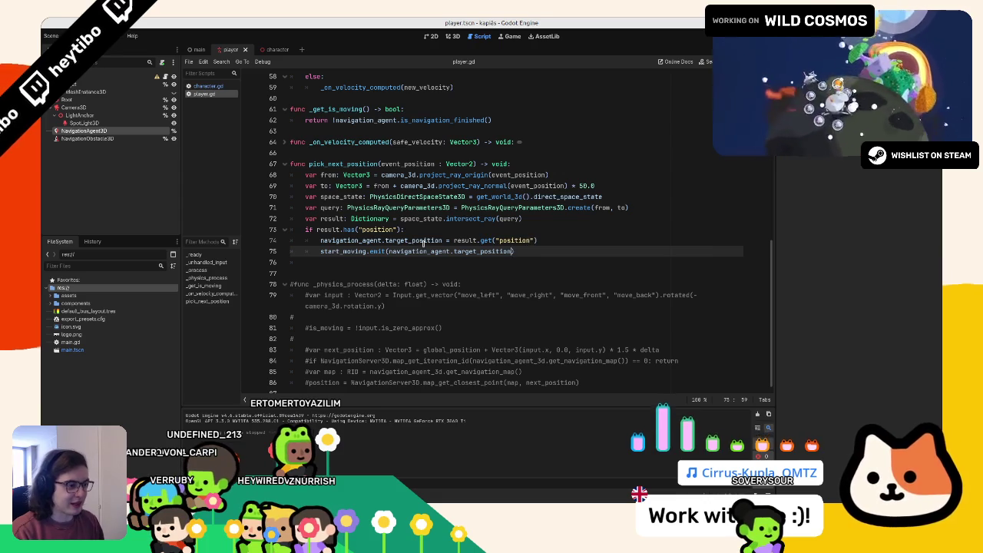
{"action": "double_click", "coordinate": [423, 241]}
{"action": "left_click", "coordinate": [536, 241]}
{"action": "key", "text": "Return"}
{"action": "key", "text": "Return"}
{"action": "key", "text": "Return"}
{"action": "key", "text": "Up"}
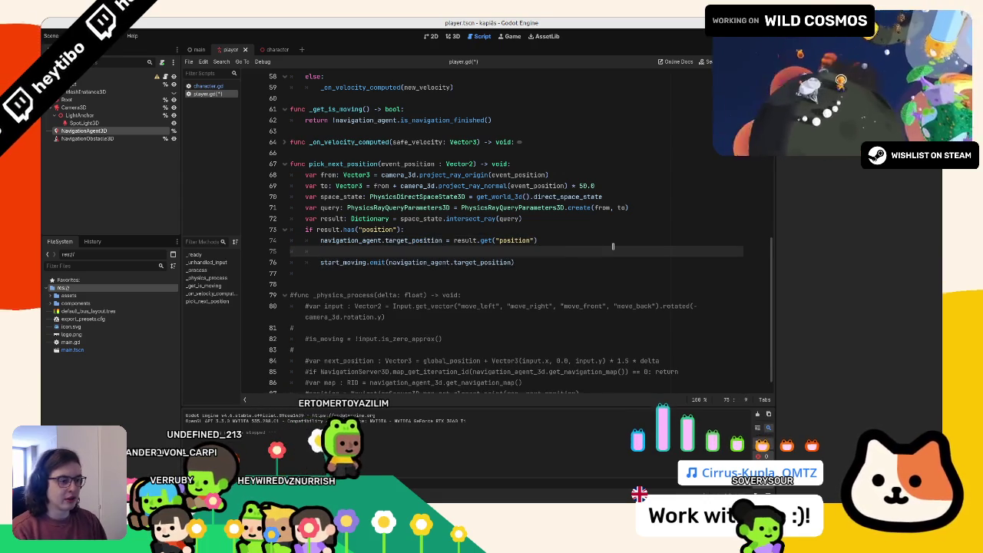
- Declare var character_target : Vector3 = navigation_agent.target_position and emit character_target instead
{"action": "type", "text": "var charac"}
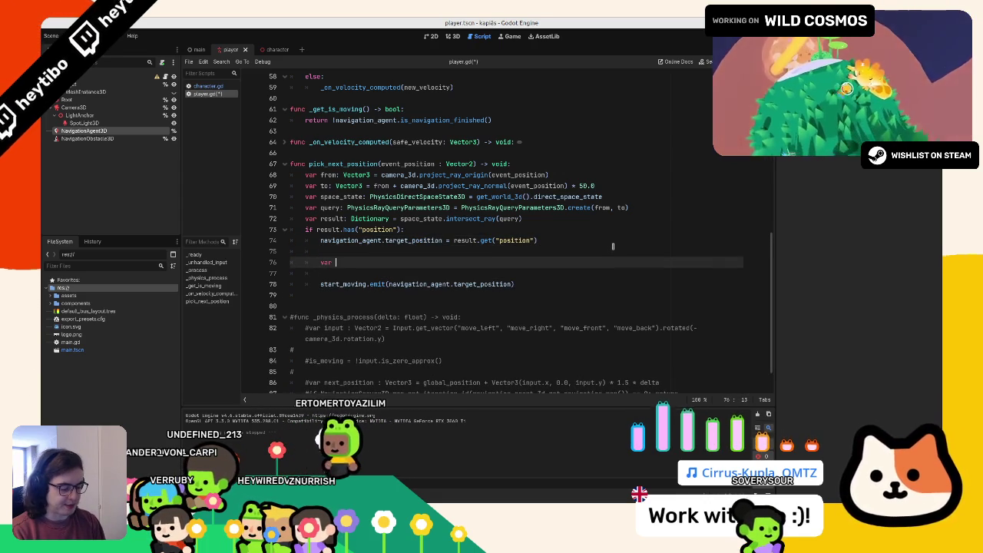
{"action": "type", "text": "ter_target : ve"}
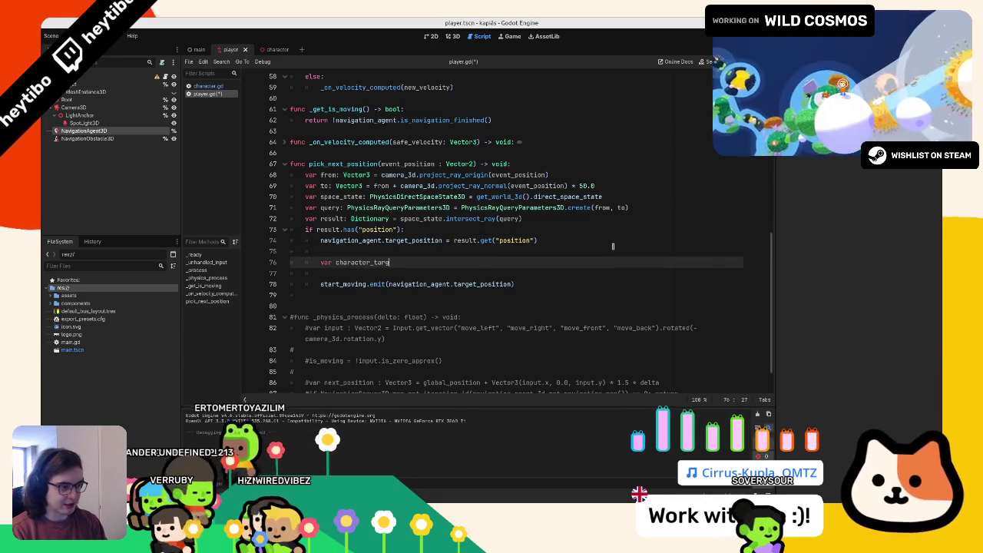
{"action": "key", "text": "Down"}
{"action": "key", "text": "Down"}
{"action": "key", "text": "Return"}
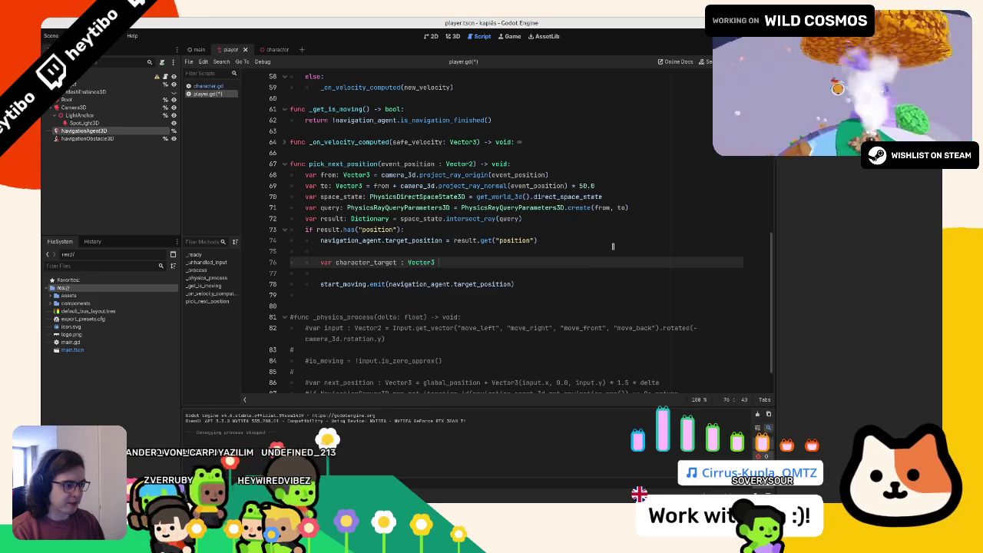
{"action": "type", "text": "="}
{"action": "key", "text": "Escape"}
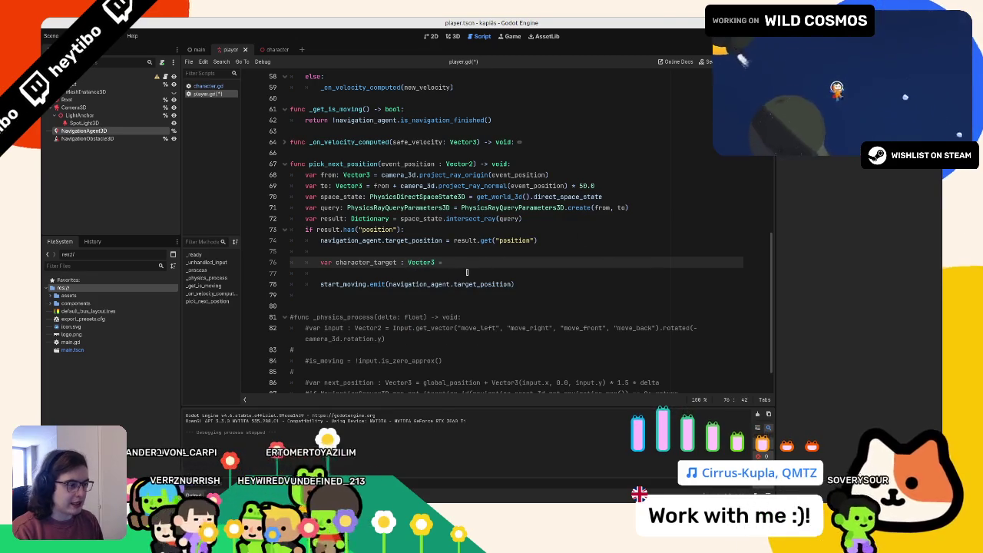
{"action": "left_click_drag", "start_coordinate": [388, 285], "coordinate": [512, 285]}
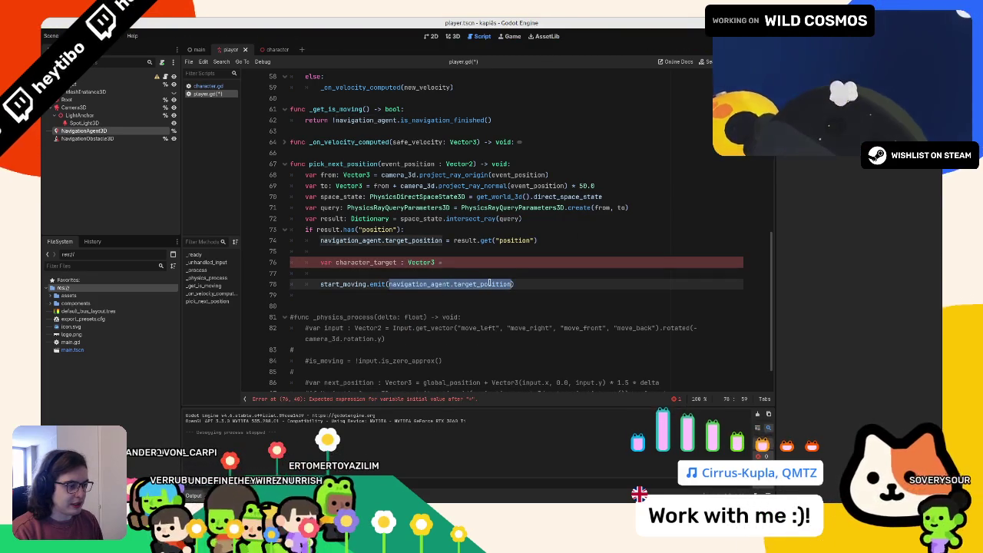
{"action": "left_click", "coordinate": [492, 265]}
{"action": "key", "text": "ctrl+v"}
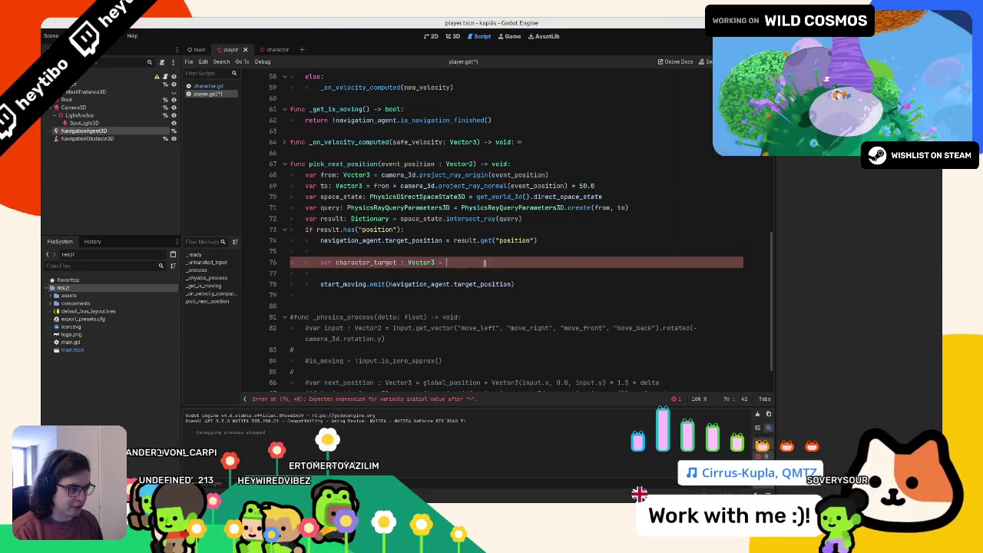
{"action": "double_click", "coordinate": [365, 262]}
{"action": "key", "text": "ctrl+c"}
{"action": "left_click_drag", "start_coordinate": [388, 284], "coordinate": [514, 284]}
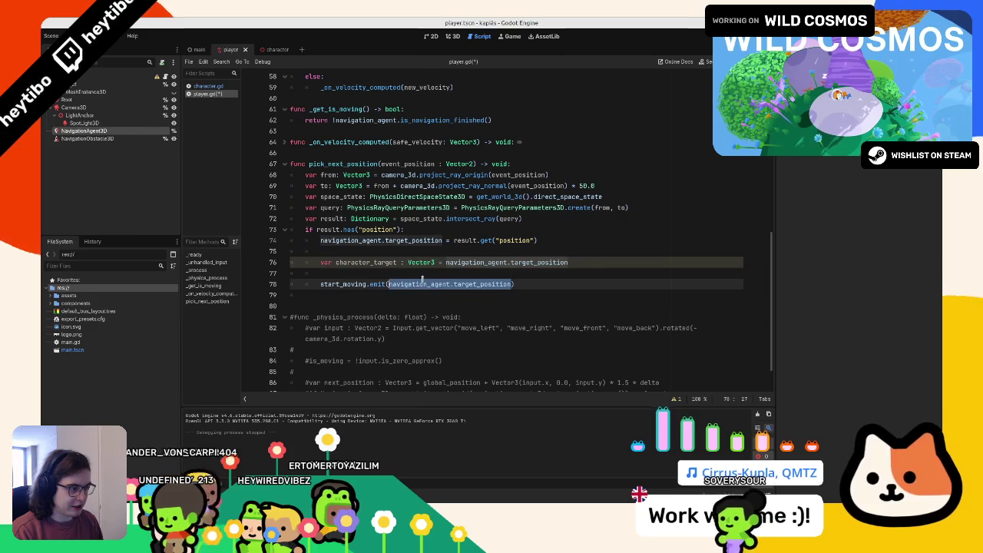
{"action": "key", "text": "ctrl+v"}
{"action": "left_click", "coordinate": [590, 264]}
{"action": "key", "text": "Return"}
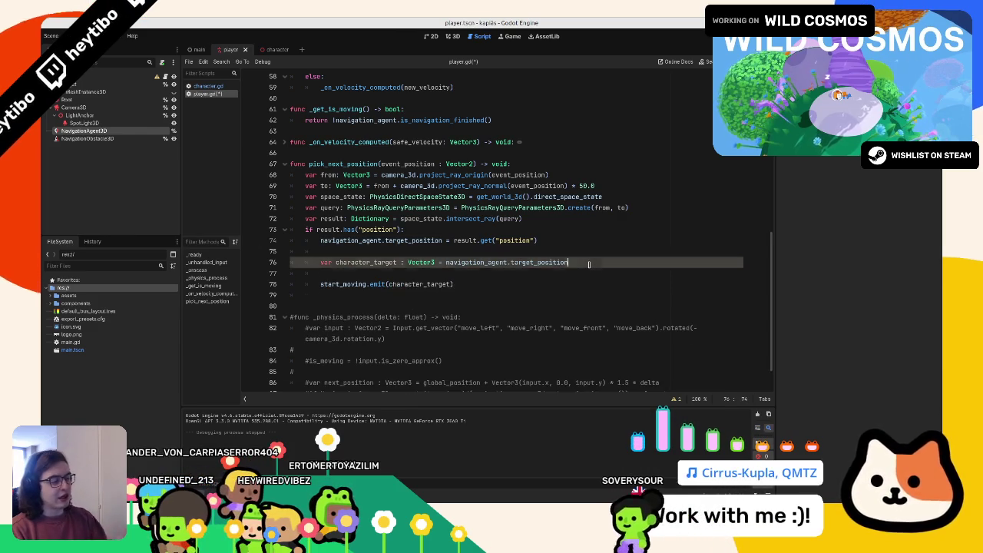
{"action": "key", "text": "ctrl+z"}
{"action": "key", "text": "ctrl+z"}
{"action": "key", "text": "ctrl+y"}
{"action": "key", "text": "ctrl+y"}
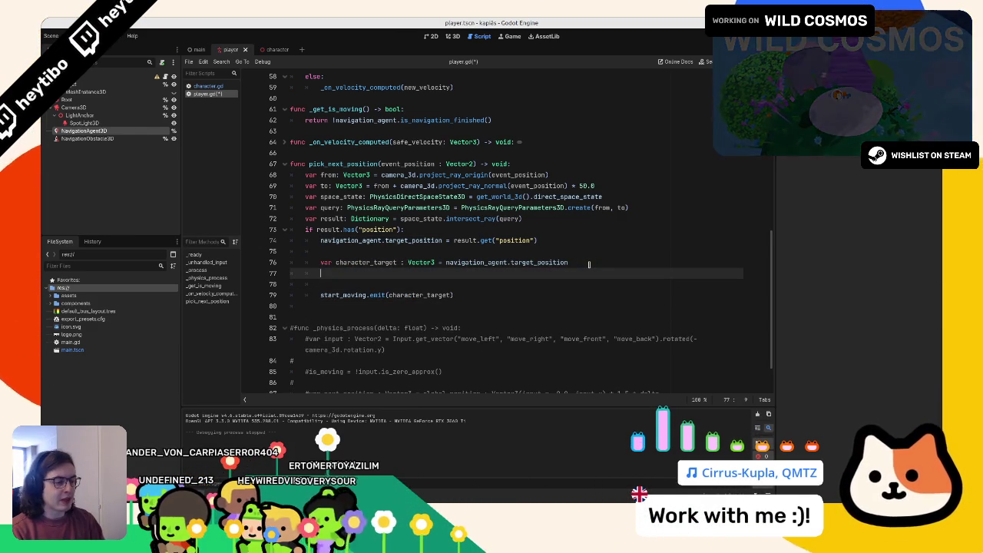
- Write the offset vector Vector2(-2.0, 2.0) on a new line 78
{"action": "type", "text": "v"}
{"action": "key", "text": "Return"}
{"action": "key", "text": "Up"}
{"action": "key", "text": "BackSpace"}
{"action": "key", "text": "Down"}
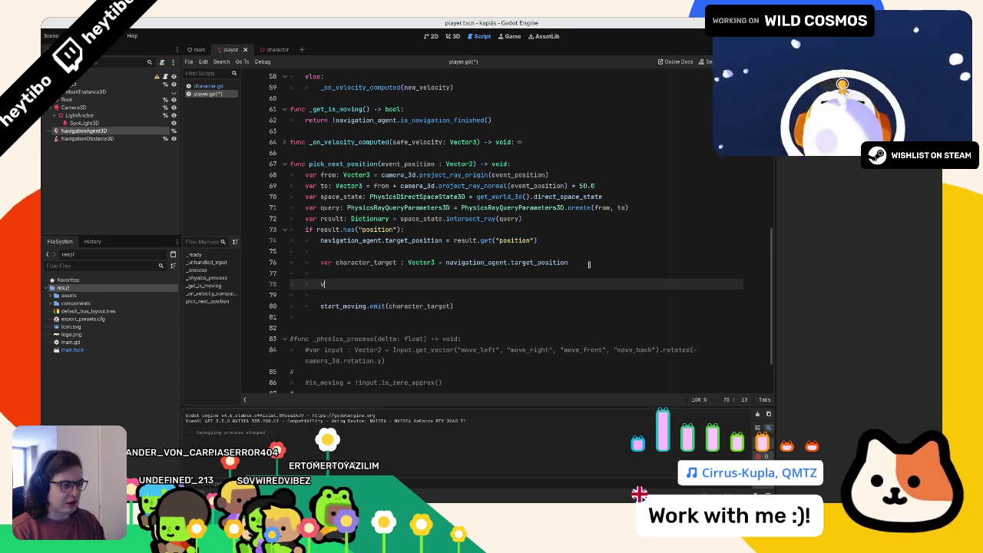
{"action": "type", "text": "vec"}
{"action": "key", "text": "Return"}
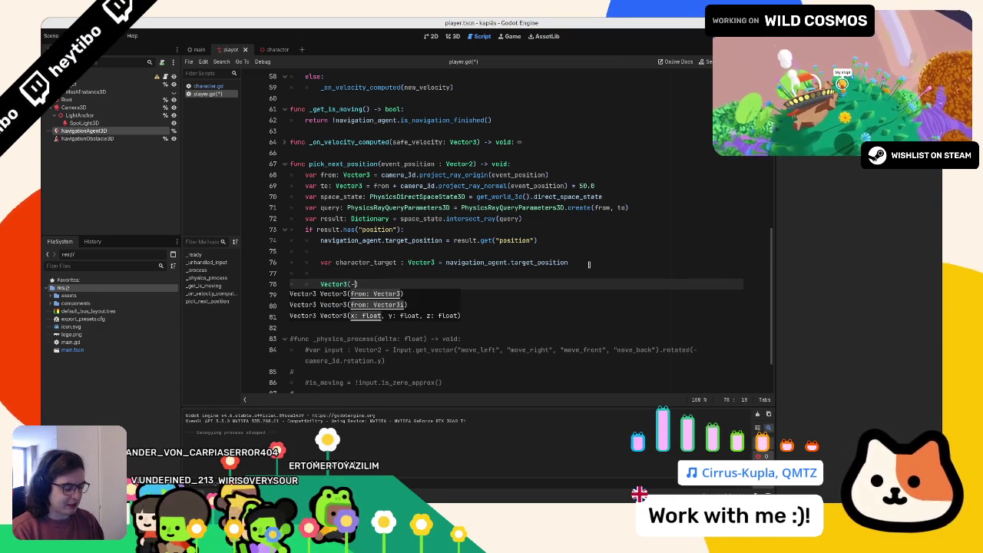
{"action": "type", "text": "2.0, 0.0, 0.0"}
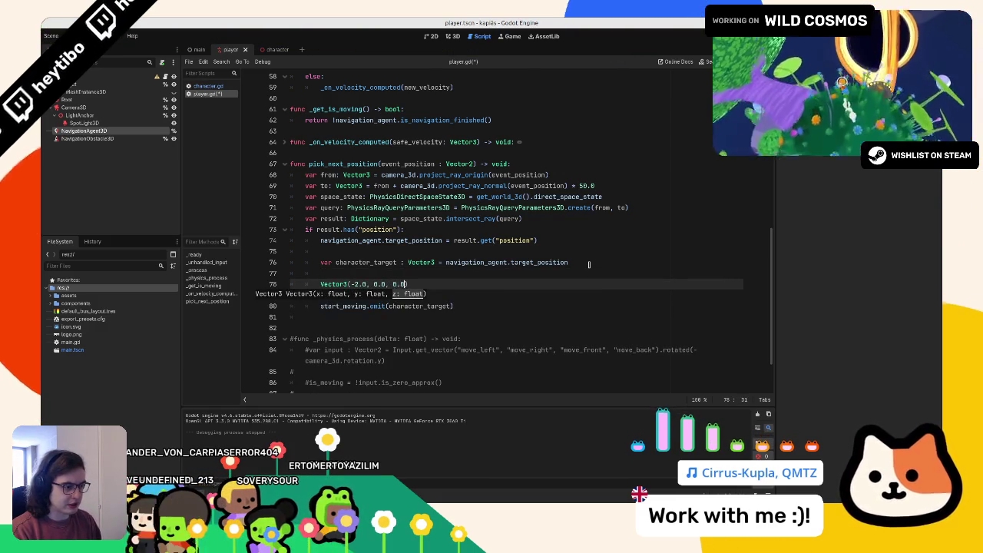
{"action": "key", "text": "Left"}
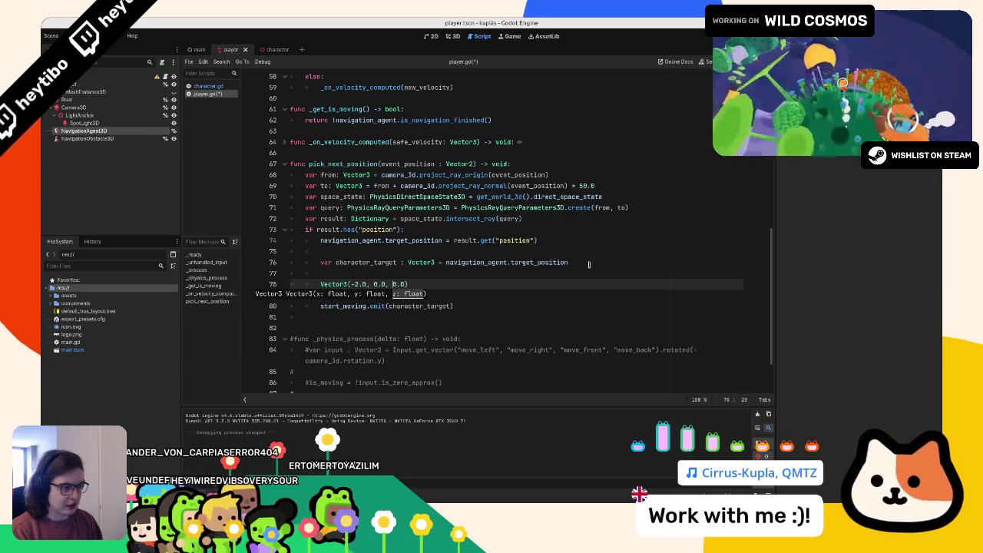
{"action": "type", "text": "2"}
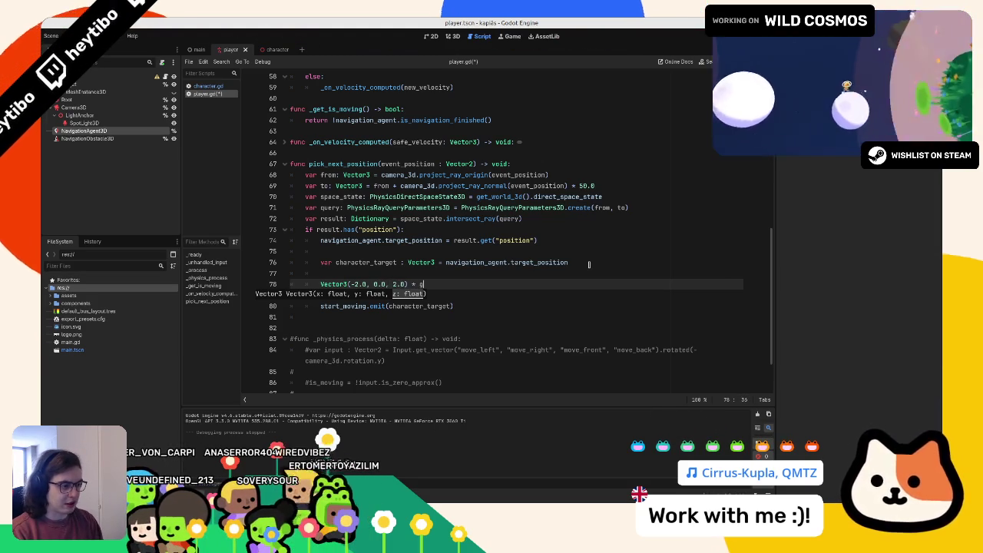
{"action": "key", "text": "BackSpace"}
{"action": "type", "text": "ca"}
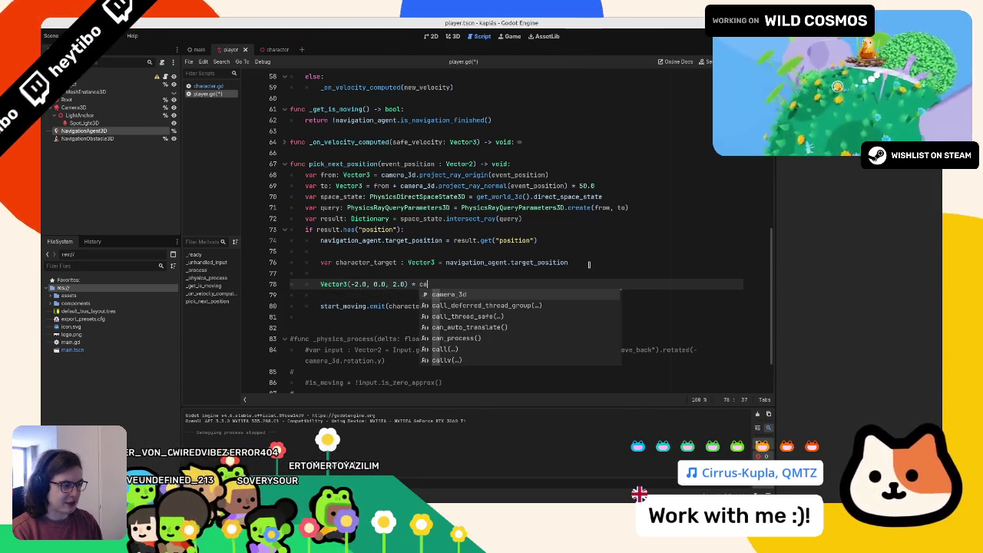
{"action": "key", "text": "BackSpace"}
{"action": "key", "text": "BackSpace"}
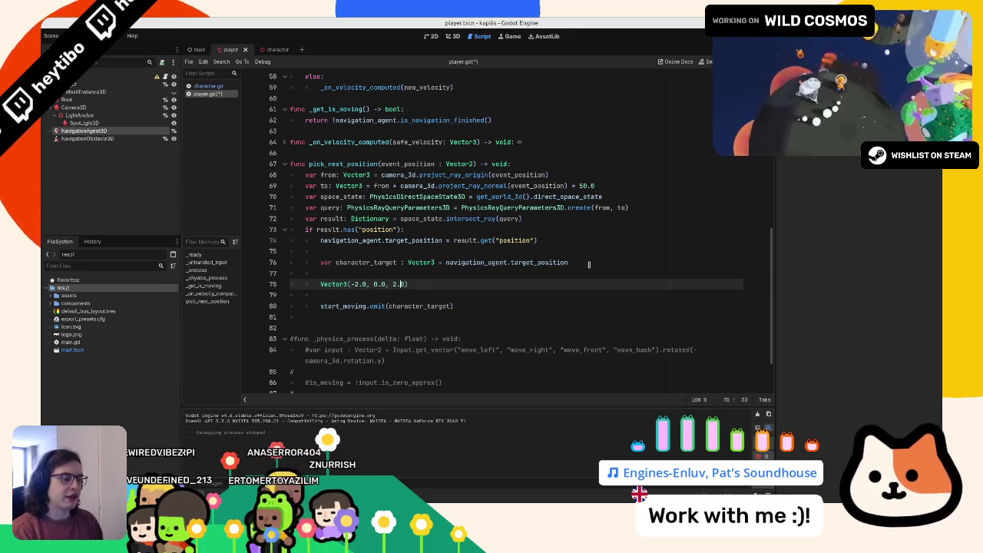
{"action": "key", "text": "Left"}
{"action": "key", "text": "Left"}
{"action": "key", "text": "Left"}
{"action": "key", "text": "BackSpace"}
{"action": "key", "text": "BackSpace"}
{"action": "key", "text": "BackSpace"}
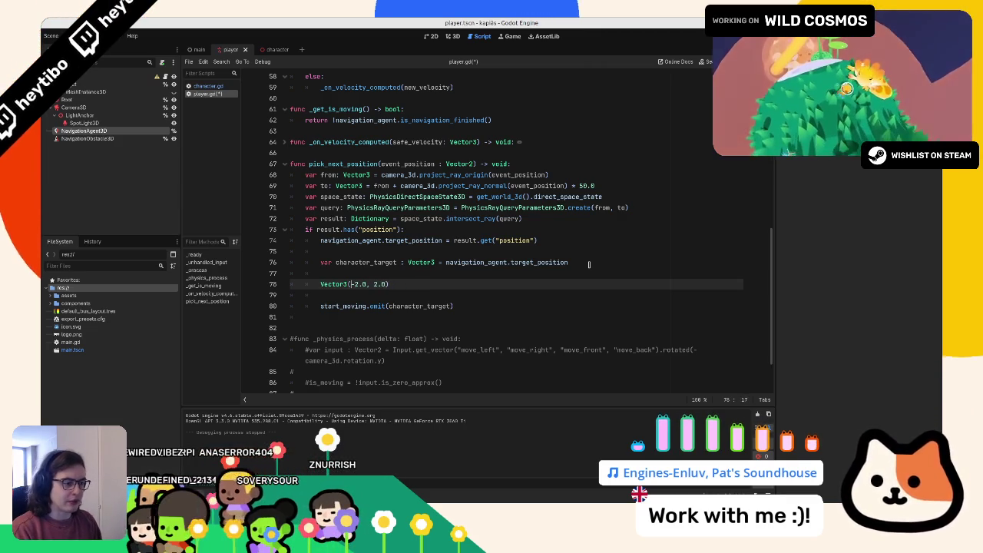
- Append .rotated() to the offset vector and search the script for other 'rotated' calls
{"action": "key", "text": "End"}
{"action": "type", "text": ".rotat"}
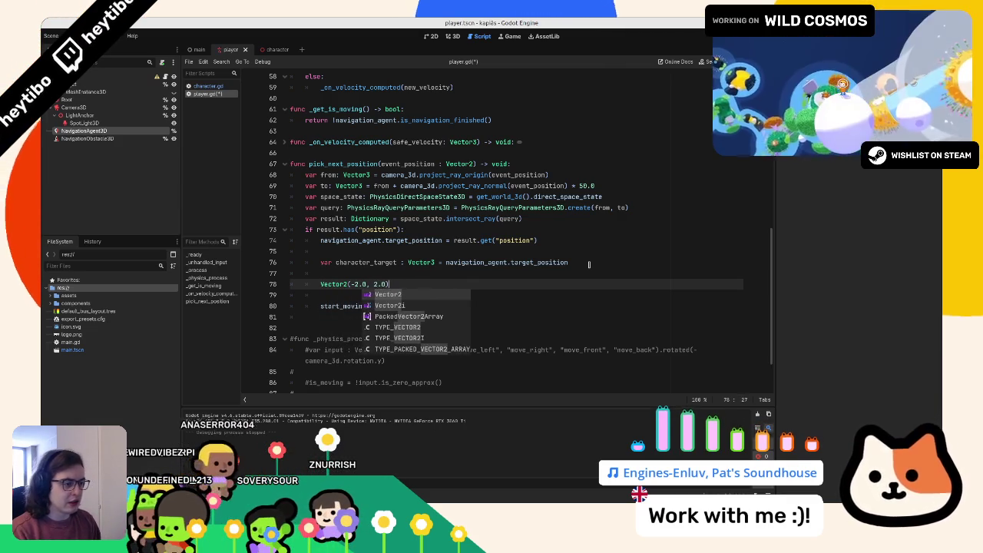
{"action": "key", "text": "BackSpace"}
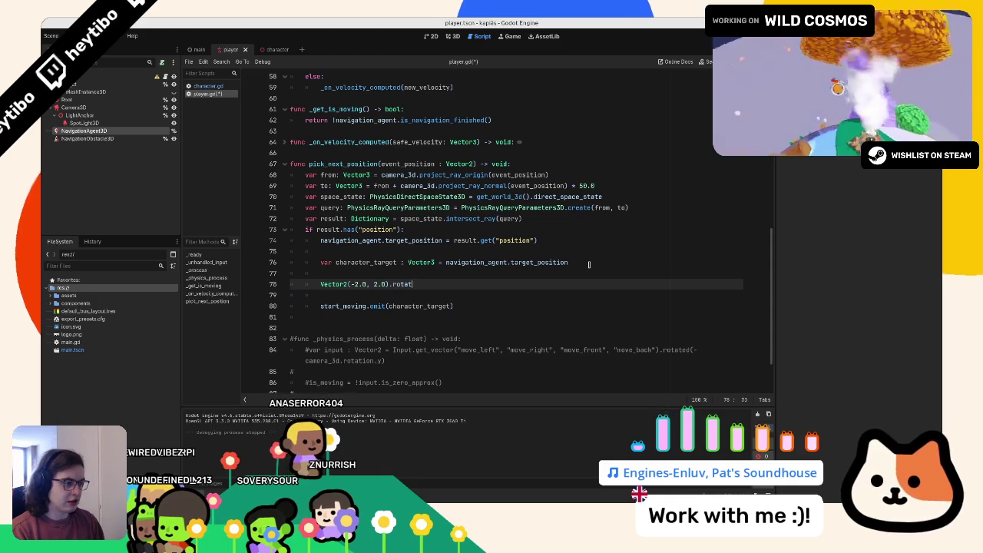
{"action": "key", "text": "Return"}
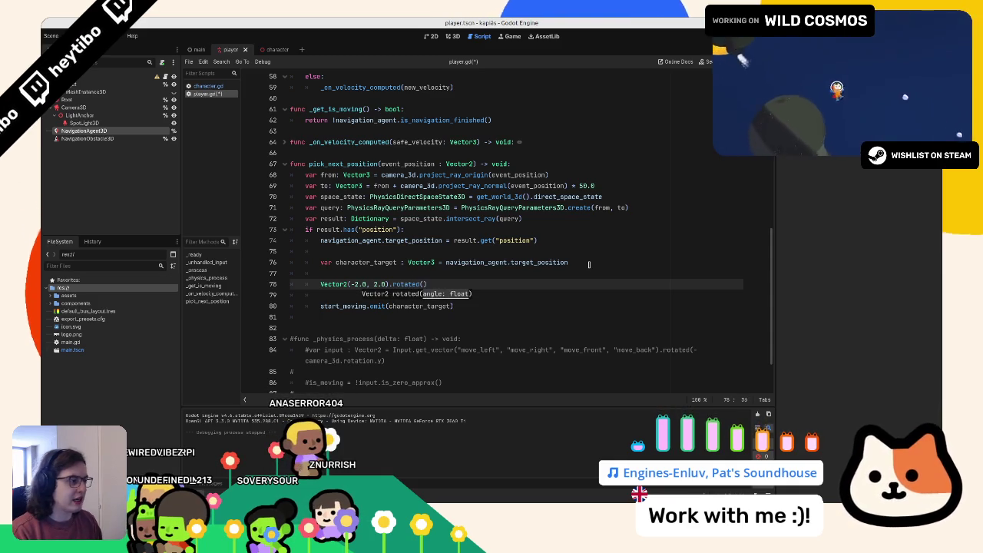
{"action": "key", "text": "ctrl+f"}
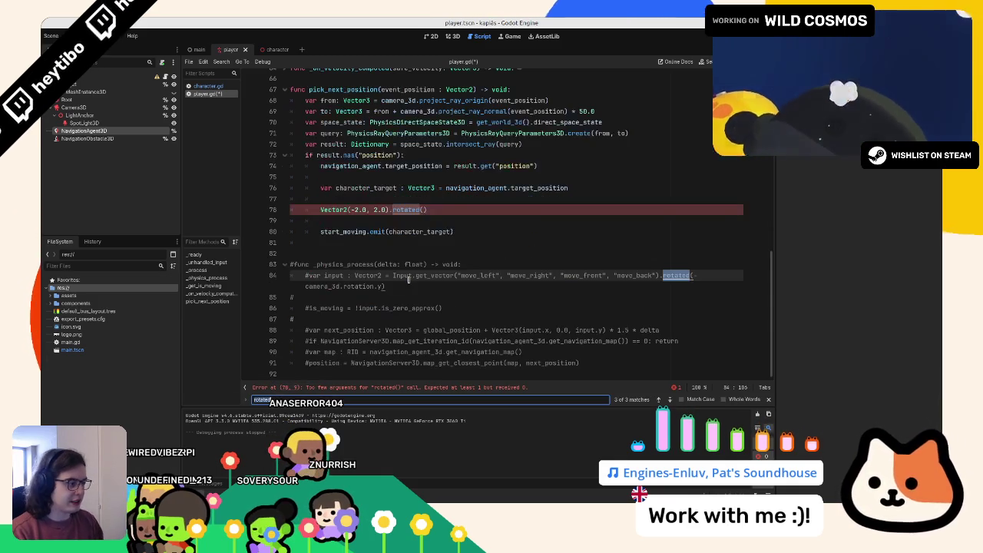
- Pass -camera_3d.rotation.y into rotated() and store the result in var v2_offset : Vector2
{"action": "key", "text": "Escape"}
{"action": "key", "text": "Right"}
{"action": "key", "text": "shift+End"}
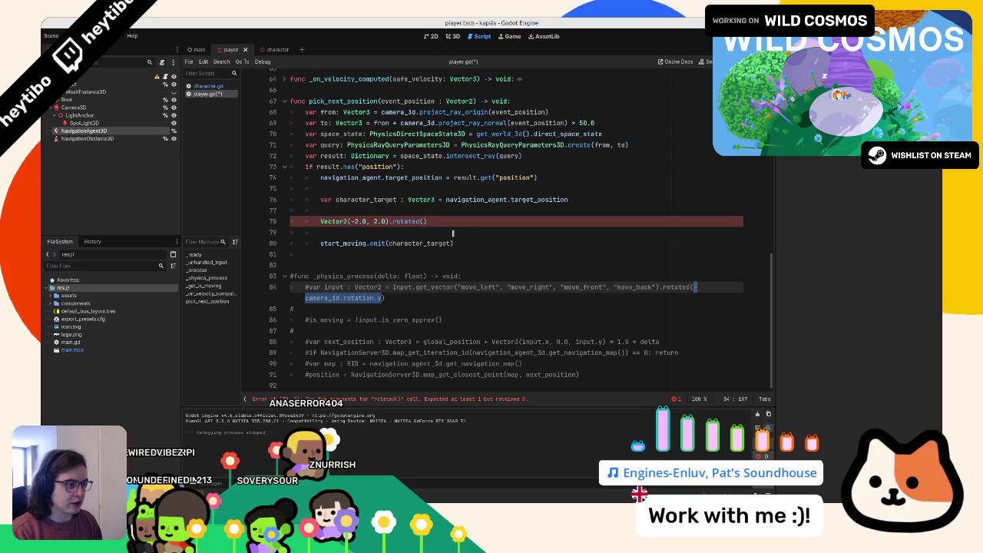
{"action": "left_click", "coordinate": [427, 221], "text": "alt"}
{"action": "key", "text": "ctrl+c"}
{"action": "key", "text": "ctrl+v"}
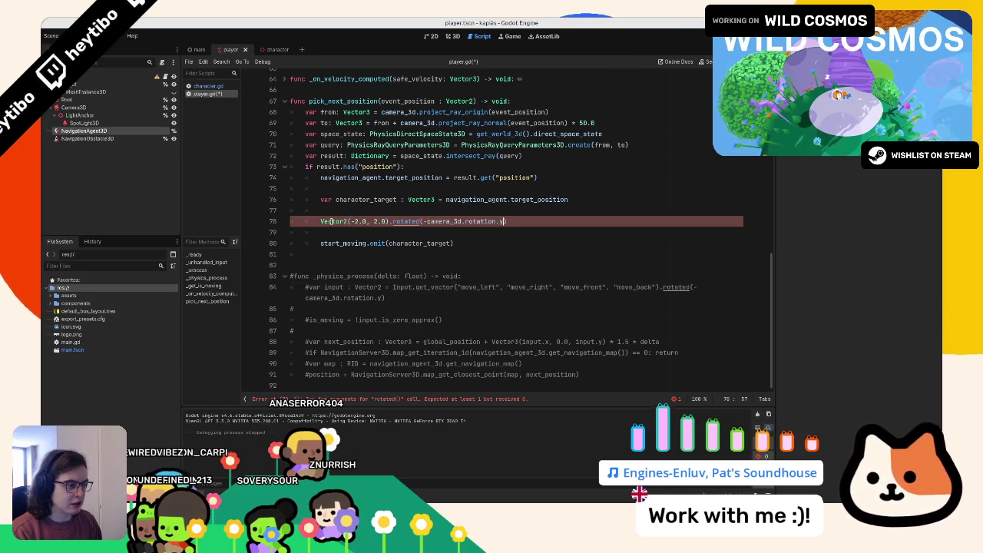
{"action": "left_click", "coordinate": [320, 222]}
{"action": "type", "text": "var v"}
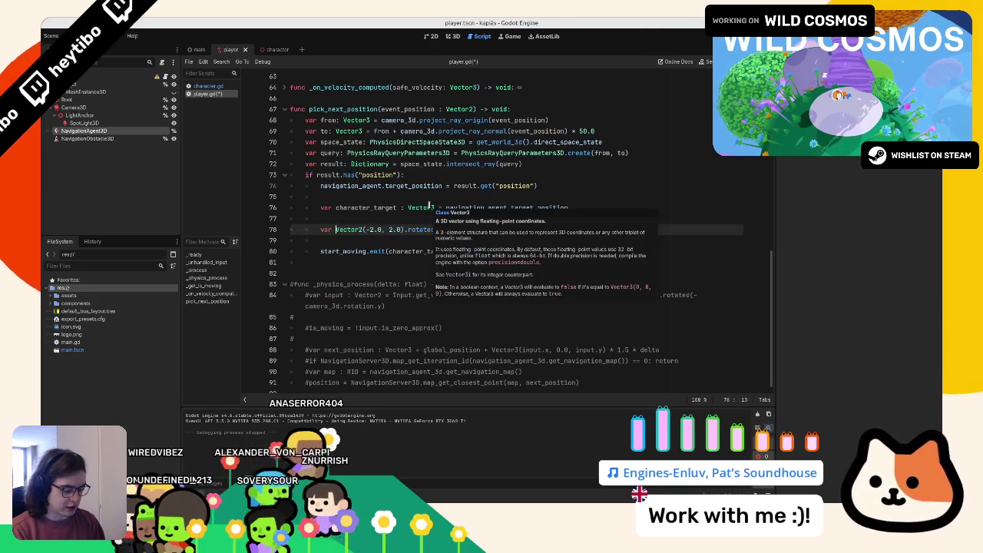
{"action": "type", "text": "2_offset = "}
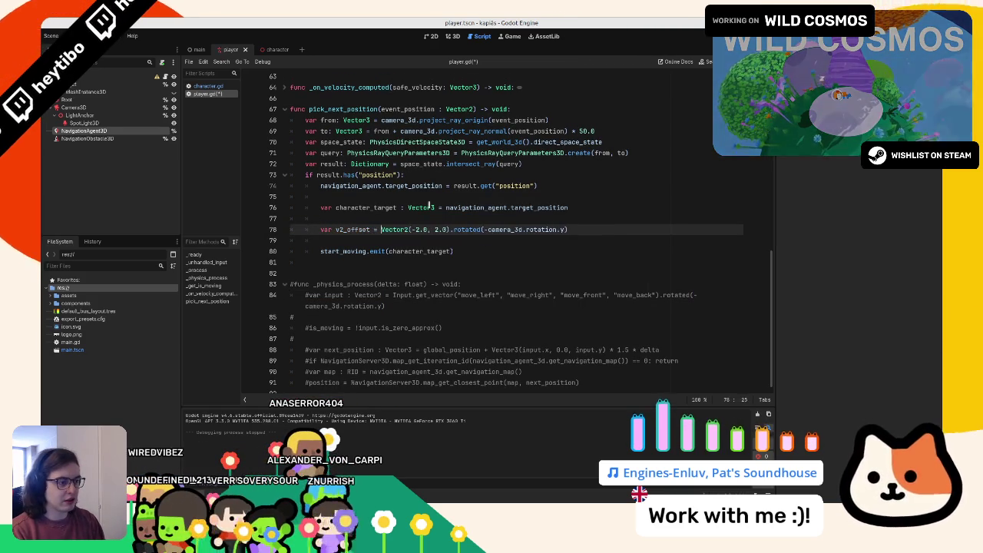
{"action": "type", "text": ": Vector2"}
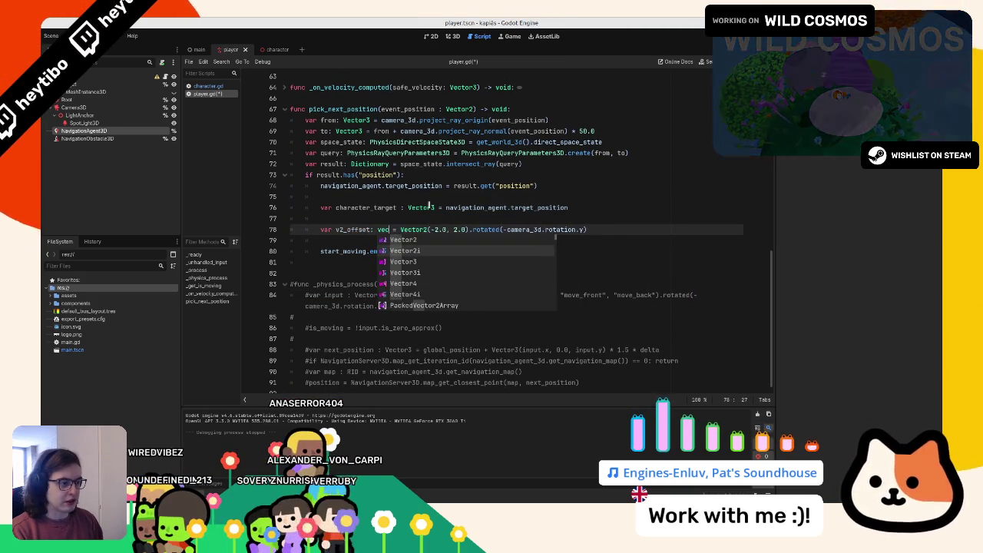
- Add Vector3(v2_offset.x, 0.0, v2_offset.y) to character_target on line 79 and run the game
{"action": "left_click", "coordinate": [397, 207]}
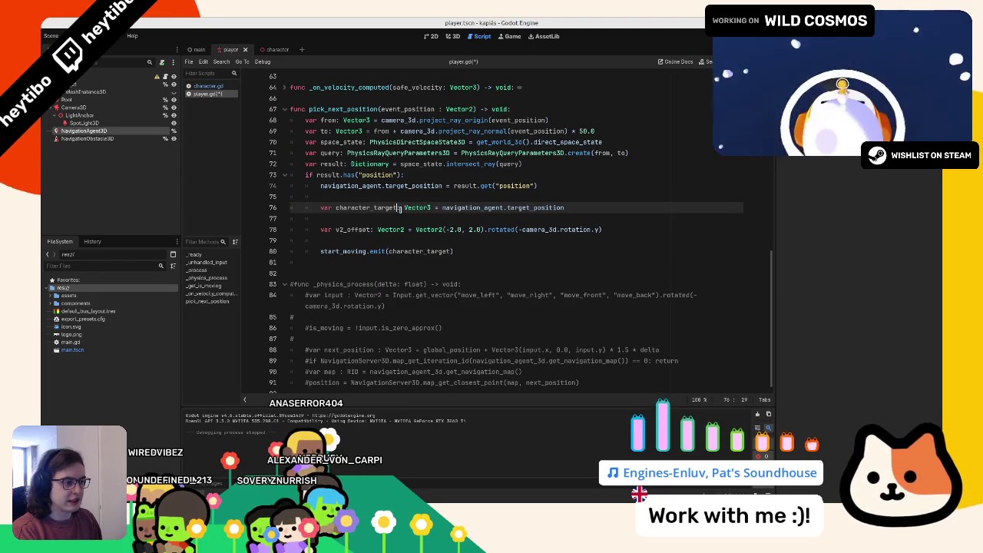
{"action": "double_click", "coordinate": [376, 208]}
{"action": "left_click", "coordinate": [361, 238]}
{"action": "type", "text": "character_target "}
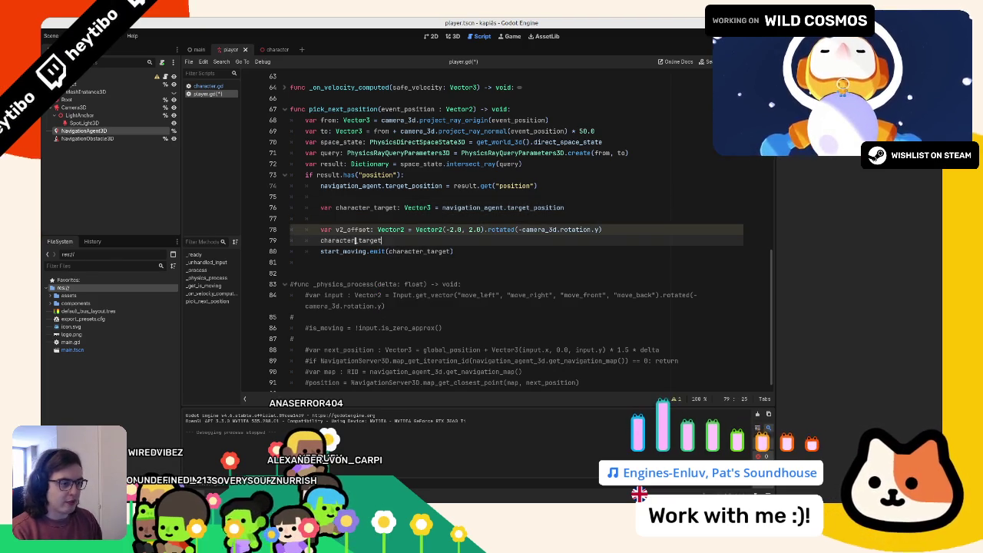
{"action": "type", "text": "+= Vector3(v"}
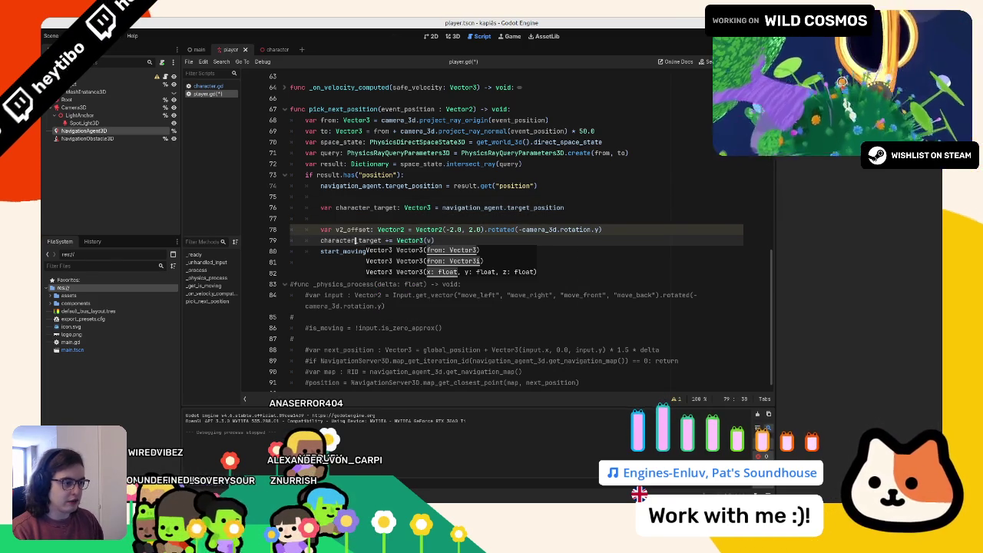
{"action": "type", "text": "2_"}
{"action": "type", "text": "2"}
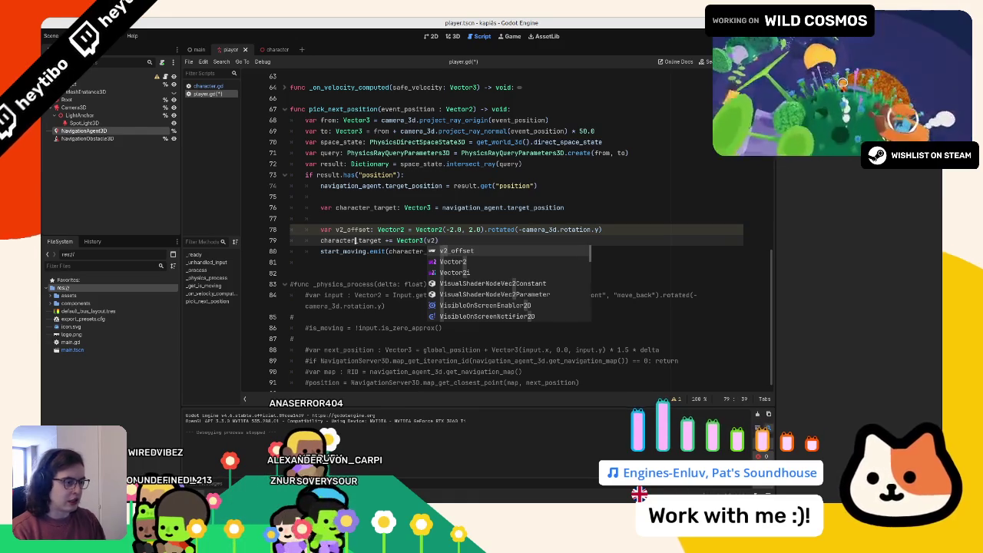
{"action": "key", "text": "Return"}
{"action": "type", "text": "."}
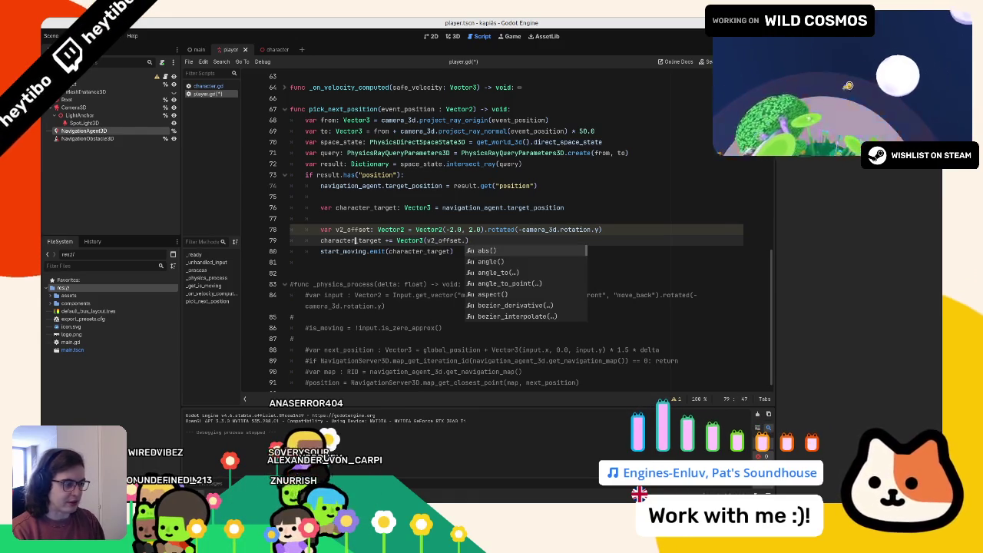
{"action": "type", "text": "x, 0.0, "}
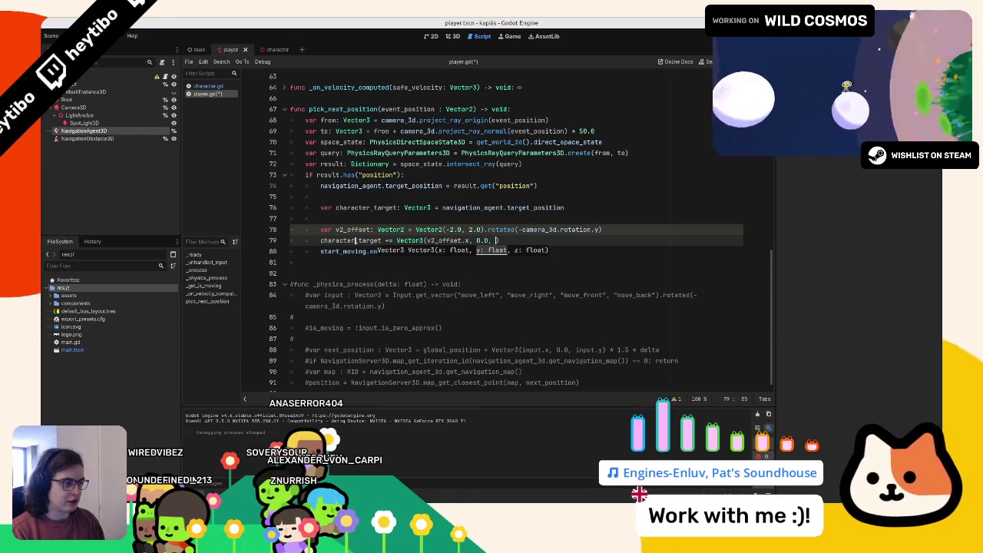
{"action": "type", "text": "v"}
{"action": "key", "text": "Return"}
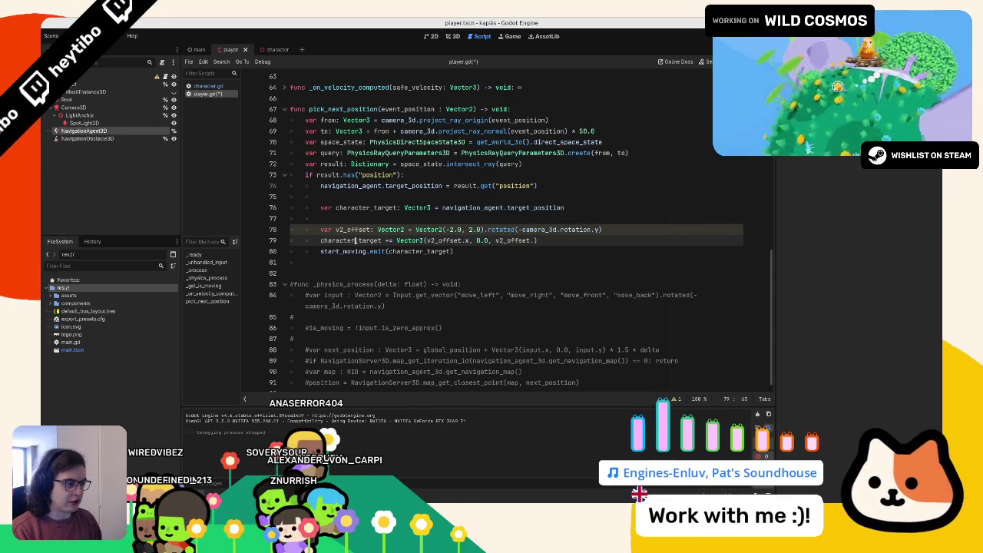
{"action": "type", "text": ".z"}
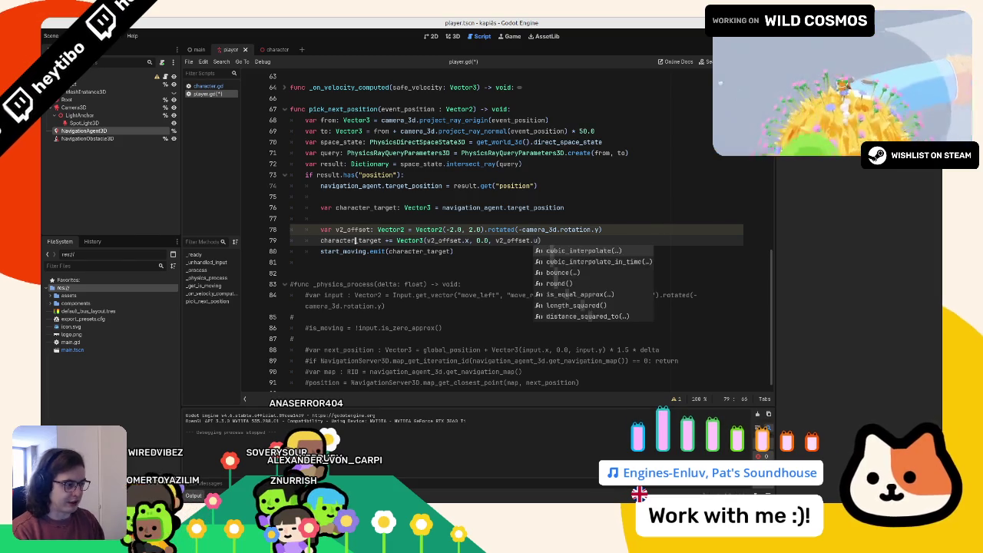
{"action": "key", "text": "Escape"}
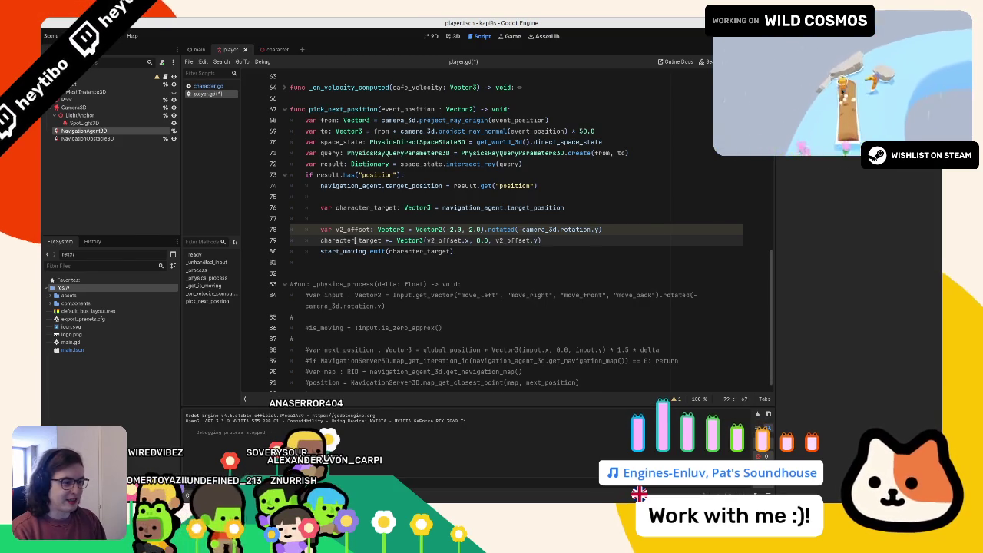
{"action": "key", "text": "Return"}
{"action": "double_click", "coordinate": [353, 230]}
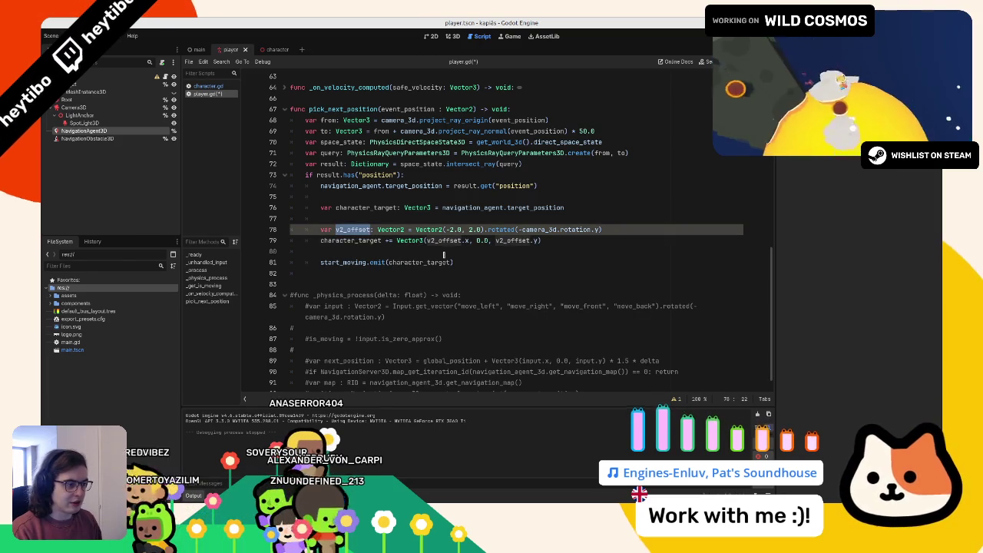
{"action": "key", "text": "F5"}
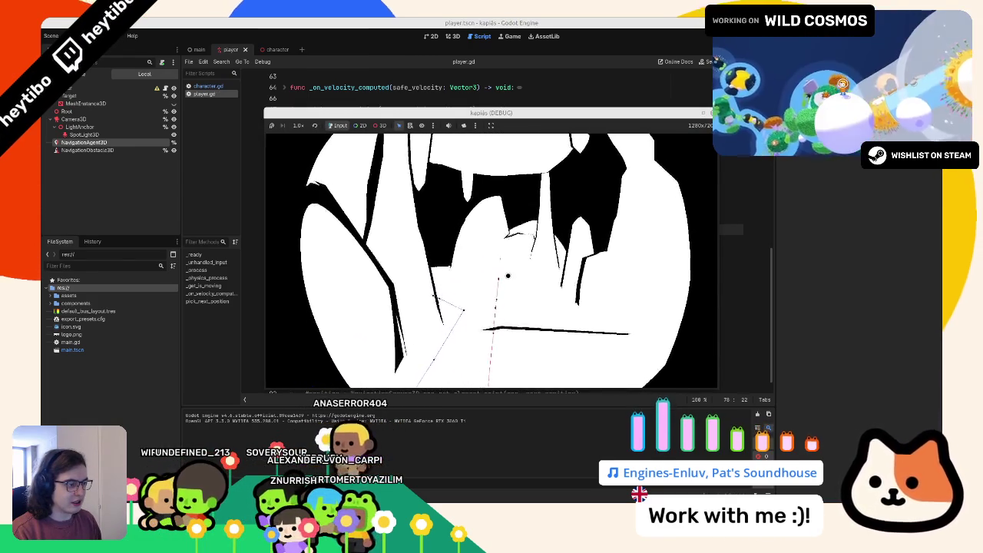
- Stop the game, return to player.gd line 78, and relaunch to retest the offset target
{"action": "key", "text": "F8"}
{"action": "left_click", "coordinate": [469, 229]}
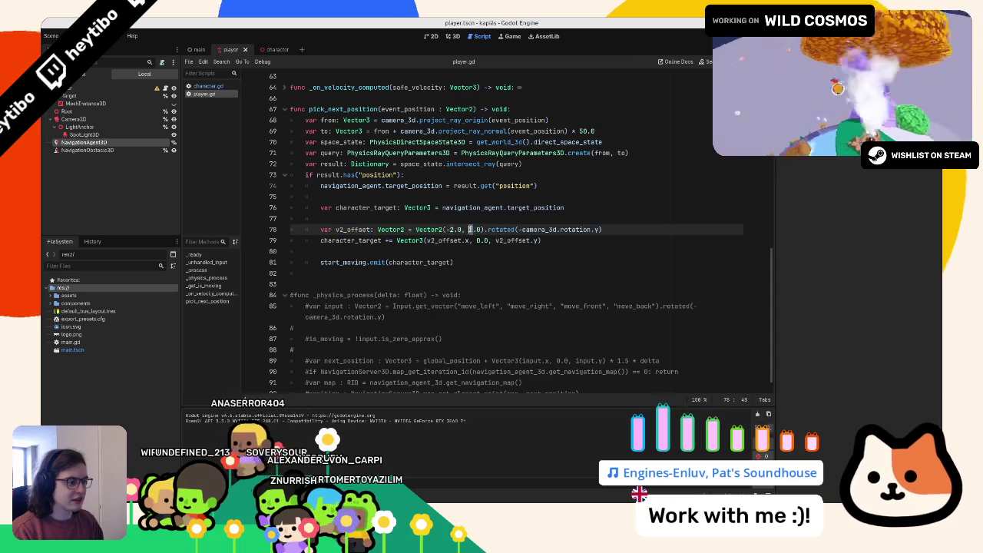
{"action": "key", "text": "F5"}
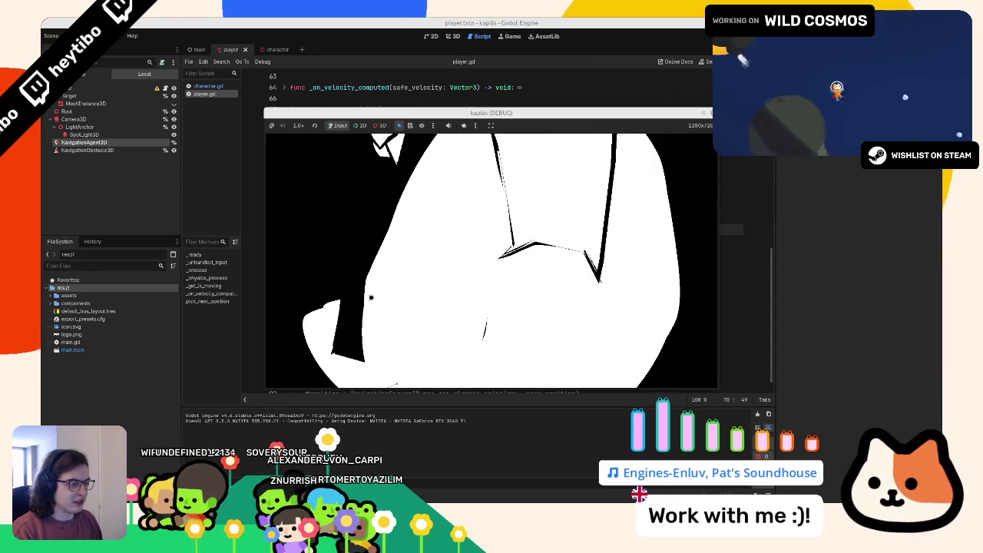
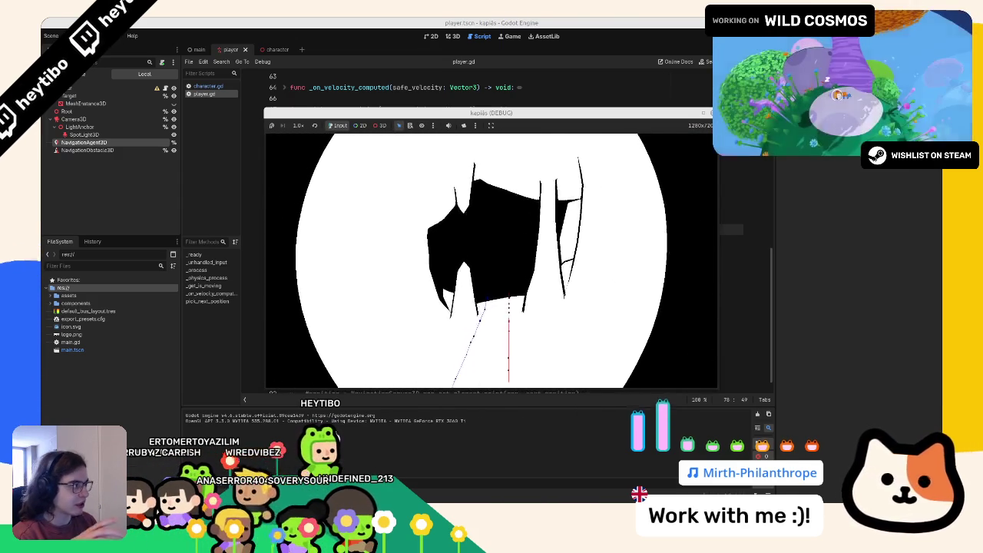
- Stop the running game and erase the stray stroke under the red figure on the whiteboard
{"action": "key", "text": "F8"}
{"action": "key", "text": "alt+Tab"}
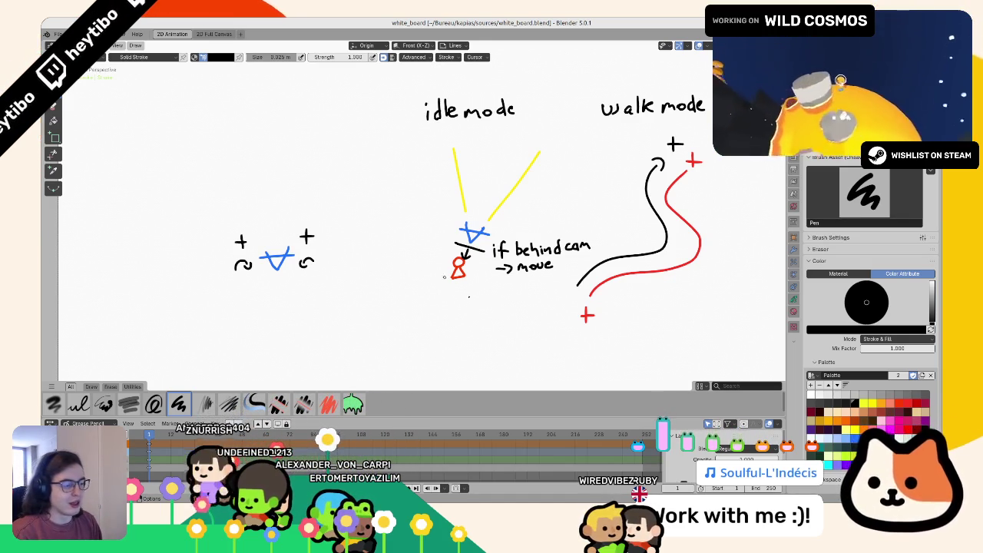
{"action": "left_click_drag", "start_coordinate": [477, 240], "coordinate": [513, 250]}
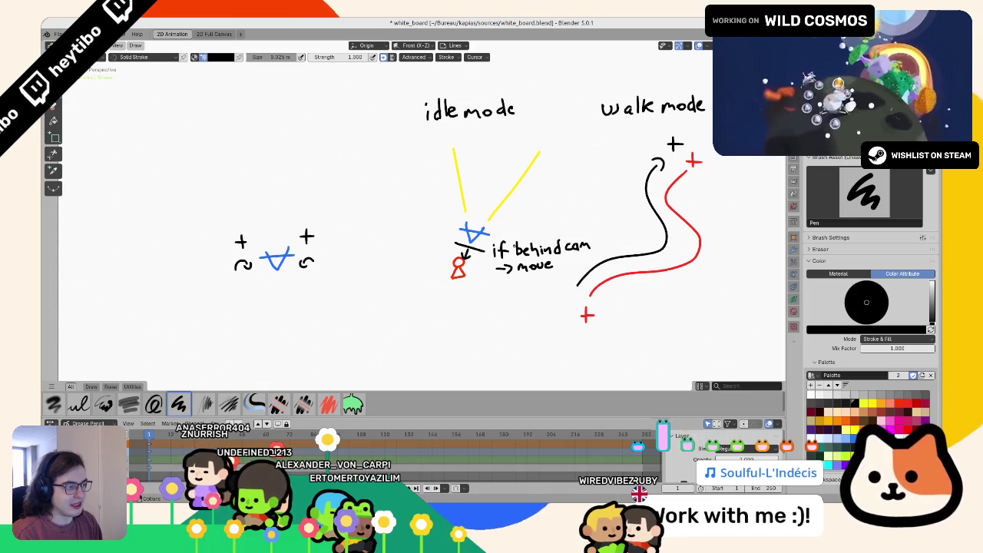
- Return to the player.gd code and place the caret on line 80
{"action": "key", "text": "alt+Tab"}
{"action": "left_click", "coordinate": [481, 261]}
{"action": "left_click", "coordinate": [481, 252]}
{"action": "key", "text": "alt+Tab"}
{"action": "key", "text": "alt+Tab"}
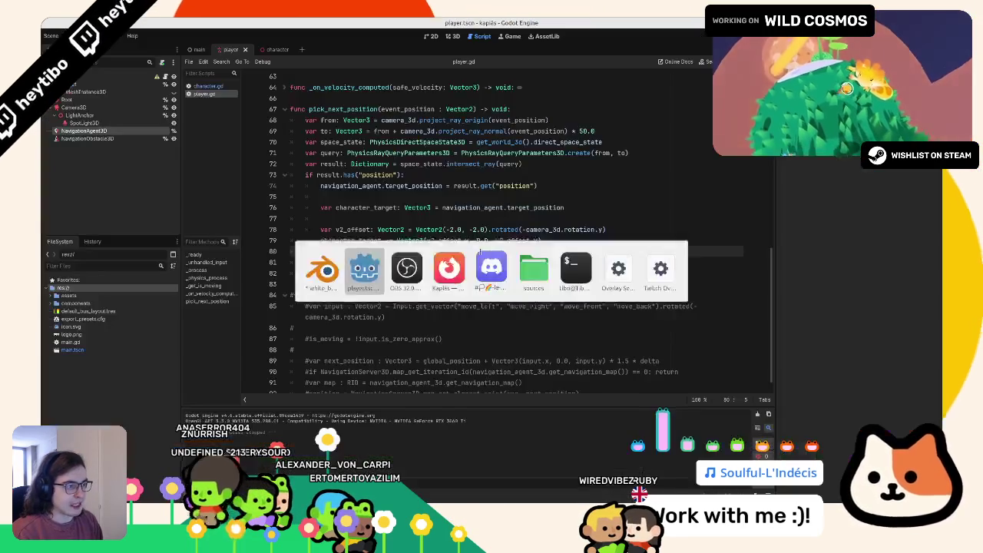
- Delete the extra blank line 82 after start_moving.emit in pick_next_position
{"action": "double_click", "coordinate": [460, 231]}
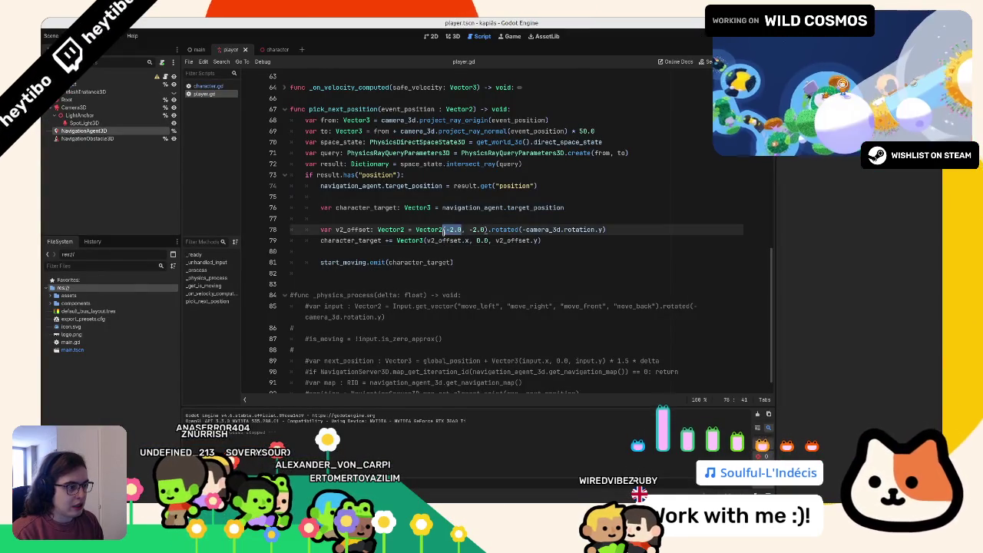
{"action": "key", "text": "Down"}
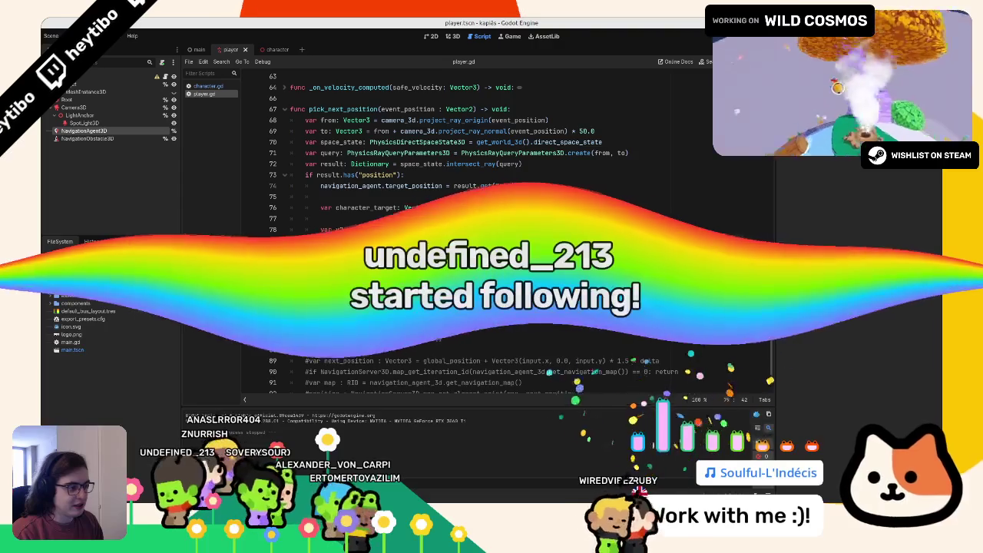
{"action": "left_click", "coordinate": [431, 263]}
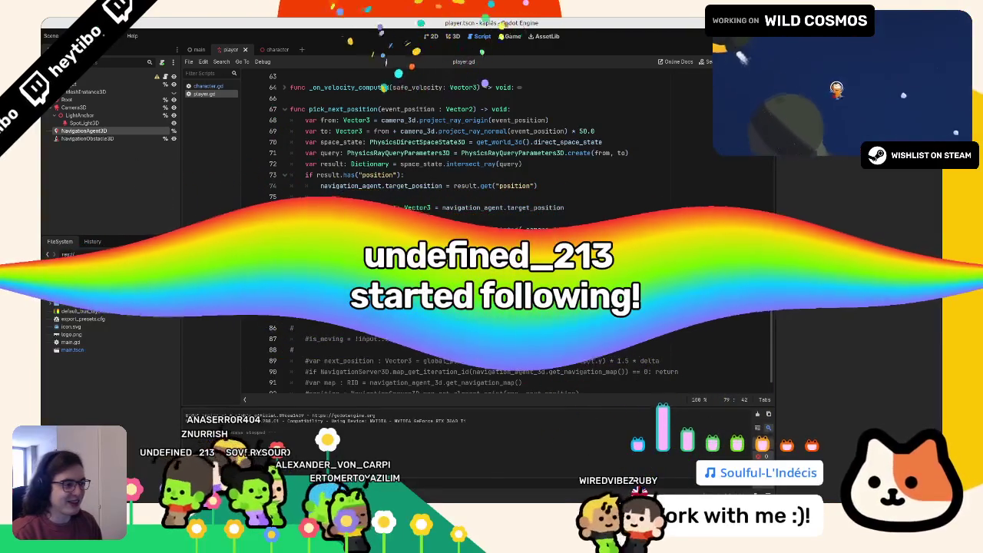
{"action": "left_click", "coordinate": [305, 284]}
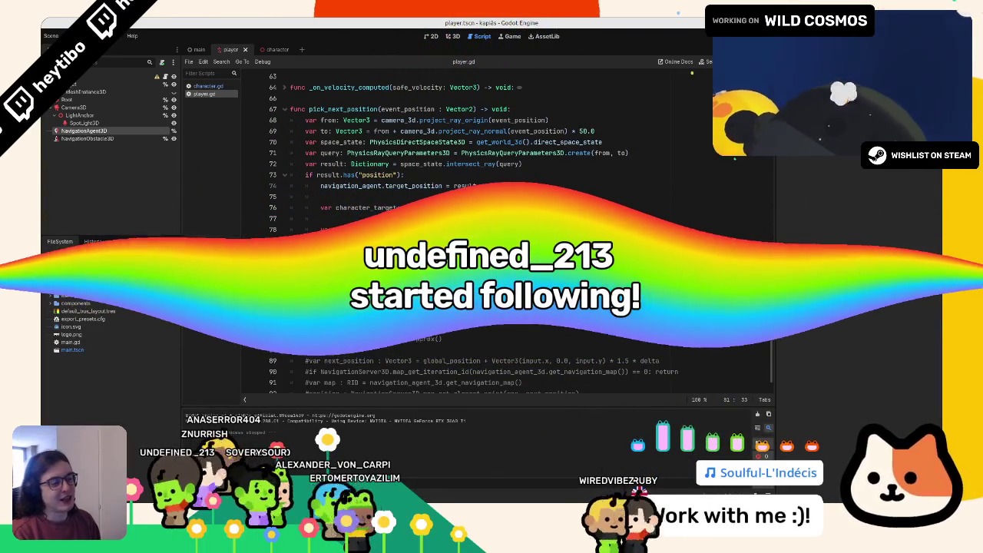
{"action": "key", "text": "BackSpace"}
{"action": "key", "text": "BackSpace"}
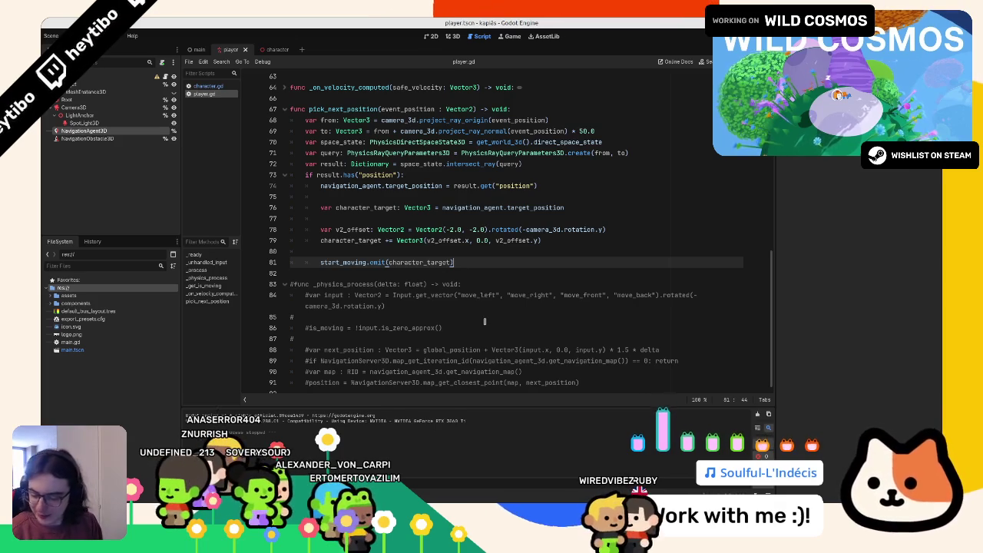
{"action": "key", "text": "alt+Tab"}
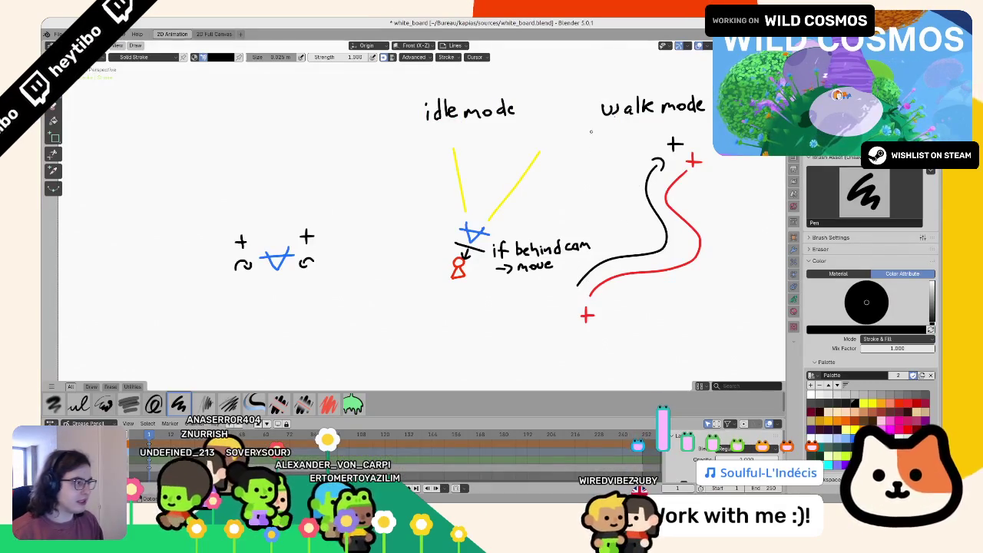
- Circle the walk and idle mode sketches on the whiteboard, undo the marks, and open character.gd
{"action": "key", "text": "ctrl+z"}
{"action": "left_click_drag", "start_coordinate": [498, 82], "coordinate": [476, 74]}
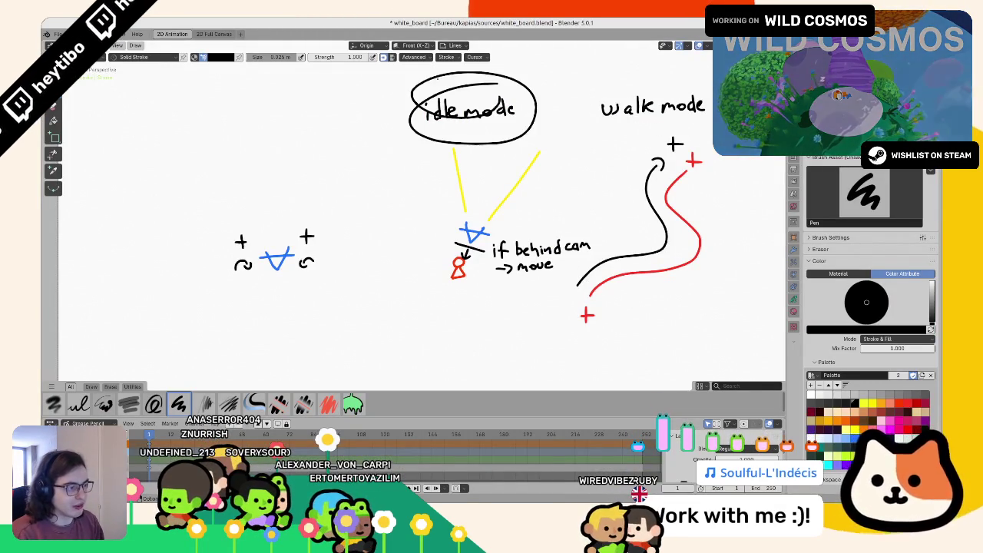
{"action": "key", "text": "ctrl+z"}
{"action": "mouse_move", "coordinate": [579, 228]}
{"action": "left_mouse_down"}
{"action": "mouse_move", "coordinate": [231, 229]}
{"action": "mouse_move", "coordinate": [522, 231]}
{"action": "mouse_move", "coordinate": [516, 292]}
{"action": "mouse_move", "coordinate": [354, 321]}
{"action": "left_mouse_up"}
{"action": "key", "text": "ctrl+z"}
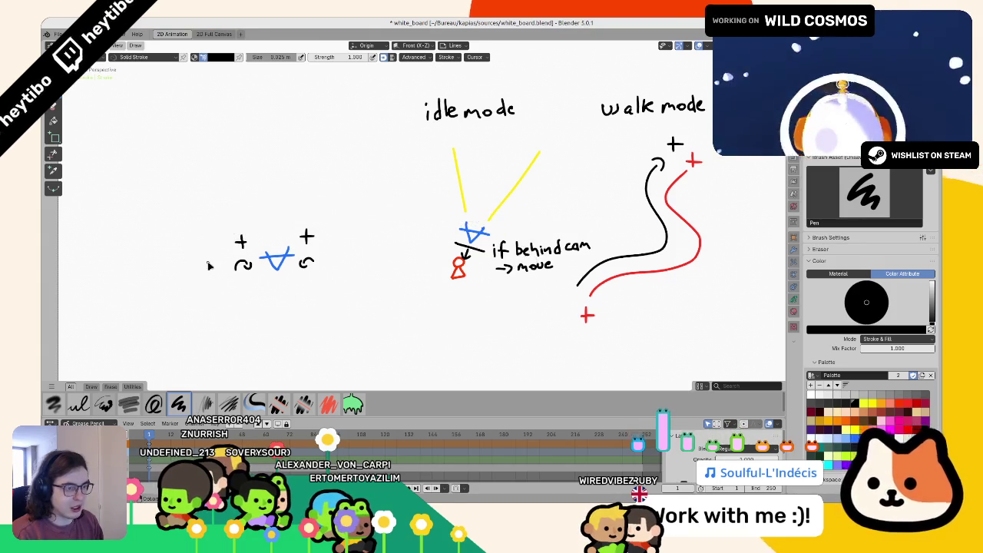
{"action": "key", "text": "alt+Tab"}
{"action": "left_click", "coordinate": [224, 88]}
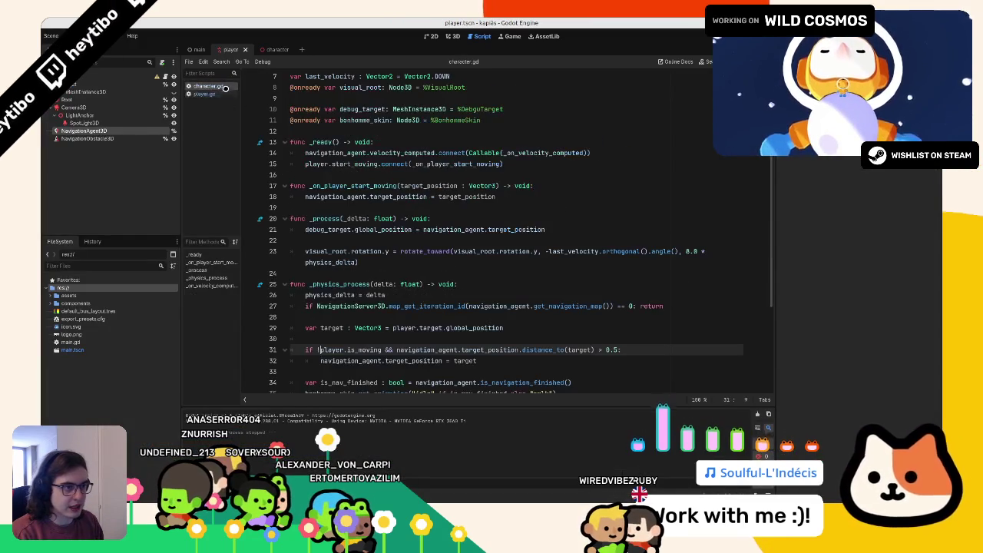
- In player.gd, fold _physics_process, _get_is_moving and pick_next_position
{"action": "left_click", "coordinate": [224, 94]}
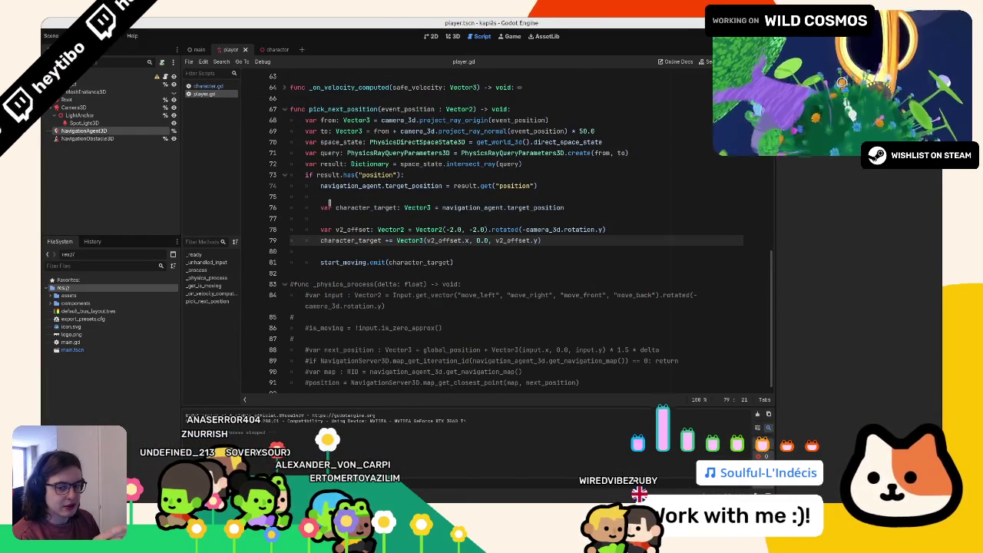
{"action": "scroll", "coordinate": [330, 202], "scroll_direction": "up", "scroll_amount": 15}
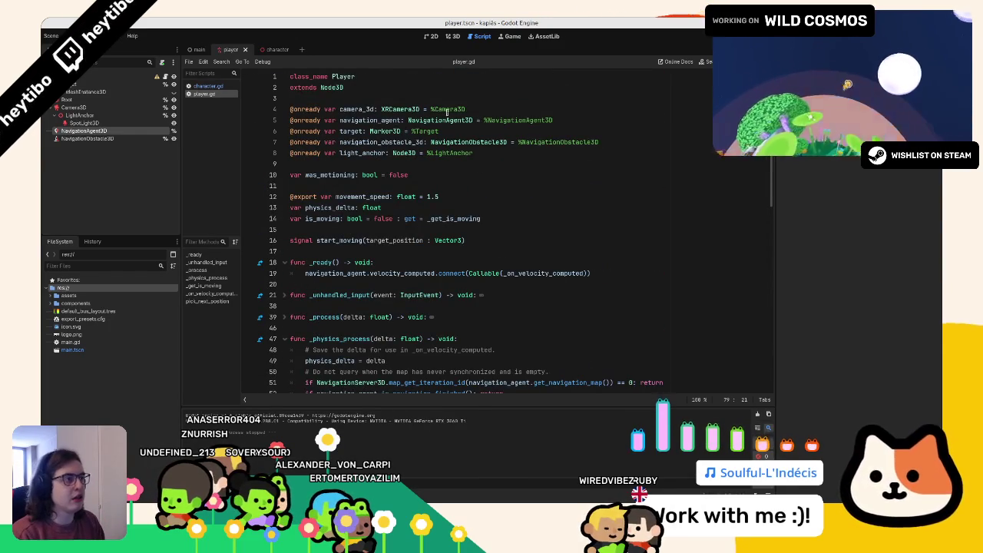
{"action": "scroll", "coordinate": [312, 190], "scroll_direction": "down", "scroll_amount": 4}
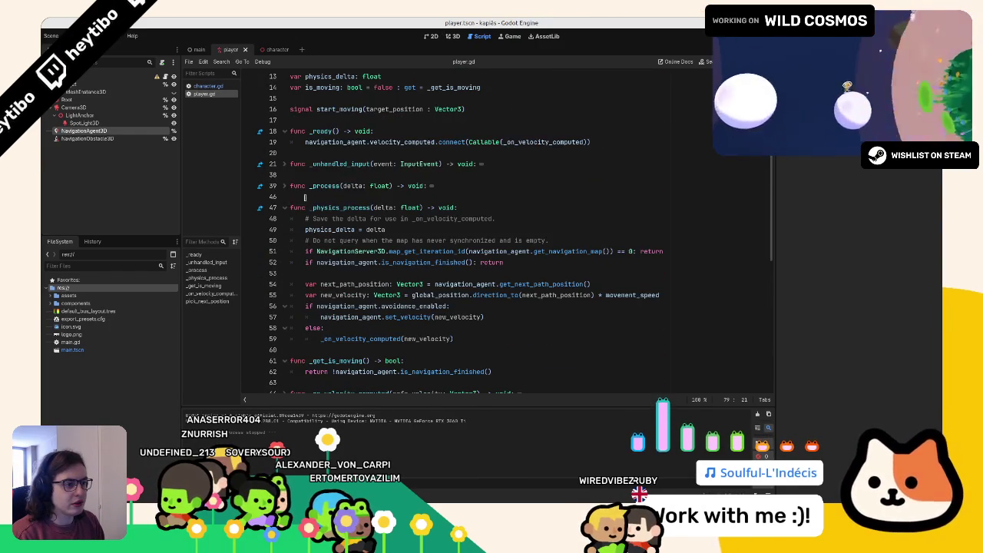
{"action": "left_click", "coordinate": [285, 207]}
{"action": "left_click", "coordinate": [284, 229]}
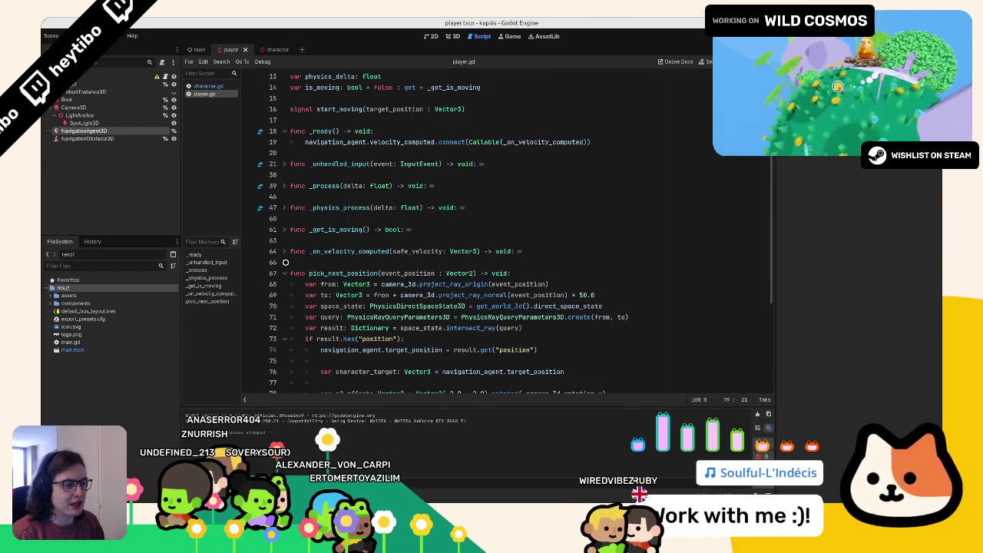
{"action": "left_click", "coordinate": [284, 273]}
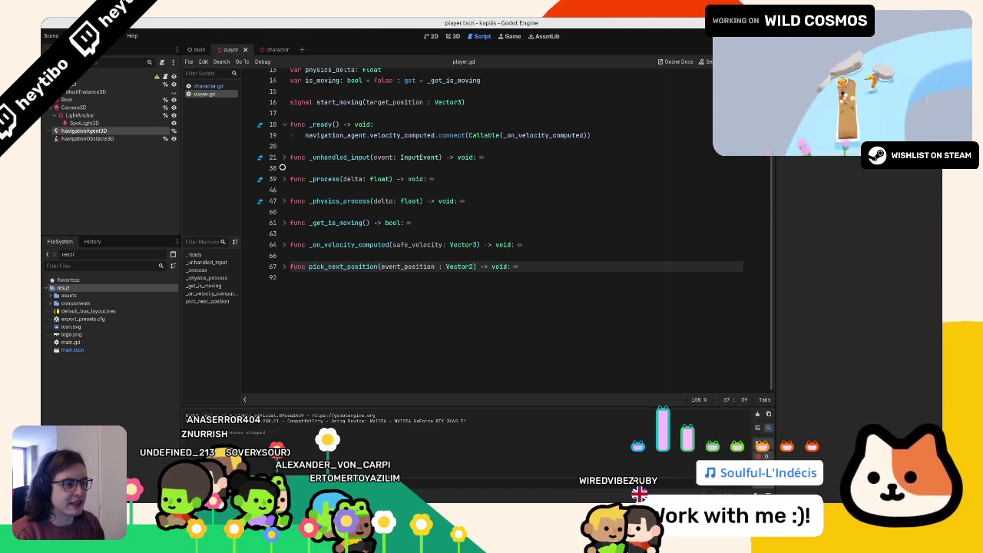
- Insert two blank lines on line 63 after the _get_is_moving function
{"action": "left_click", "coordinate": [312, 169]}
{"action": "double_click", "coordinate": [339, 224]}
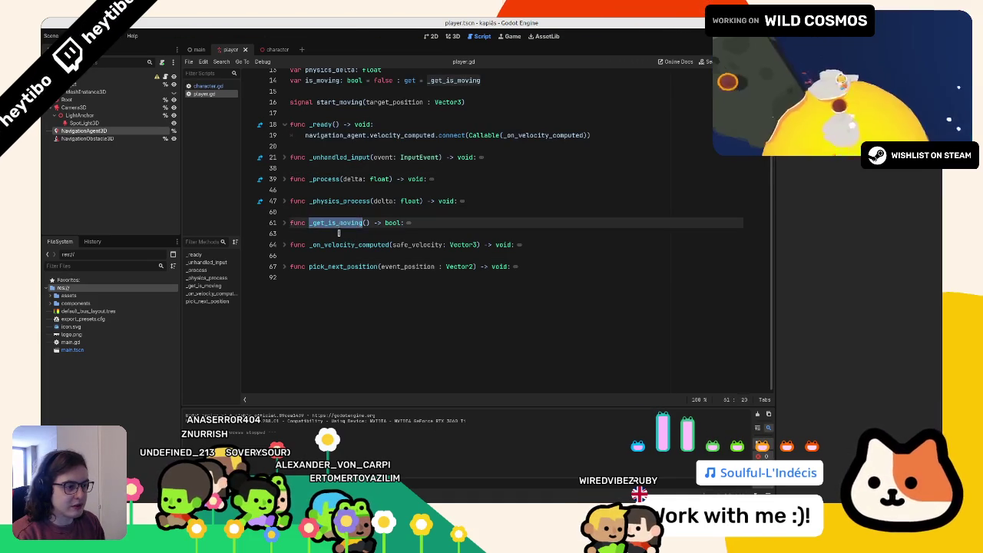
{"action": "left_click", "coordinate": [339, 235]}
{"action": "key", "text": "Return"}
{"action": "key", "text": "Return"}
{"action": "key", "text": "Up"}
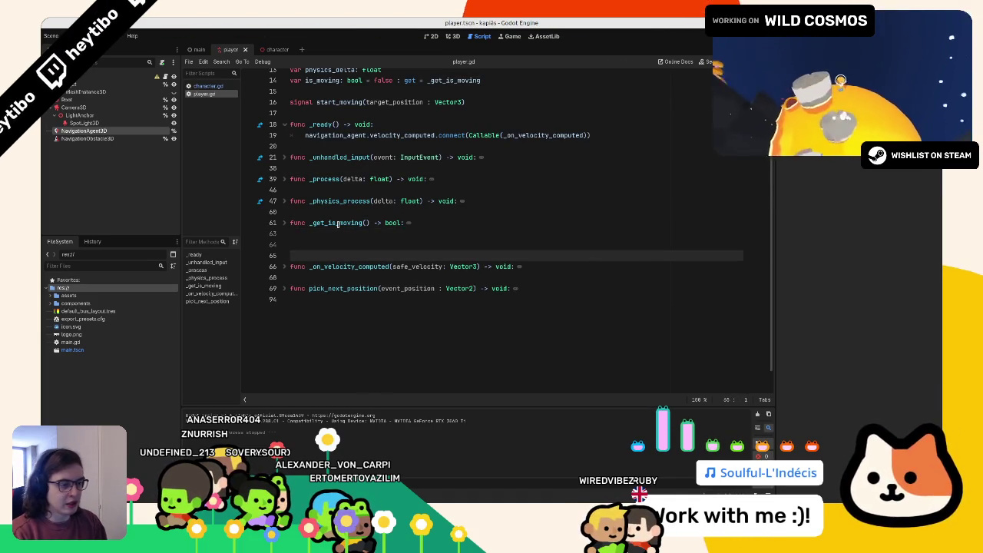
- Write func get_character_target() -> Vector3 with a body that returns Vector3.ZERO
{"action": "type", "text": "func get_"}
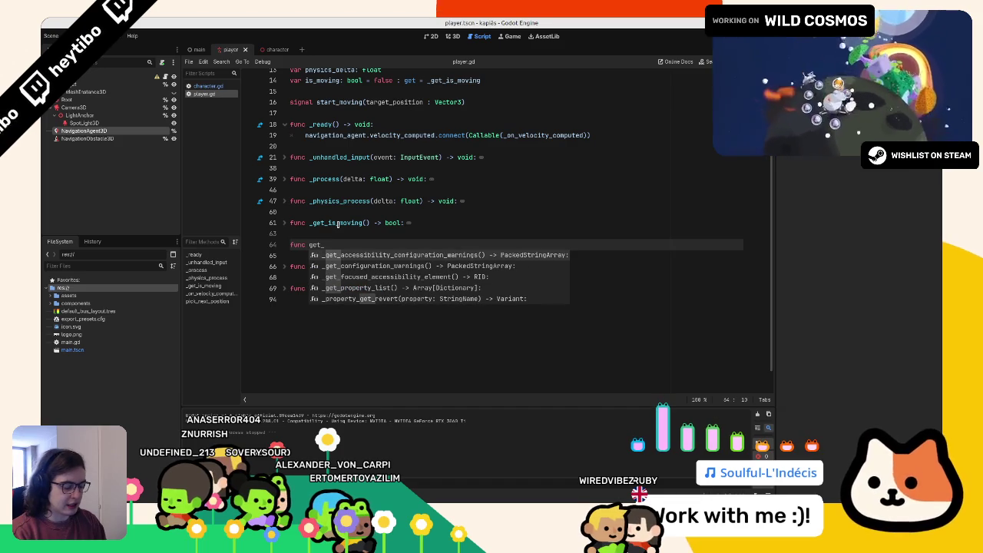
{"action": "scroll", "coordinate": [338, 223], "scroll_direction": "up", "scroll_amount": 3}
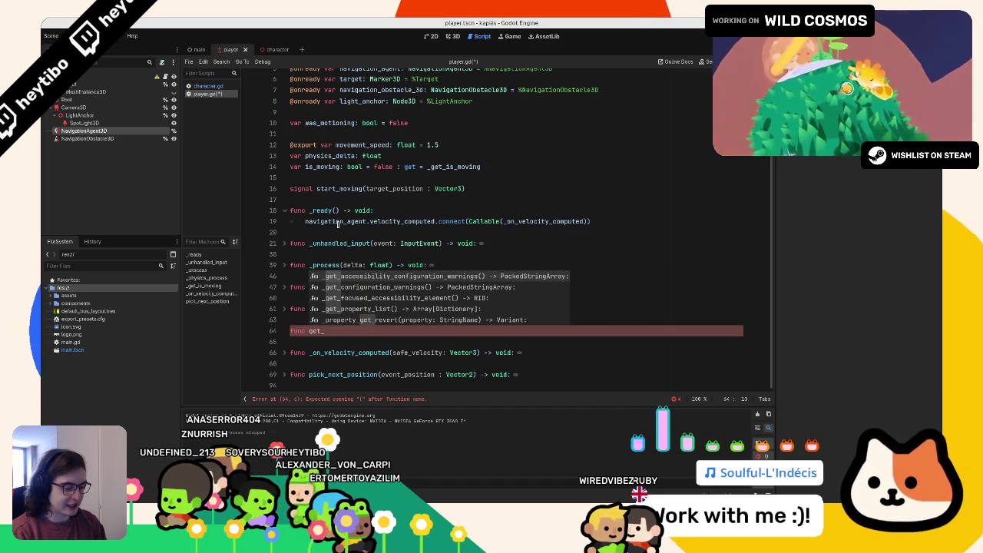
{"action": "type", "text": "character_"}
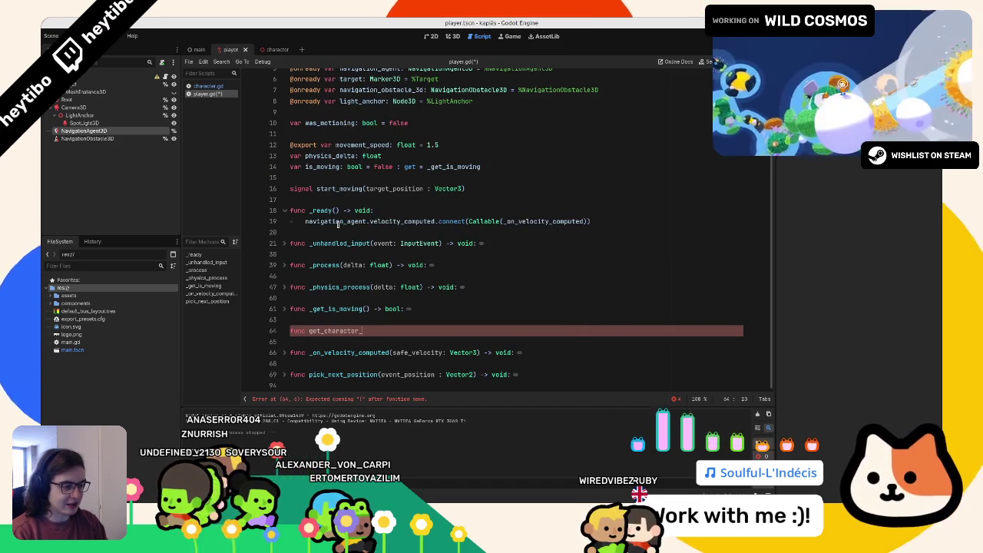
{"action": "type", "text": "target("}
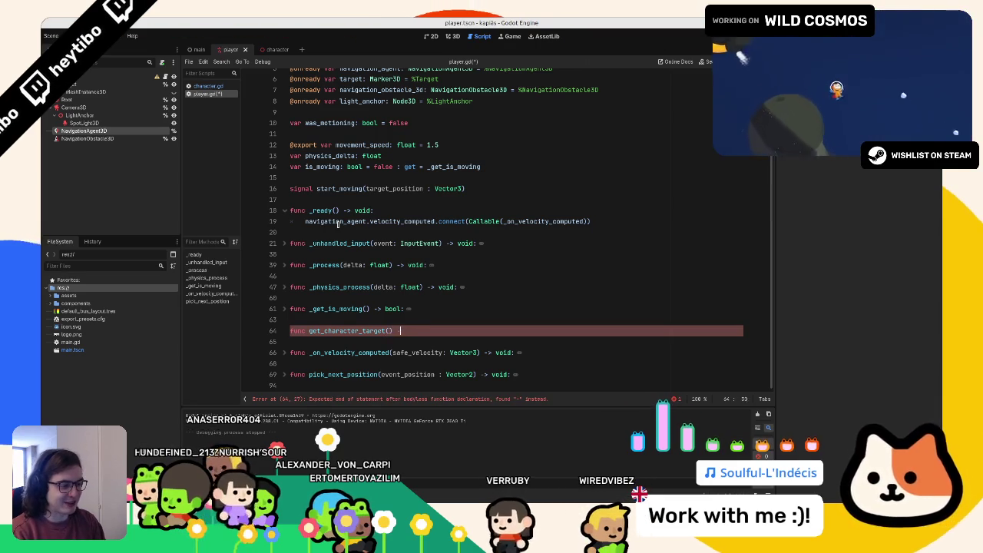
{"action": "type", "text": "-> vector3:"}
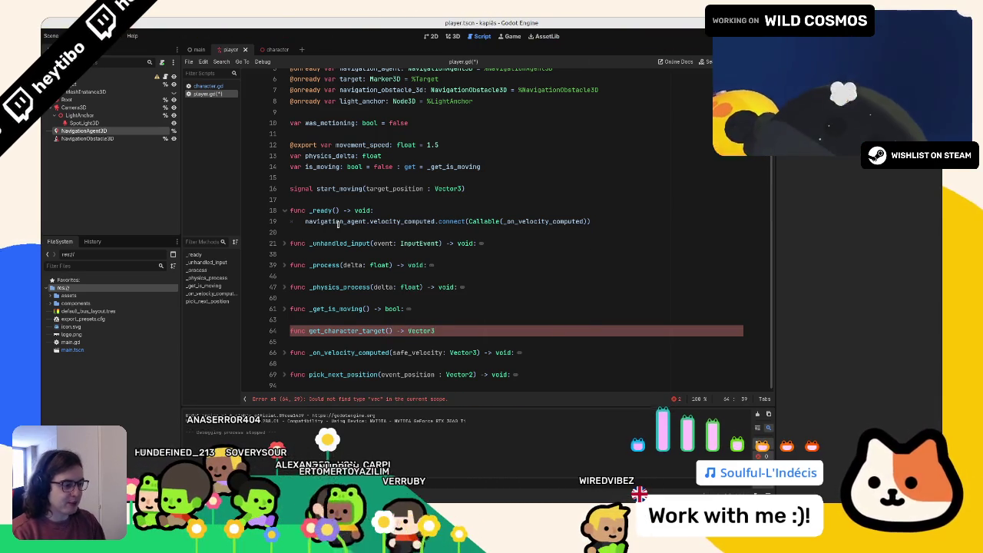
{"action": "key", "text": "Return"}
{"action": "scroll", "coordinate": [345, 276], "scroll_direction": "down", "scroll_amount": 1}
{"action": "type", "text": "reutrn"}
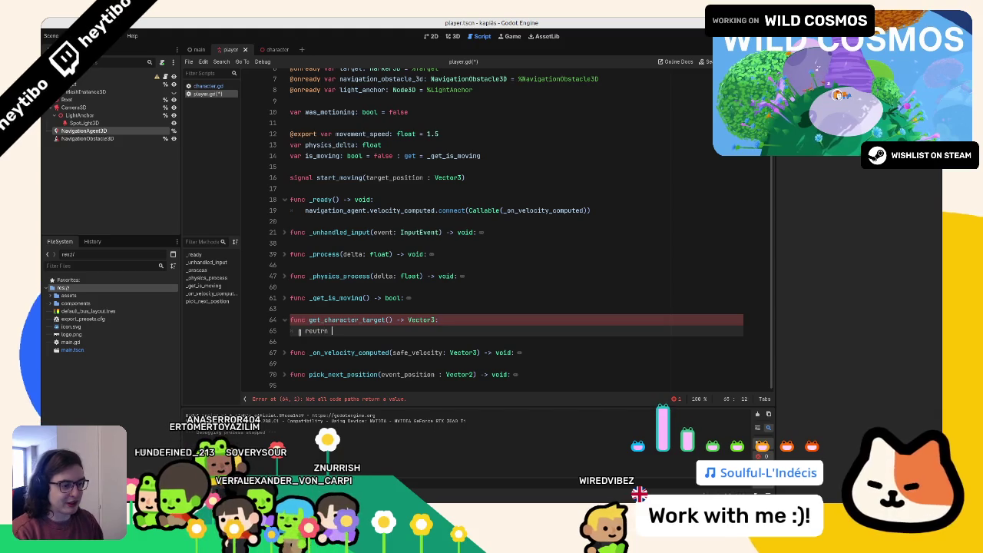
{"action": "key", "text": "BackSpace"}
{"action": "key", "text": "BackSpace"}
{"action": "key", "text": "BackSpace"}
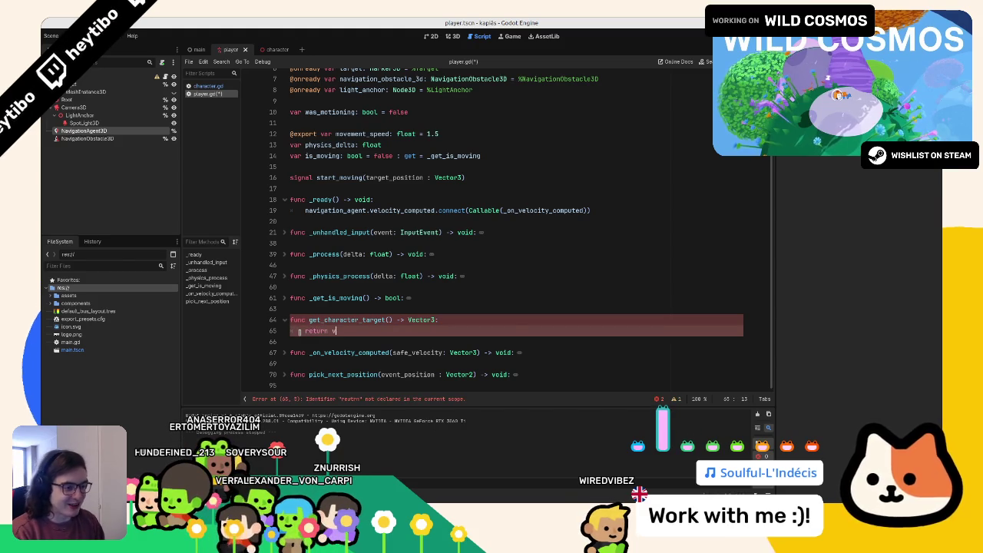
{"action": "type", "text": "ector3.ZERO"}
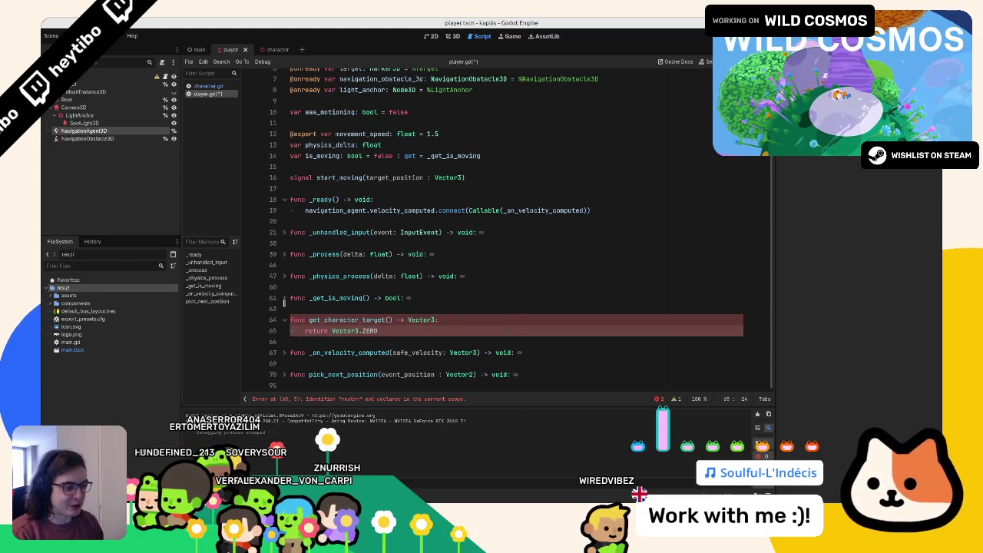
{"action": "triple_click", "coordinate": [289, 375]}
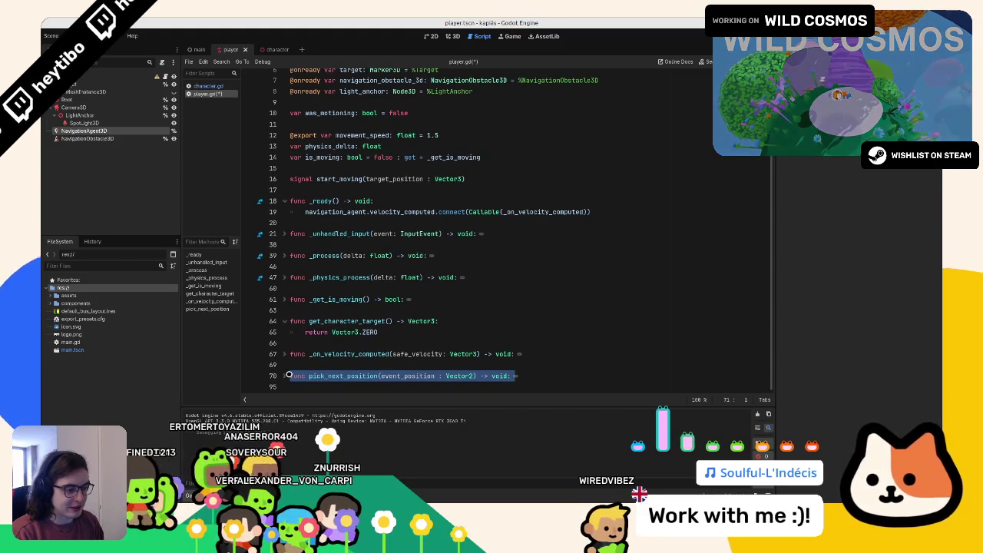
- Unfold pick_next_position, remove its blank line, and copy the three character_target calculation lines
{"action": "left_click", "coordinate": [285, 376]}
{"action": "scroll", "coordinate": [346, 346], "scroll_direction": "down", "scroll_amount": 6}
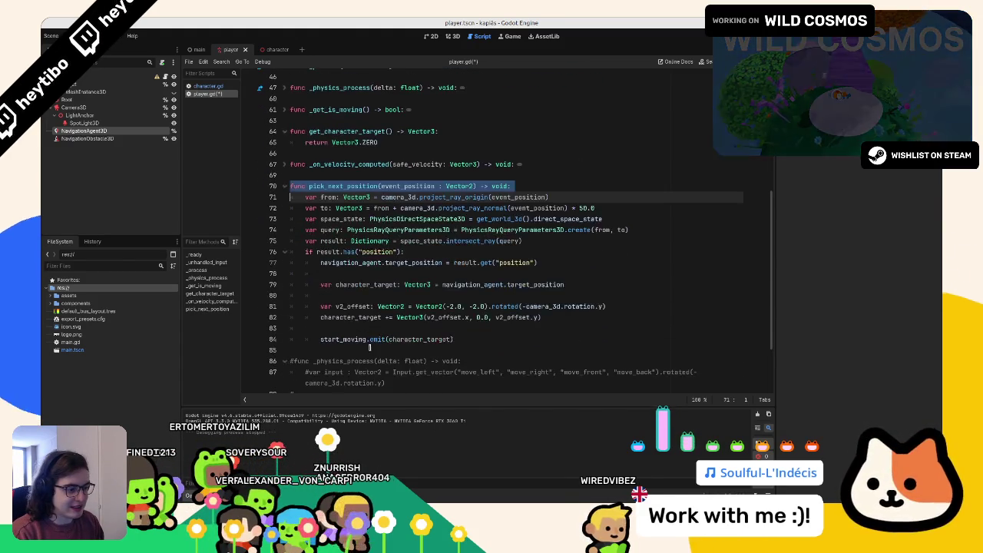
{"action": "left_click", "coordinate": [351, 339]}
{"action": "mouse_move", "coordinate": [544, 317]}
{"action": "left_mouse_down"}
{"action": "mouse_move", "coordinate": [307, 307]}
{"action": "mouse_move", "coordinate": [296, 285]}
{"action": "left_mouse_up"}
{"action": "left_click", "coordinate": [378, 298]}
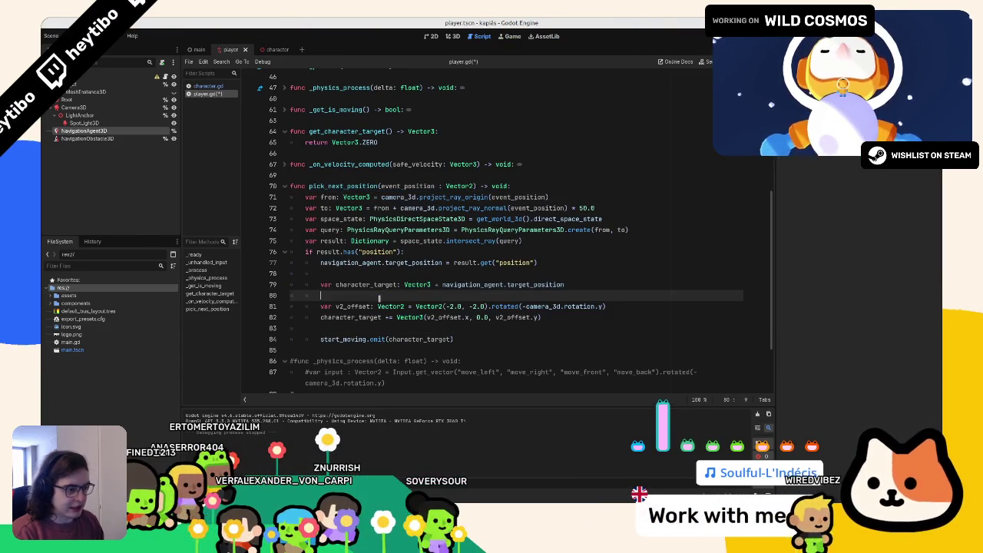
{"action": "key", "text": "ctrl+shift+k"}
{"action": "key", "text": "Up"}
{"action": "key", "text": "Home"}
{"action": "key", "text": "shift+Down"}
{"action": "key", "text": "shift+Down"}
{"action": "key", "text": "shift+Down"}
{"action": "key", "text": "ctrl+c"}
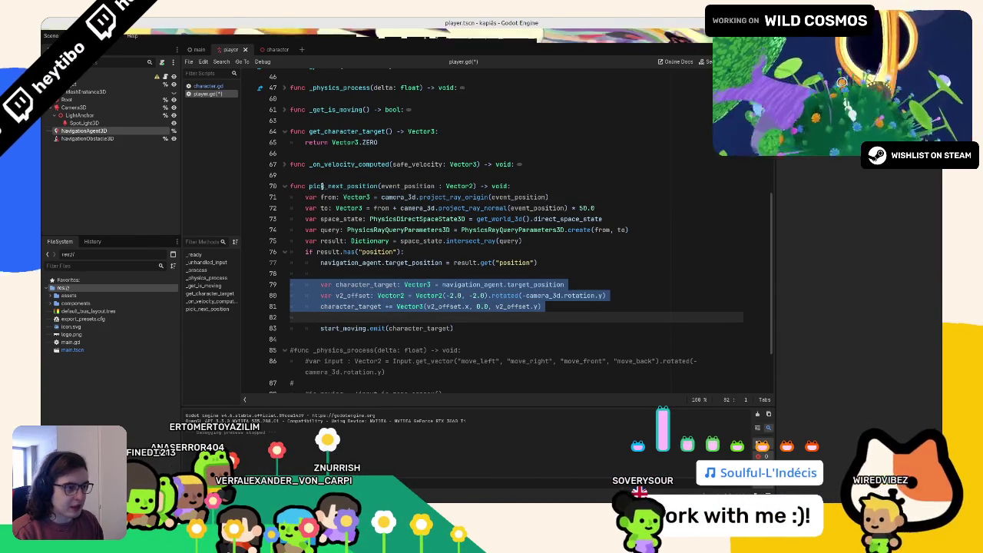
- Paste the character_target lines into get_character_target and unindent them one level
{"action": "left_click", "coordinate": [446, 135]}
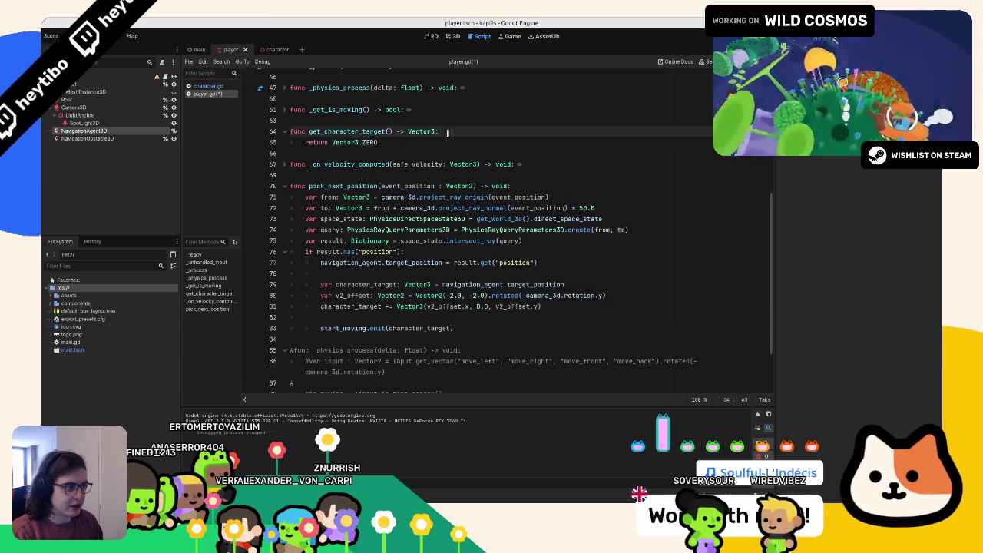
{"action": "key", "text": "Return"}
{"action": "key", "text": "ctrl+v"}
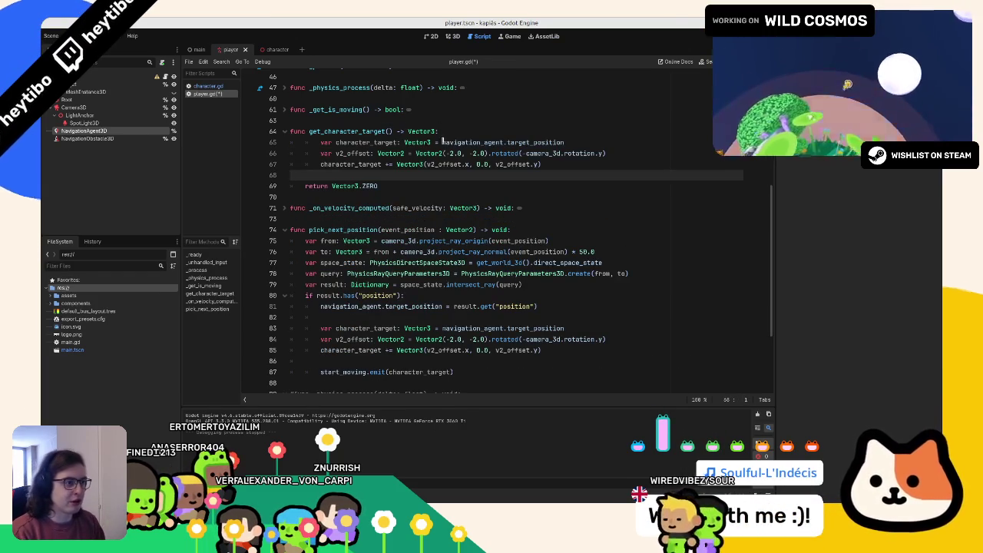
{"action": "left_click_drag", "start_coordinate": [291, 142], "coordinate": [291, 175]}
{"action": "scroll", "coordinate": [351, 176], "scroll_direction": "up", "scroll_amount": 1}
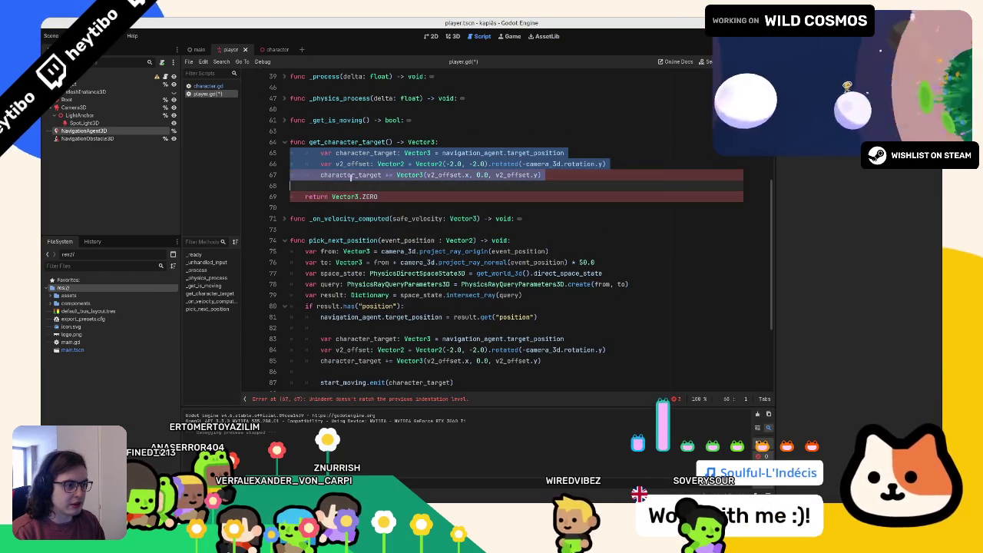
{"action": "key", "text": "shift+Tab"}
- Replace navigation_agent.target_position with global_position in the pasted character_target line
{"action": "left_click_drag", "start_coordinate": [427, 153], "coordinate": [549, 153]}
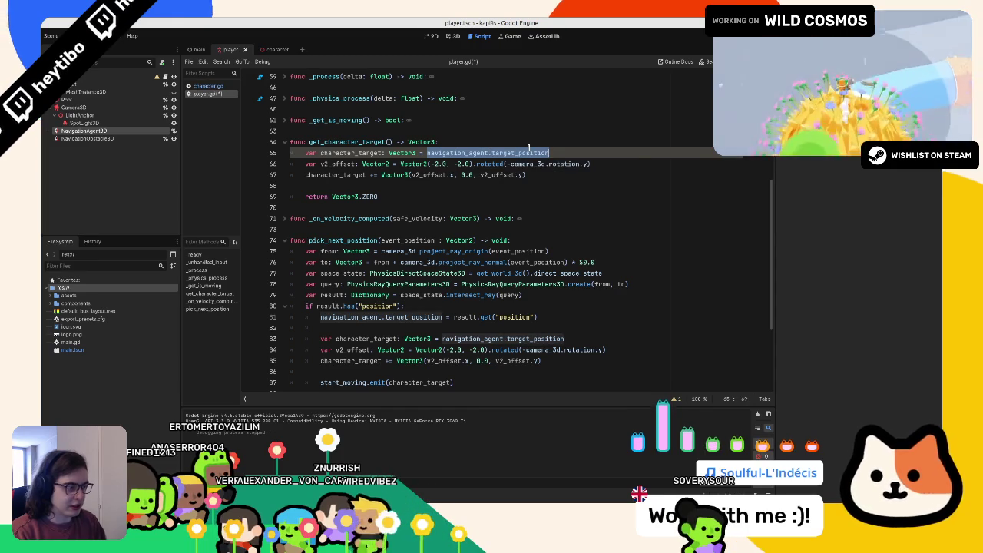
{"action": "type", "text": "global_pos"}
{"action": "key", "text": "Return"}
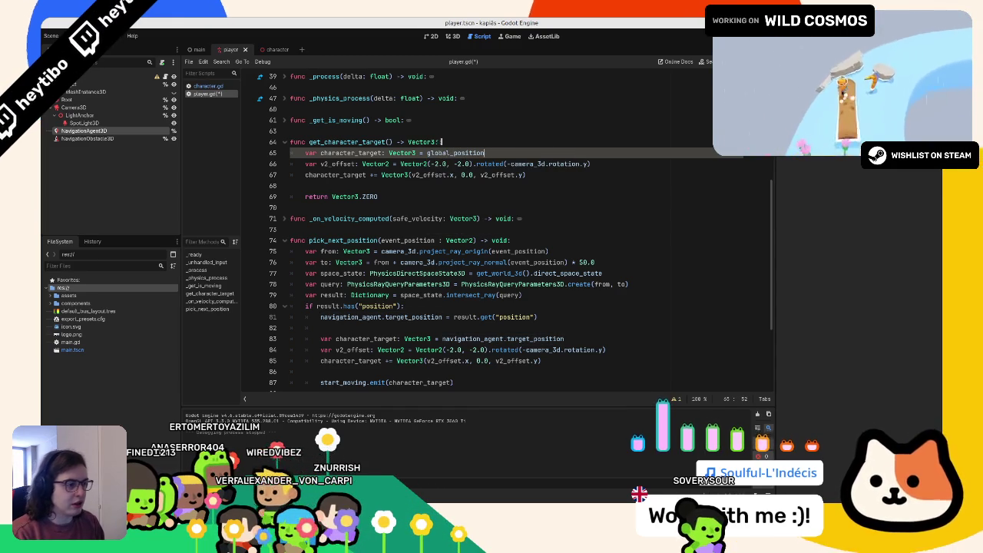
{"action": "double_click", "coordinate": [442, 153]}
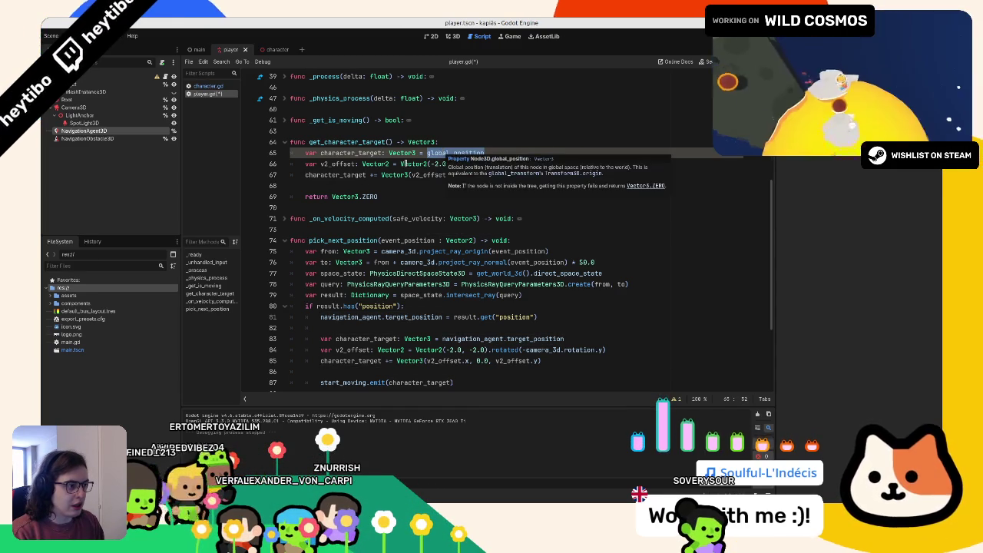
{"action": "double_click", "coordinate": [356, 153]}
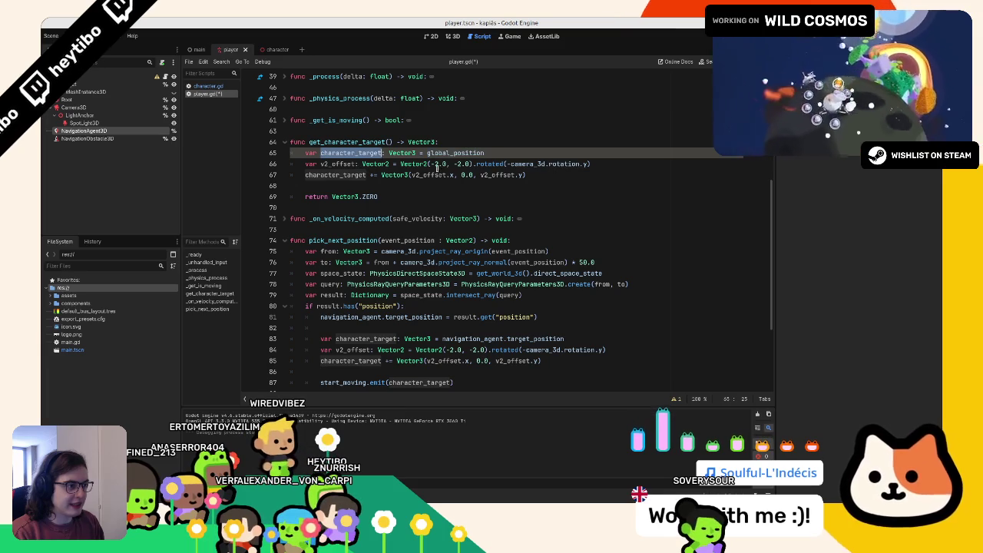
{"action": "left_click_drag", "start_coordinate": [431, 164], "coordinate": [444, 164]}
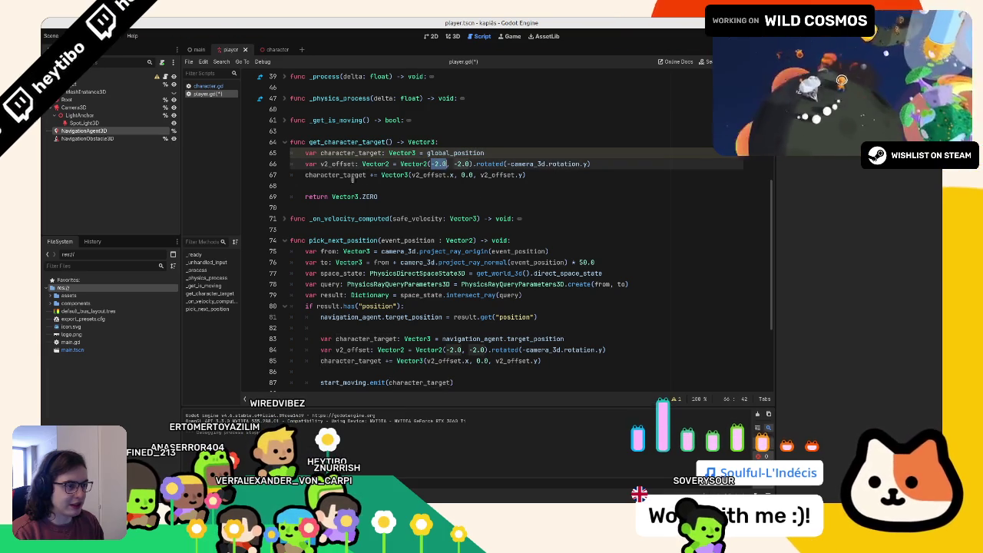
{"action": "scroll", "coordinate": [337, 176], "scroll_direction": "up", "scroll_amount": 1}
{"action": "scroll", "coordinate": [367, 180], "scroll_direction": "up", "scroll_amount": 6}
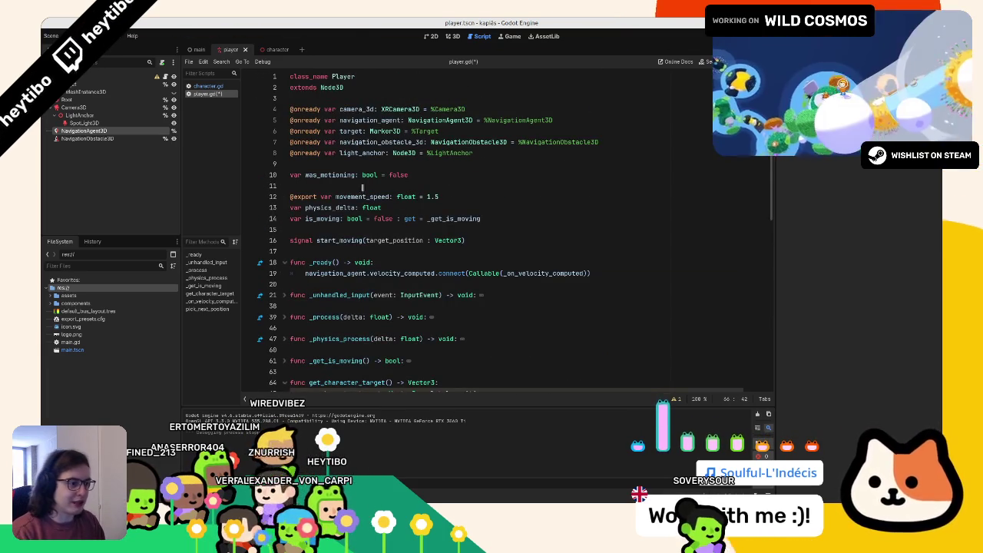
- Open a blank line 15 above the start_moving signal declaration
{"action": "left_click", "coordinate": [487, 240]}
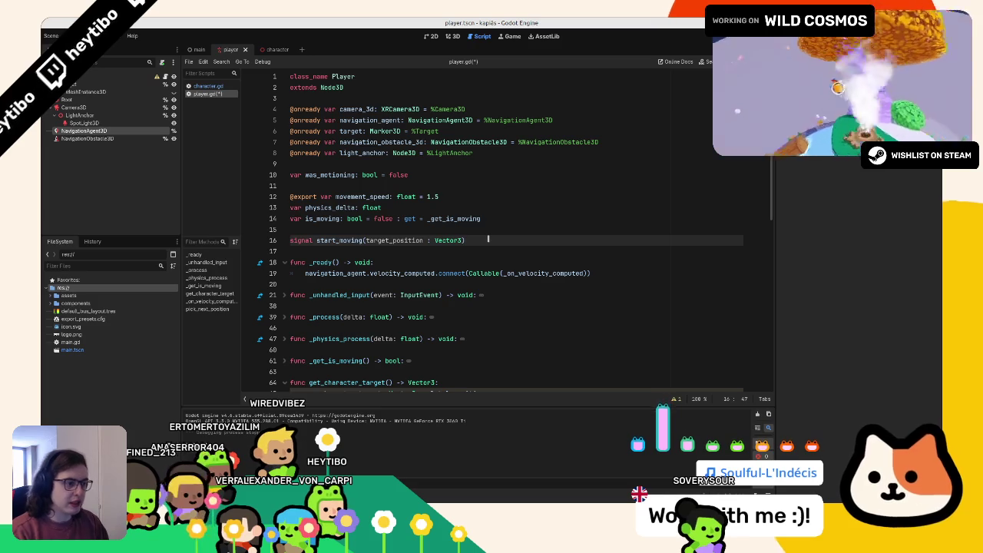
{"action": "key", "text": "Up"}
{"action": "key", "text": "Up"}
{"action": "key", "text": "Down"}
{"action": "key", "text": "Return"}
{"action": "key", "text": "Up"}
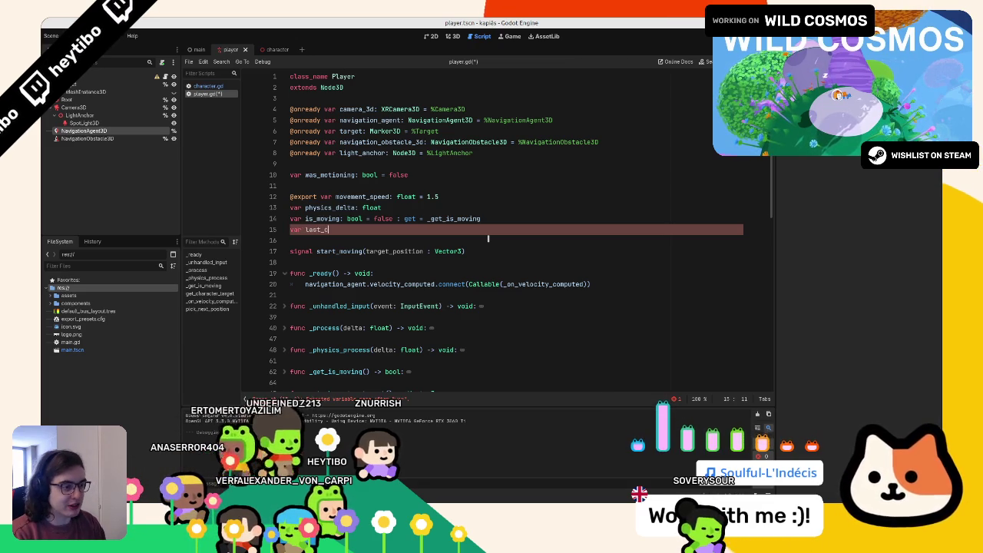
- Declare var camera_rotation_clockwise : bool = false on line 15 and save
{"action": "key", "text": "ctrl+BackSpace"}
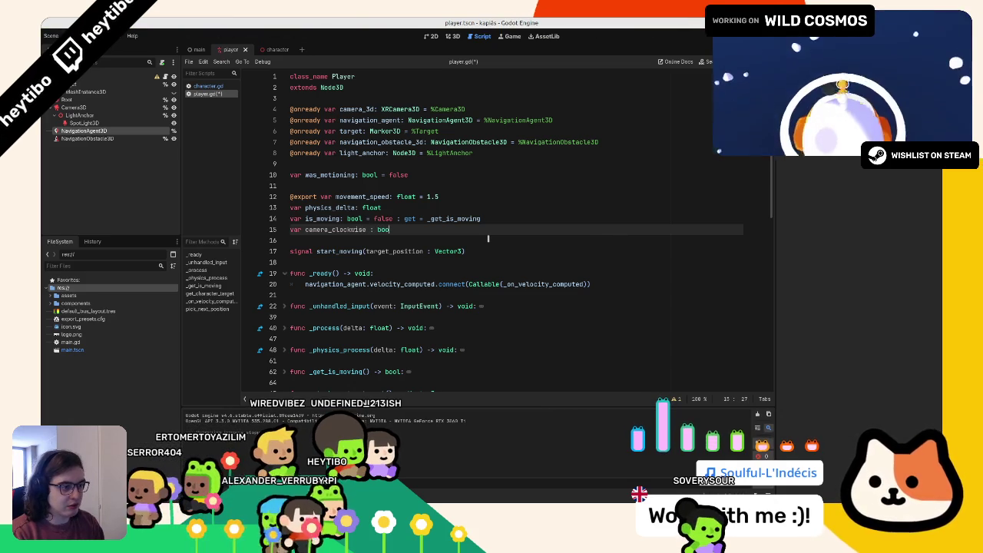
{"action": "type", "text": "l = fals"}
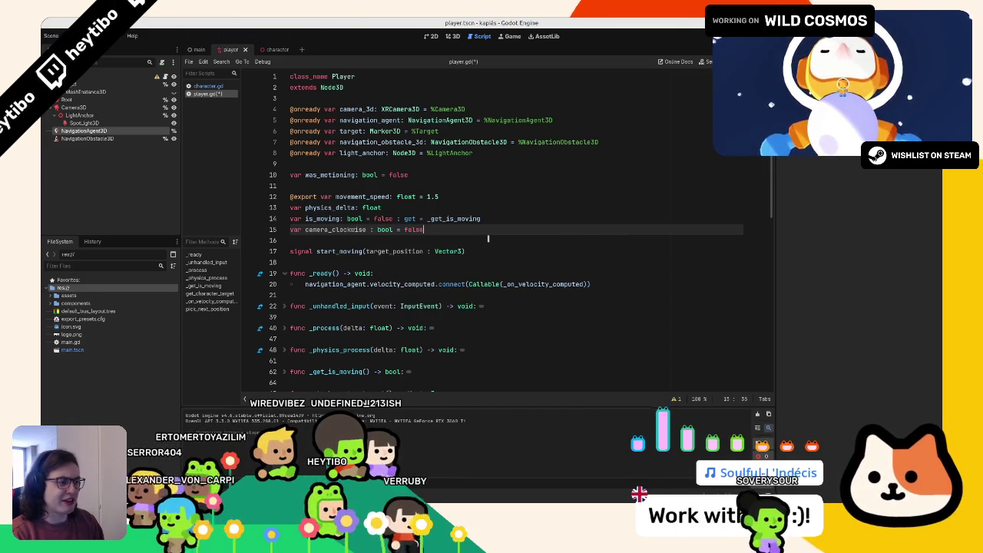
{"action": "type", "text": "e"}
{"action": "key", "text": "Escape"}
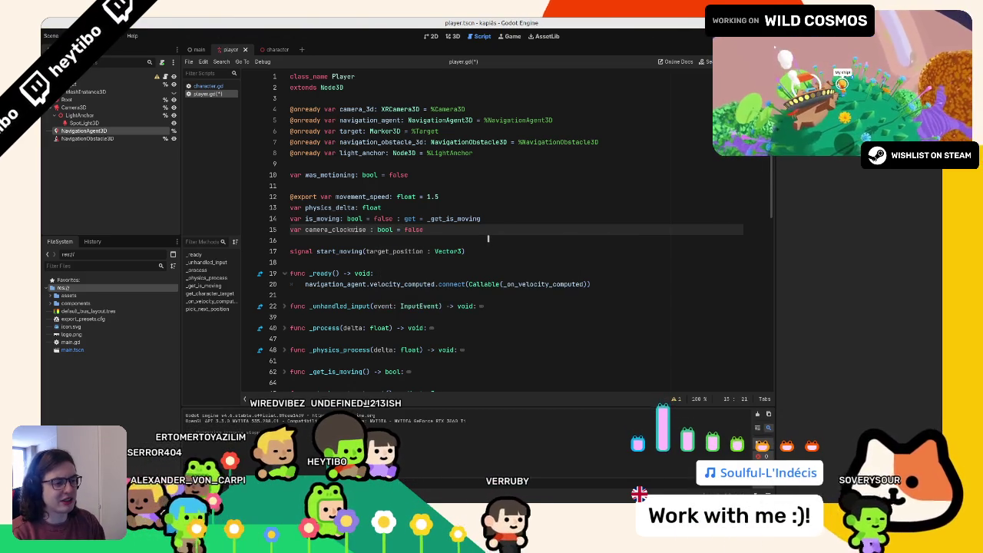
{"action": "key", "text": "BackSpace"}
{"action": "key", "text": "BackSpace"}
{"action": "key", "text": "BackSpace"}
{"action": "type", "text": "rotation_"}
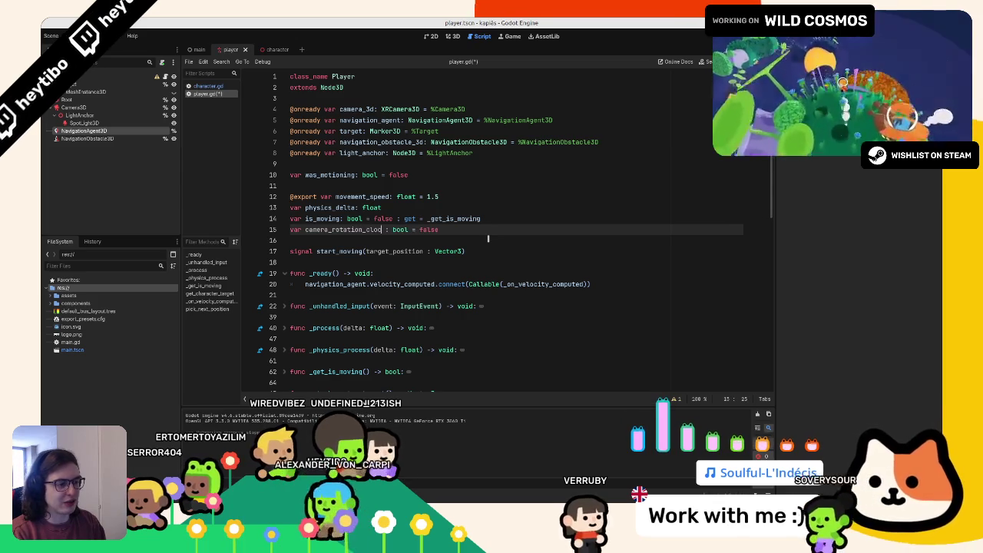
{"action": "type", "text": "ise"}
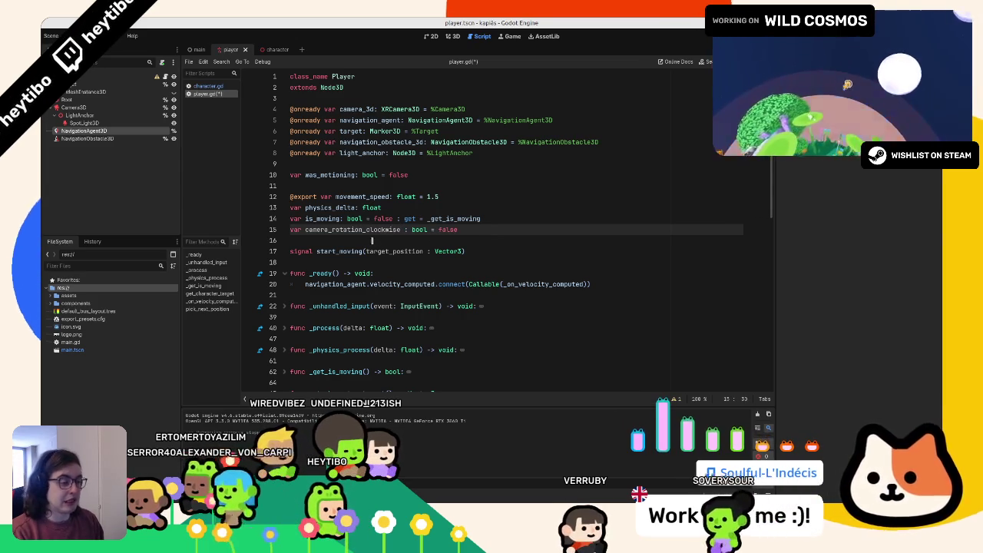
{"action": "double_click", "coordinate": [369, 230]}
{"action": "key", "text": "ctrl+s"}
{"action": "scroll", "coordinate": [319, 224], "scroll_direction": "down", "scroll_amount": 3}
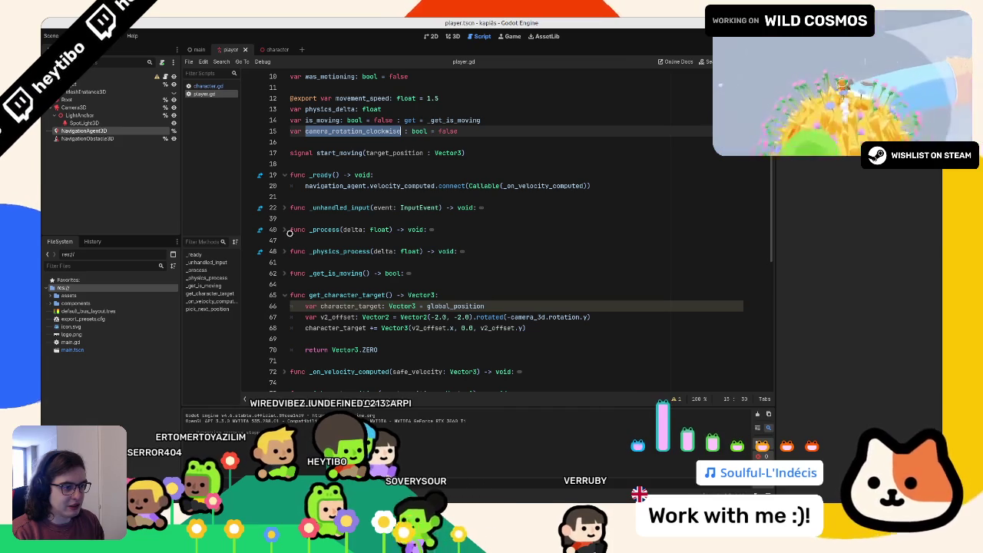
- Expand _unhandled_input and add empty lines after the camera rotation code
{"action": "left_click", "coordinate": [282, 207]}
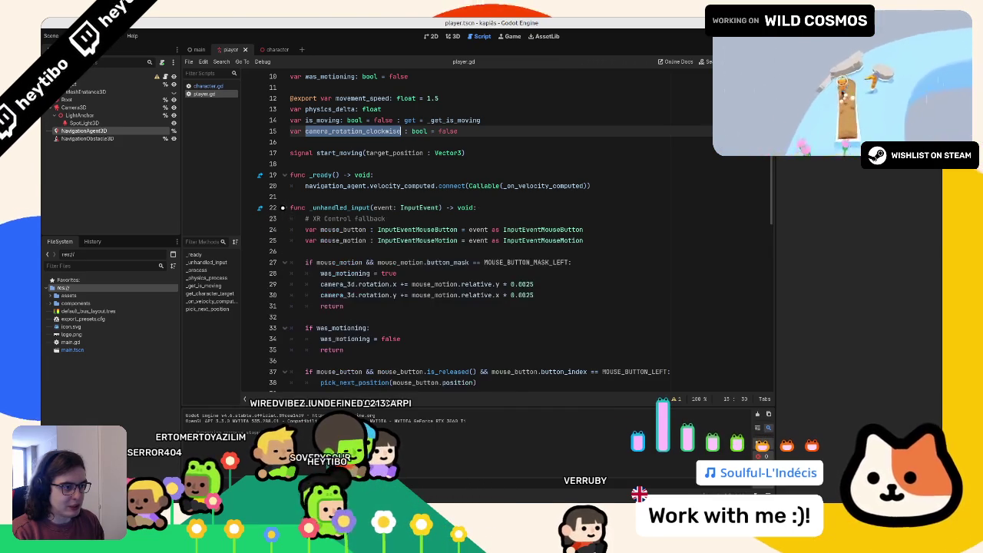
{"action": "left_click_drag", "start_coordinate": [360, 284], "coordinate": [547, 282]}
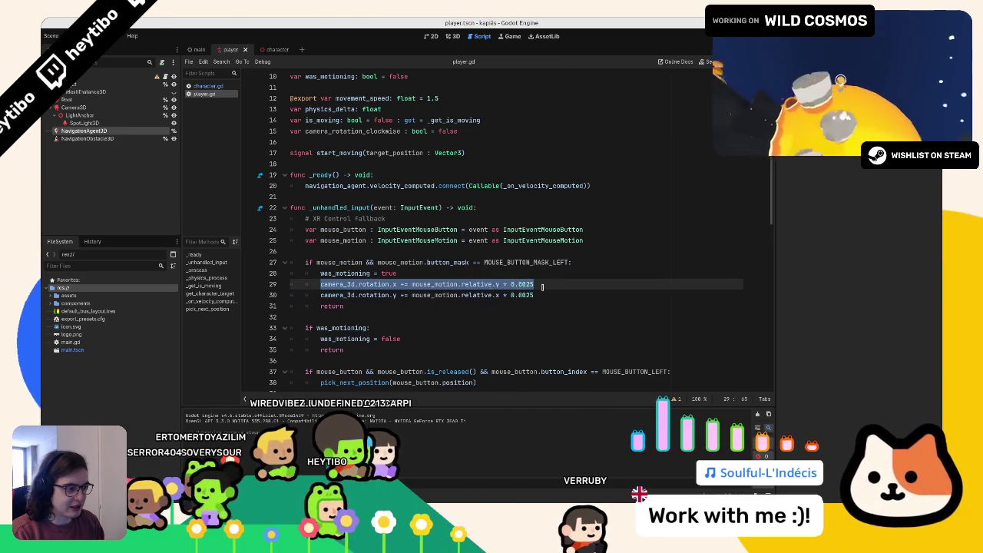
{"action": "left_click", "coordinate": [545, 286]}
{"action": "left_click", "coordinate": [544, 294]}
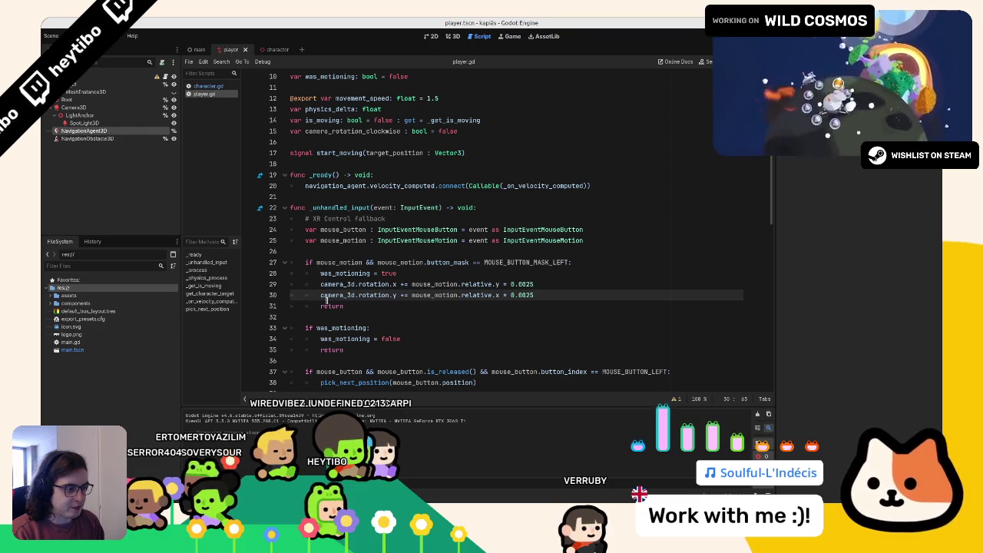
{"action": "key", "text": "Return"}
{"action": "key", "text": "Return"}
{"action": "key", "text": "Return"}
{"action": "key", "text": "Up"}
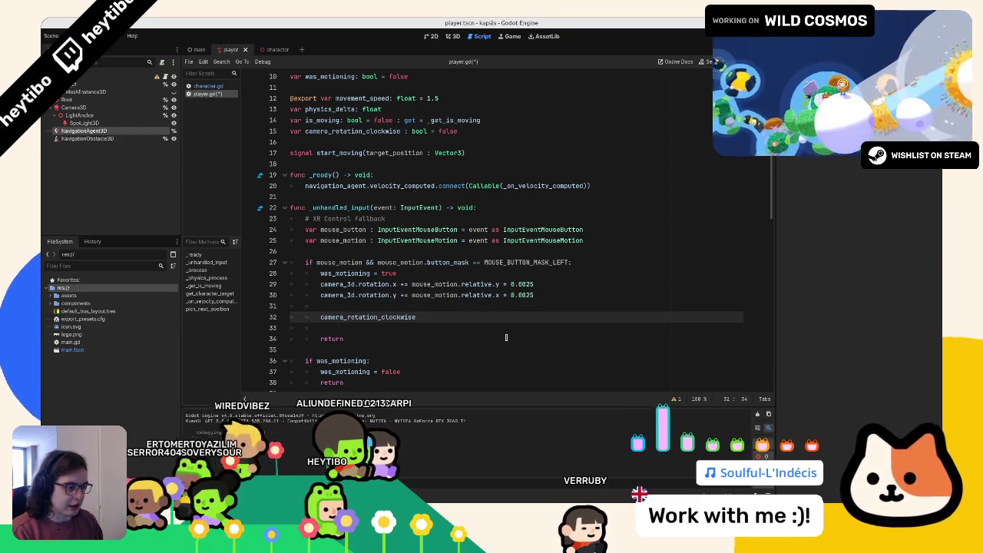
{"action": "type", "text": "="}
- Set camera_rotation_clockwise = mouse_motion.relative.x > 0.0 and print its value
{"action": "left_click_drag", "start_coordinate": [412, 295], "coordinate": [499, 295]}
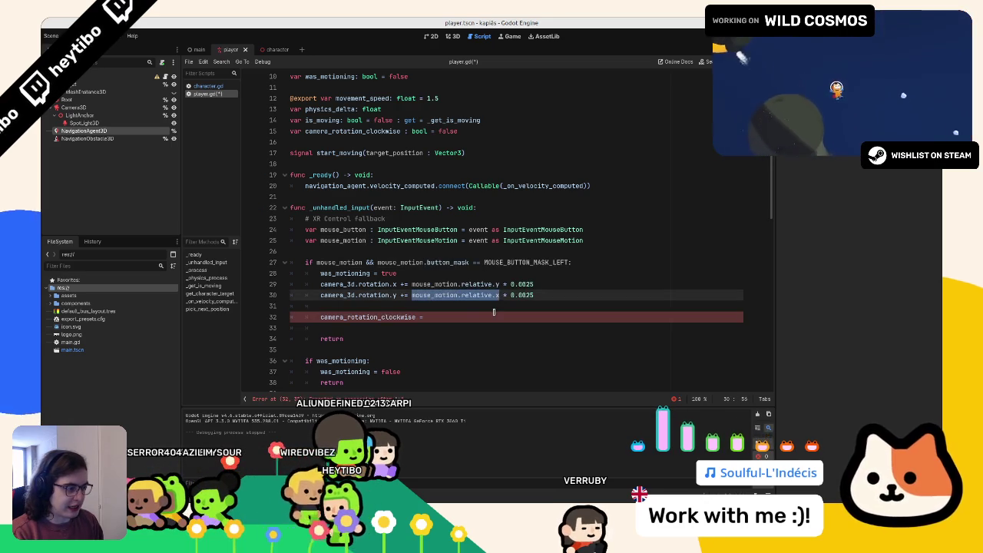
{"action": "left_click", "coordinate": [494, 315]}
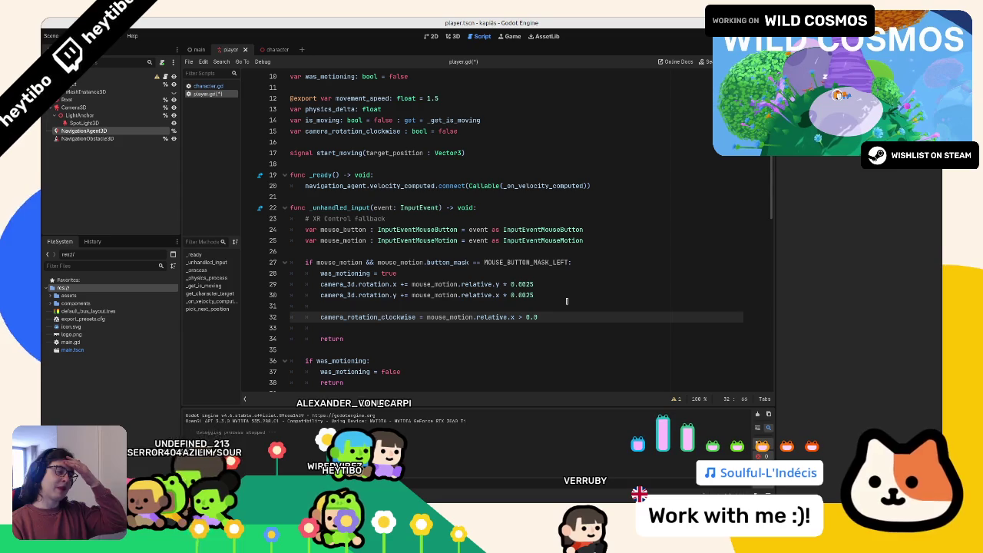
{"action": "double_click", "coordinate": [342, 316]}
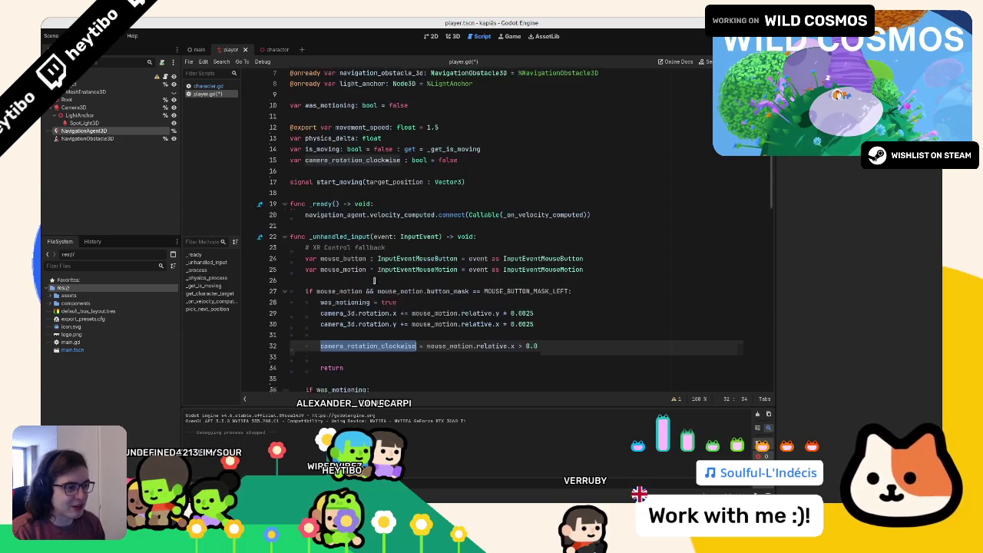
{"action": "scroll", "coordinate": [376, 260], "scroll_direction": "down", "scroll_amount": 1}
{"action": "left_click", "coordinate": [359, 308]}
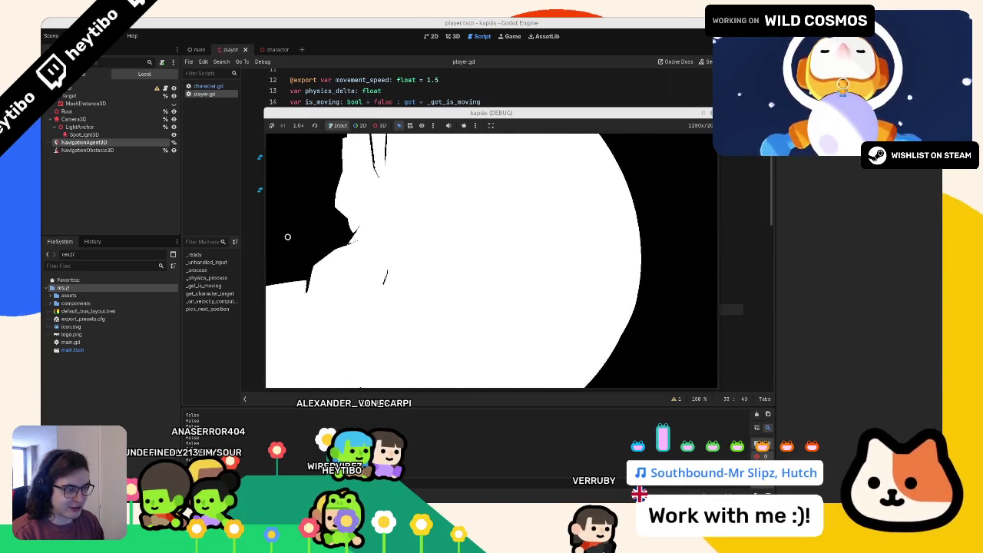
- Test-run the game, stop it, and delete the camera_rotation_clockwise print line
{"action": "left_click", "coordinate": [417, 19]}
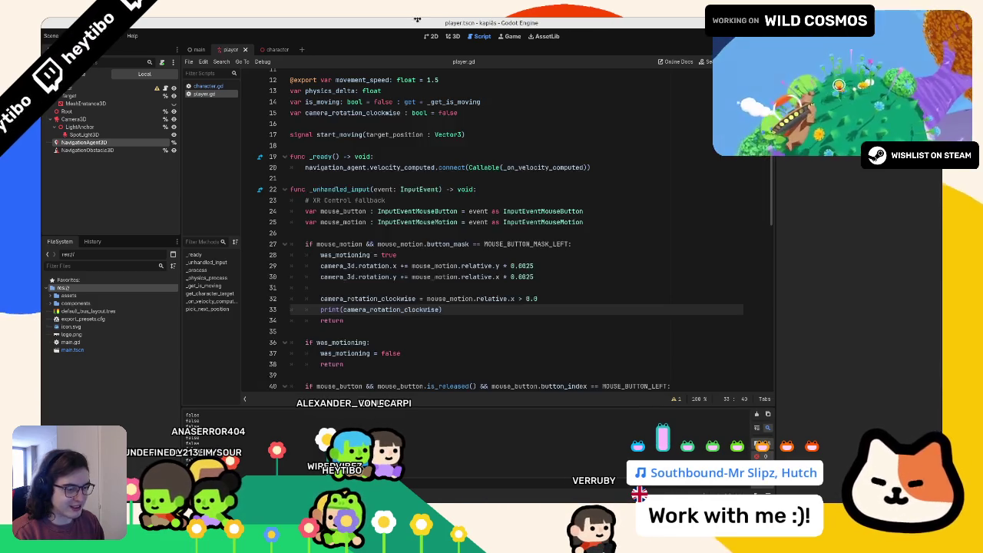
{"action": "left_click", "coordinate": [518, 298]}
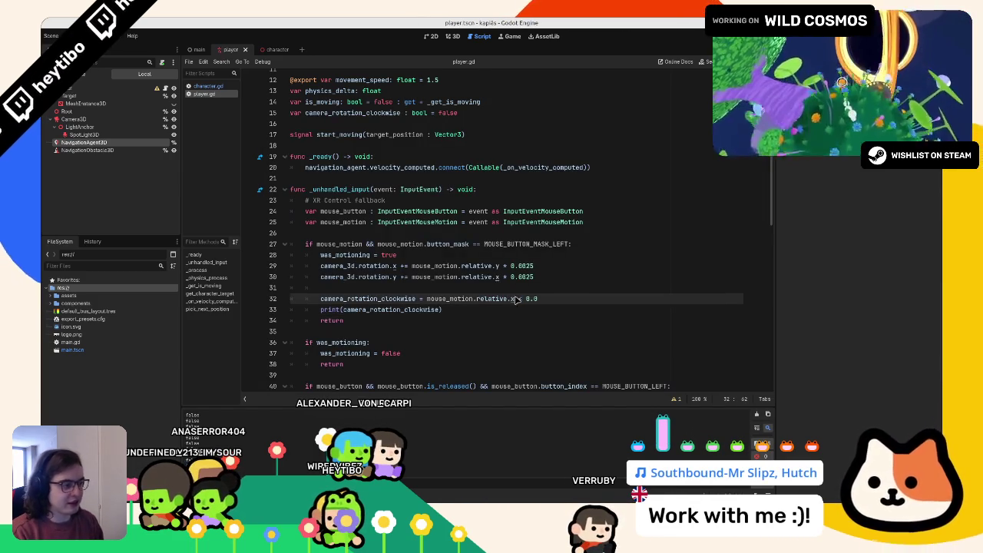
{"action": "key", "text": "F5"}
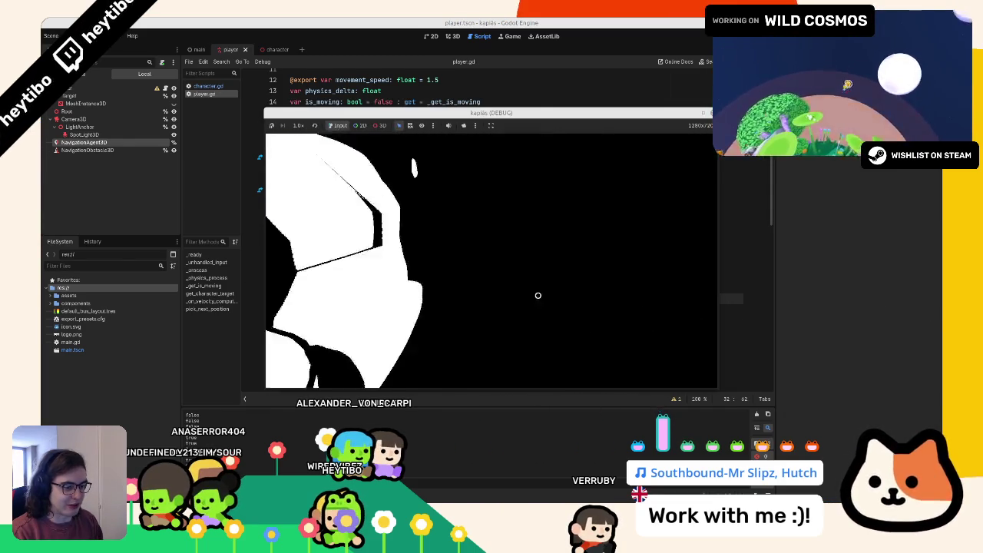
{"action": "key", "text": "F8"}
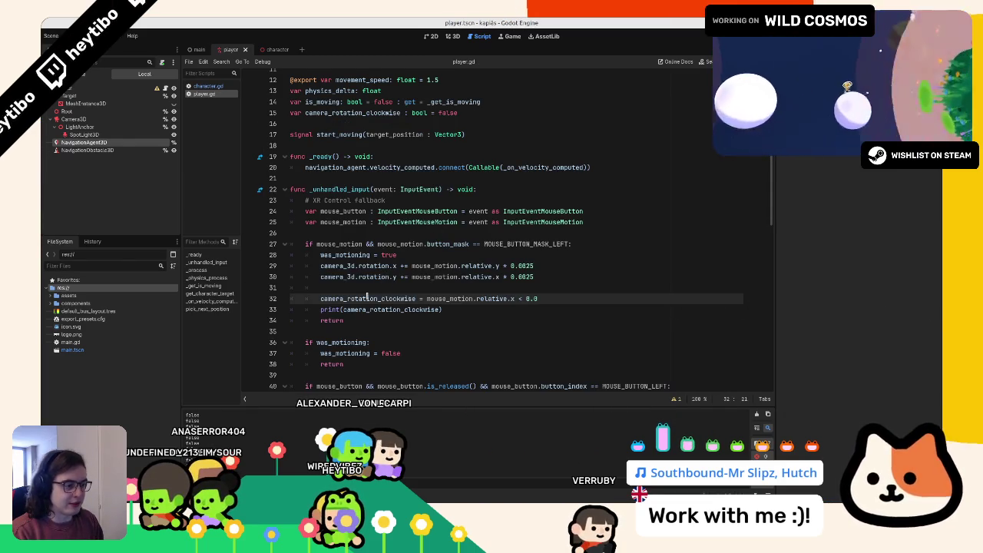
{"action": "triple_click", "coordinate": [368, 309]}
{"action": "key", "text": "BackSpace"}
- Make line 70's x offset -2.0 if camera_rotation_clockwise else 2.0, and save
{"action": "double_click", "coordinate": [362, 299]}
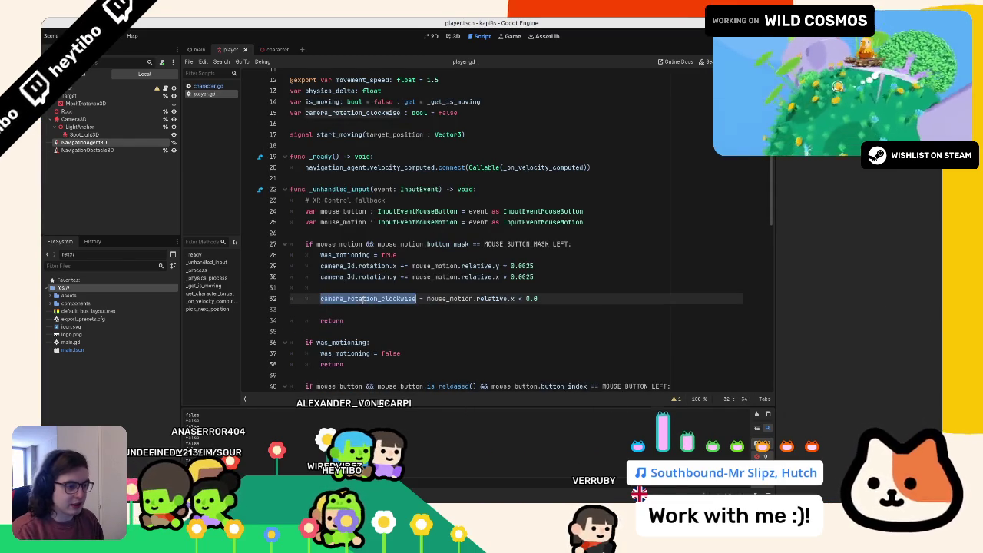
{"action": "scroll", "coordinate": [400, 281], "scroll_direction": "down", "scroll_amount": 5}
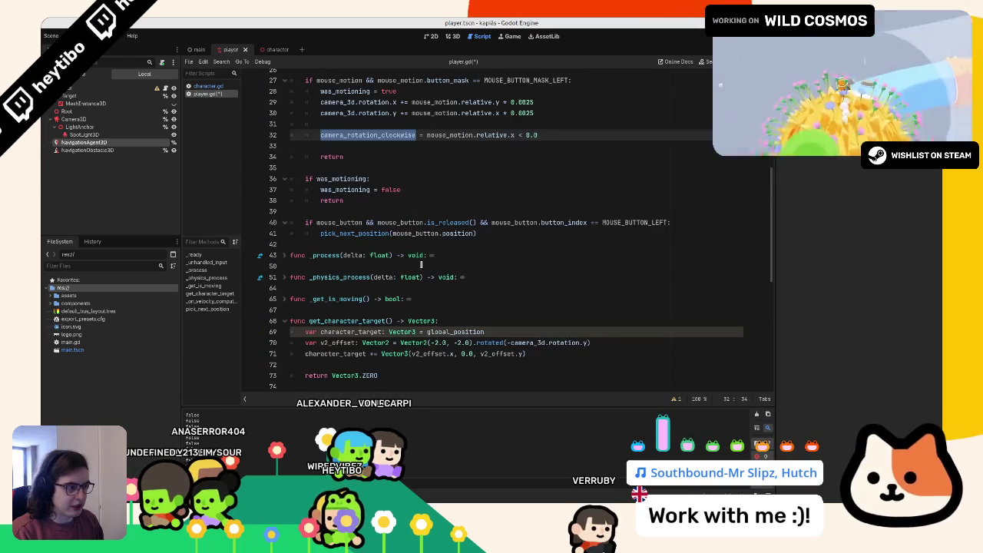
{"action": "scroll", "coordinate": [421, 264], "scroll_direction": "down", "scroll_amount": 2}
{"action": "left_click", "coordinate": [446, 277]}
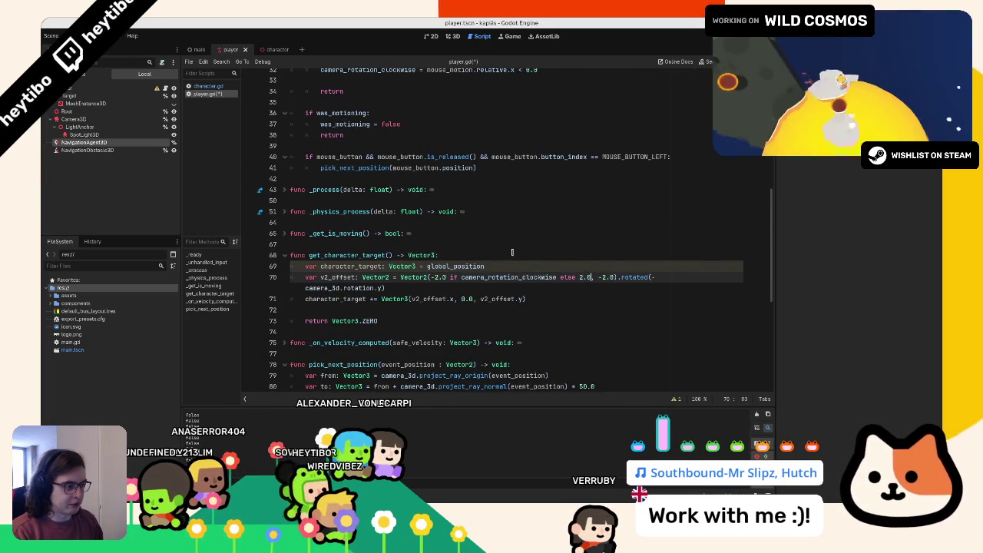
{"action": "type", "text": "2.0"}
{"action": "key", "text": "ctrl+s"}
{"action": "left_click_drag", "start_coordinate": [776, 277], "coordinate": [860, 277]}
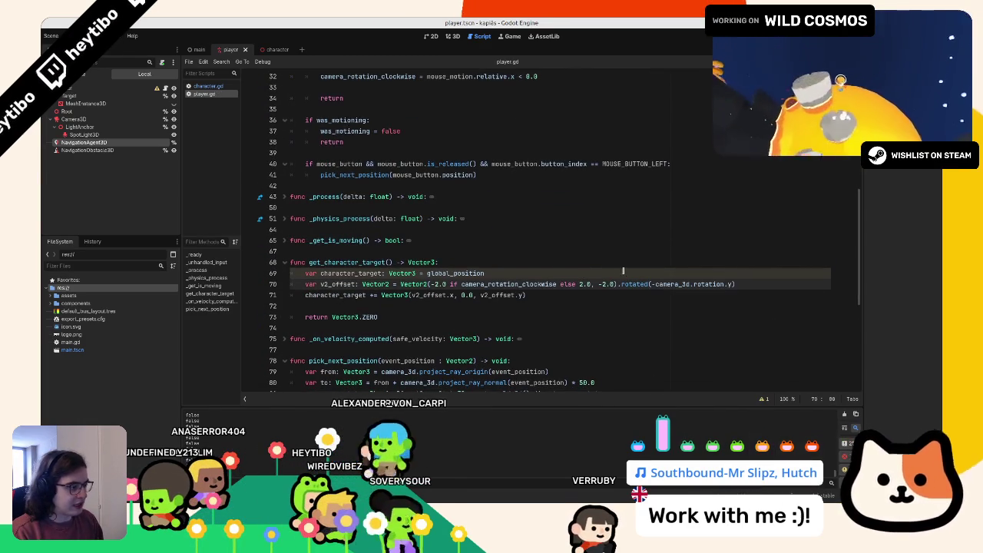
{"action": "left_click_drag", "start_coordinate": [591, 284], "coordinate": [558, 286]}
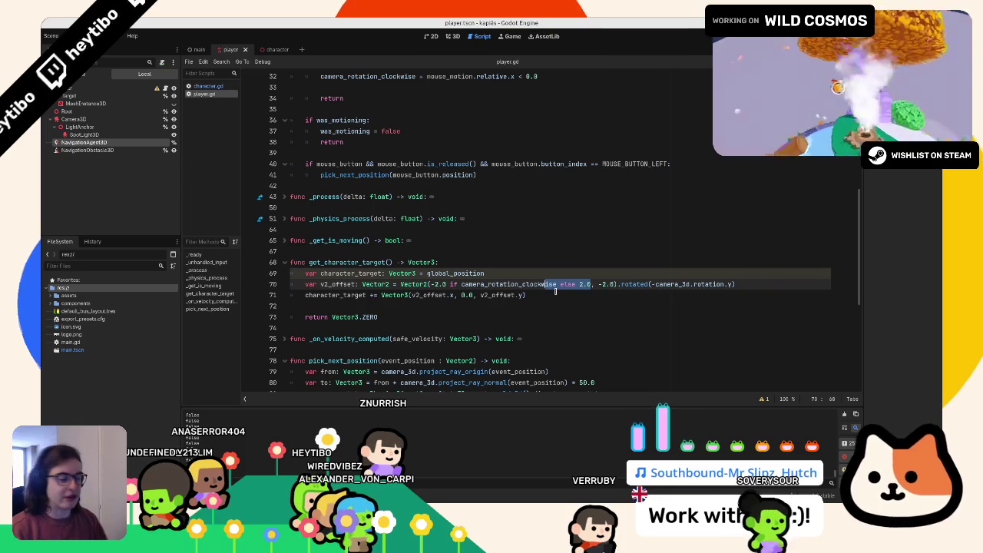
{"action": "left_click", "coordinate": [346, 262]}
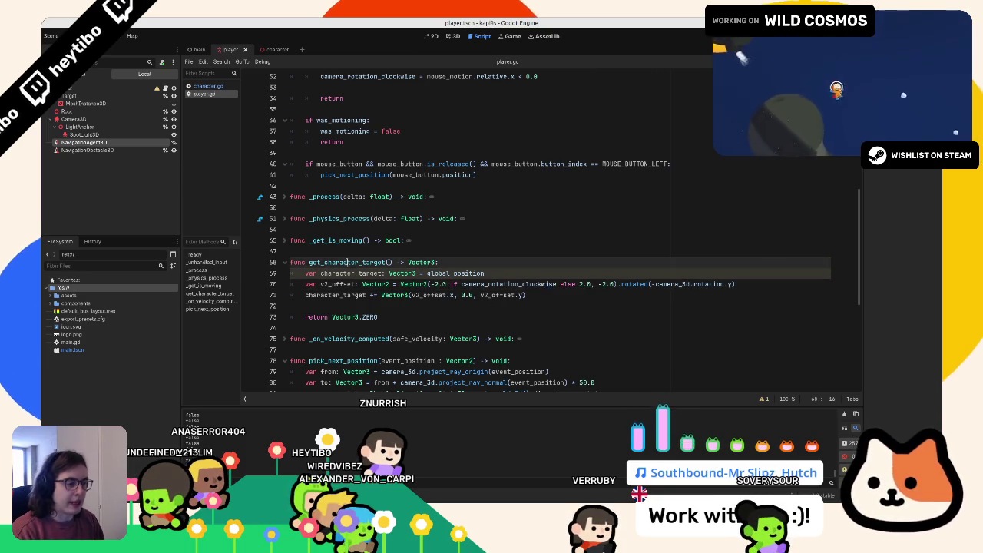
- Open character.gd and review the target assignment and distance check on lines 29-32
{"action": "scroll", "coordinate": [350, 262], "scroll_direction": "down", "scroll_amount": 10}
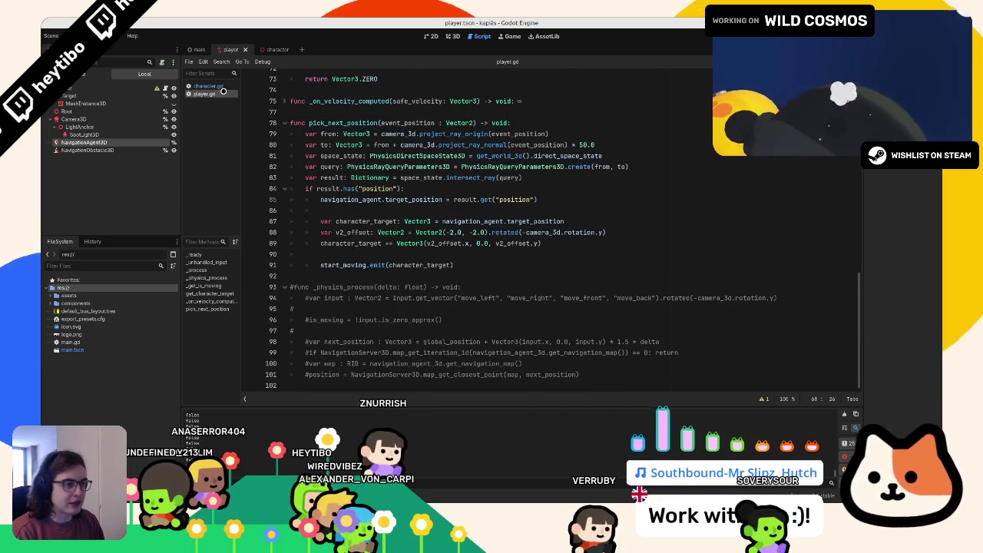
{"action": "scroll", "coordinate": [376, 182], "scroll_direction": "up", "scroll_amount": 14}
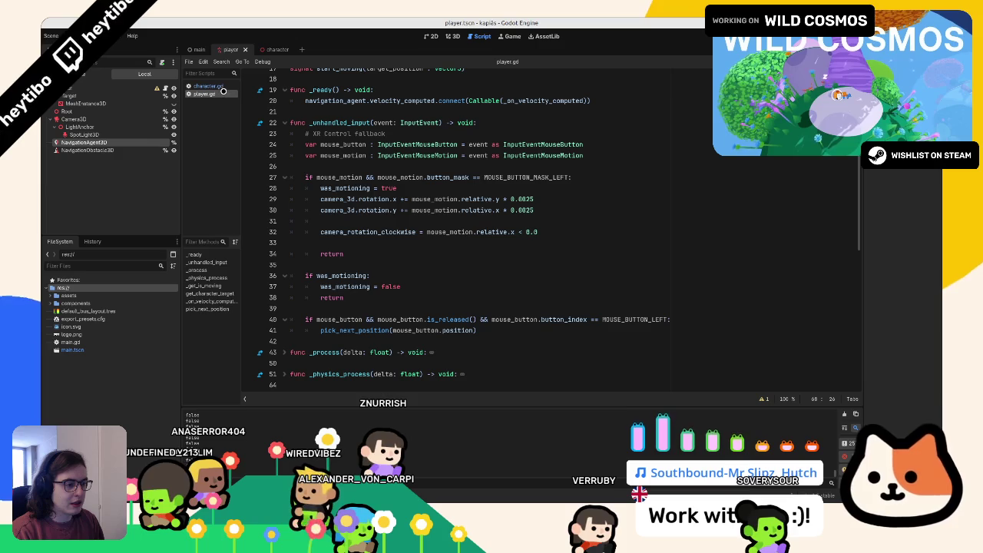
{"action": "left_click", "coordinate": [209, 86]}
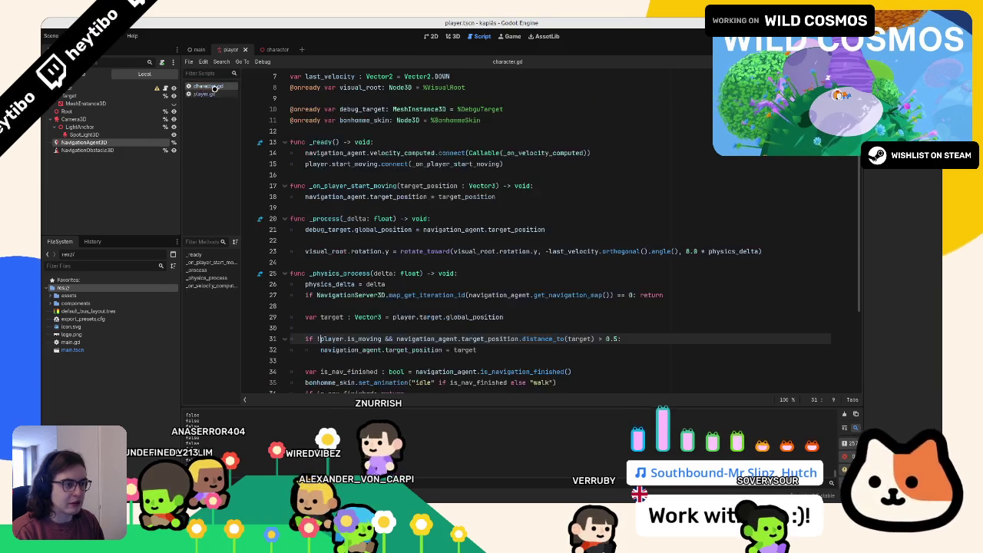
{"action": "scroll", "coordinate": [332, 253], "scroll_direction": "down", "scroll_amount": 2}
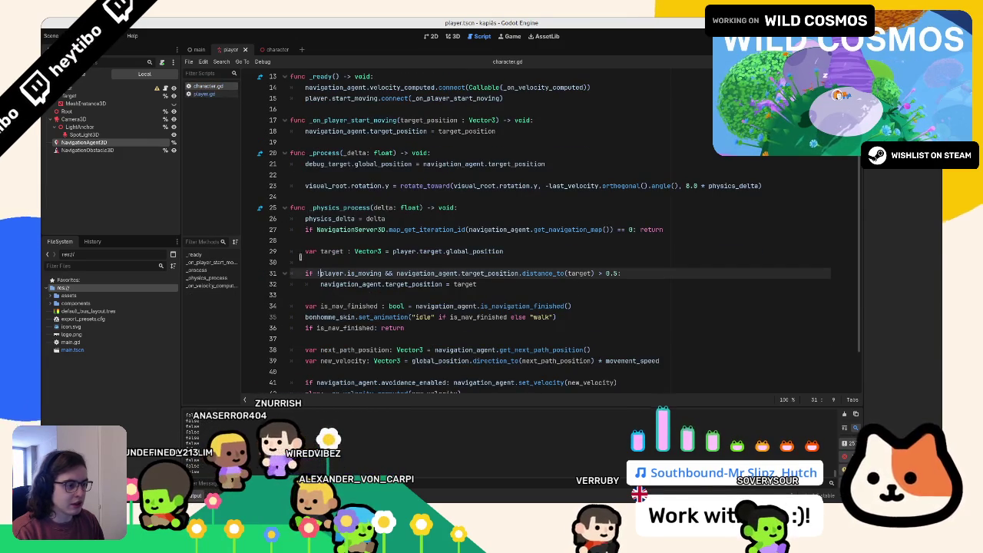
{"action": "double_click", "coordinate": [475, 285]}
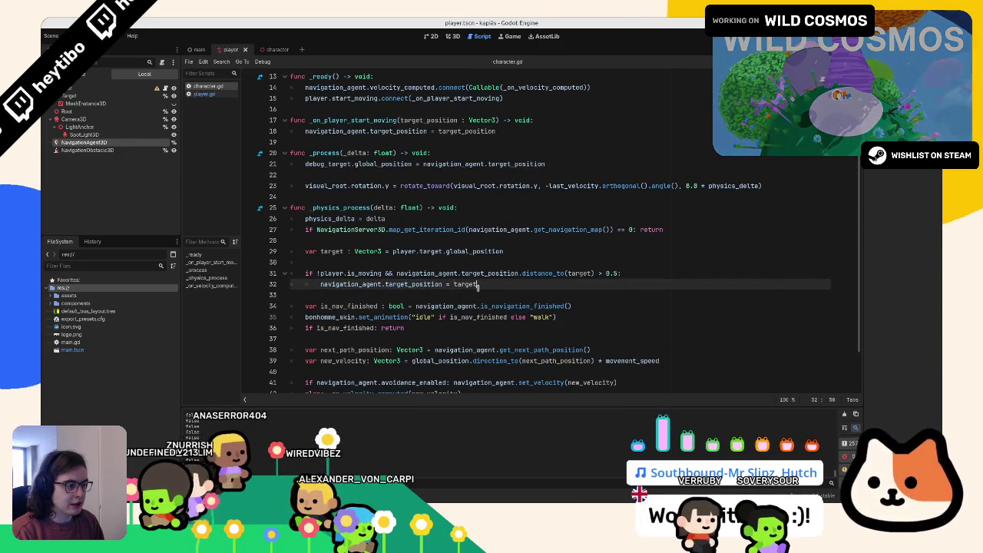
{"action": "triple_click", "coordinate": [466, 252]}
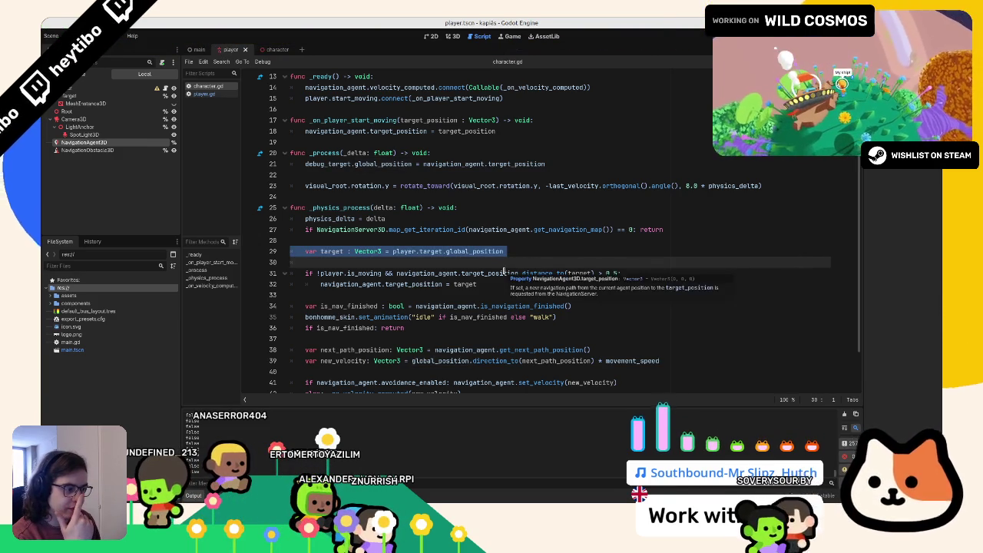
{"action": "left_click_drag", "start_coordinate": [452, 274], "coordinate": [618, 272]}
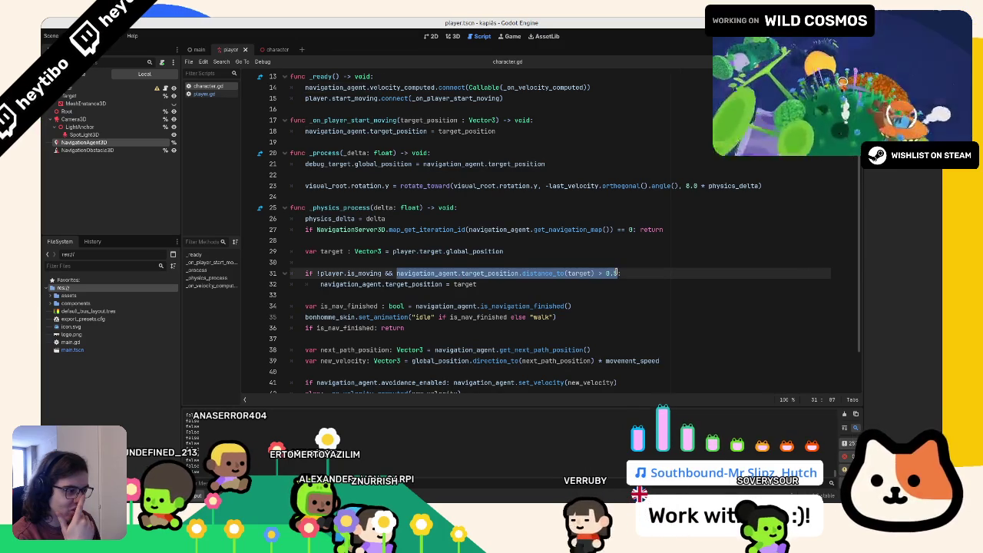
- Change line 29's target to player.get_character_target() and run the game to test
{"action": "left_click_drag", "start_coordinate": [393, 252], "coordinate": [583, 258]}
{"action": "left_click", "coordinate": [506, 252]}
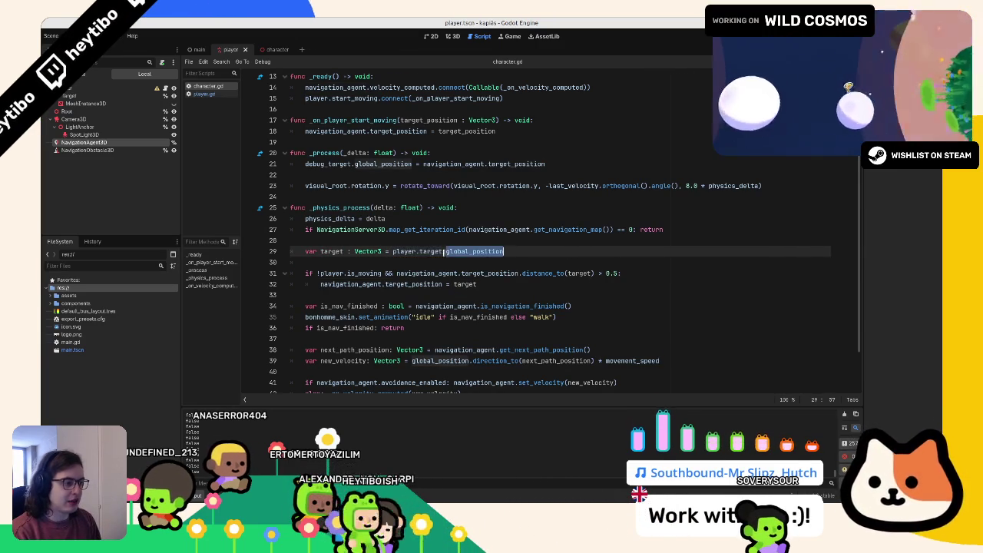
{"action": "type", "text": "et_cha"}
{"action": "key", "text": "Return"}
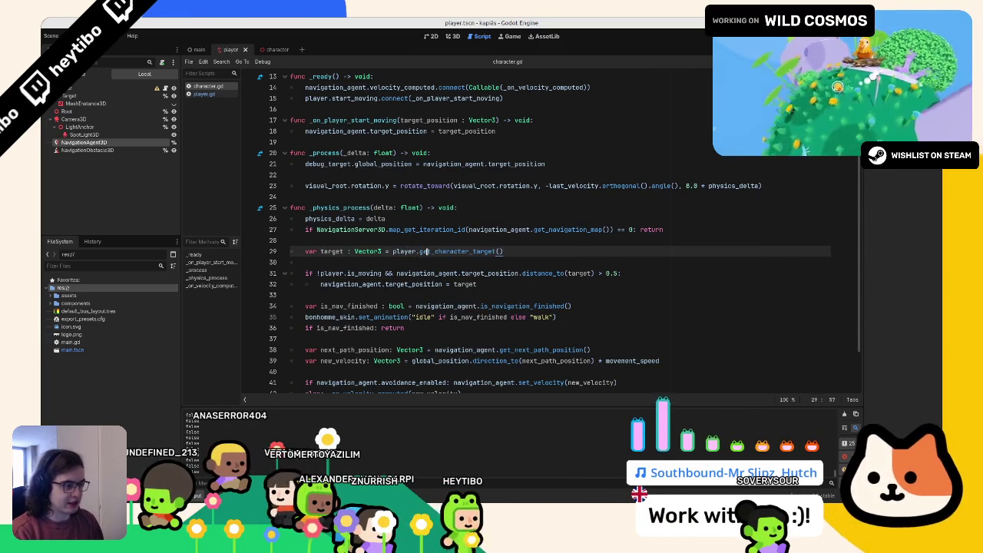
{"action": "double_click", "coordinate": [332, 252]}
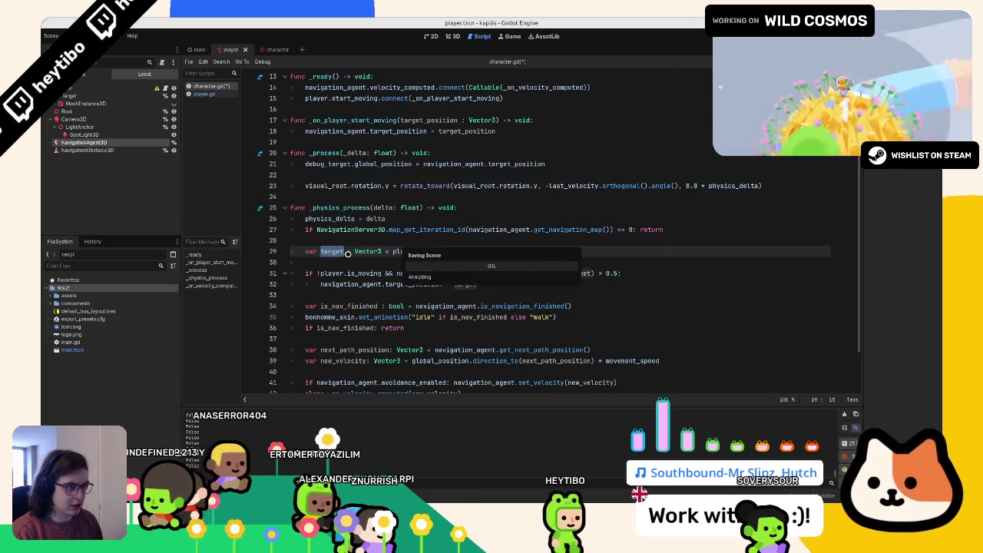
{"action": "key", "text": "F5"}
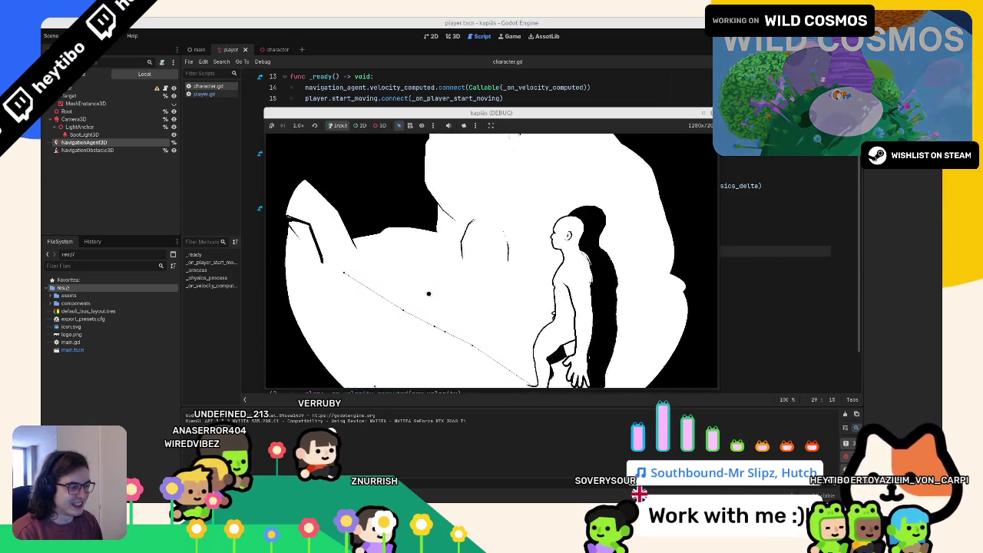
- Test-run the game from the character scene, close it, and return to line 30 of character.gd
{"action": "left_click", "coordinate": [174, 44]}
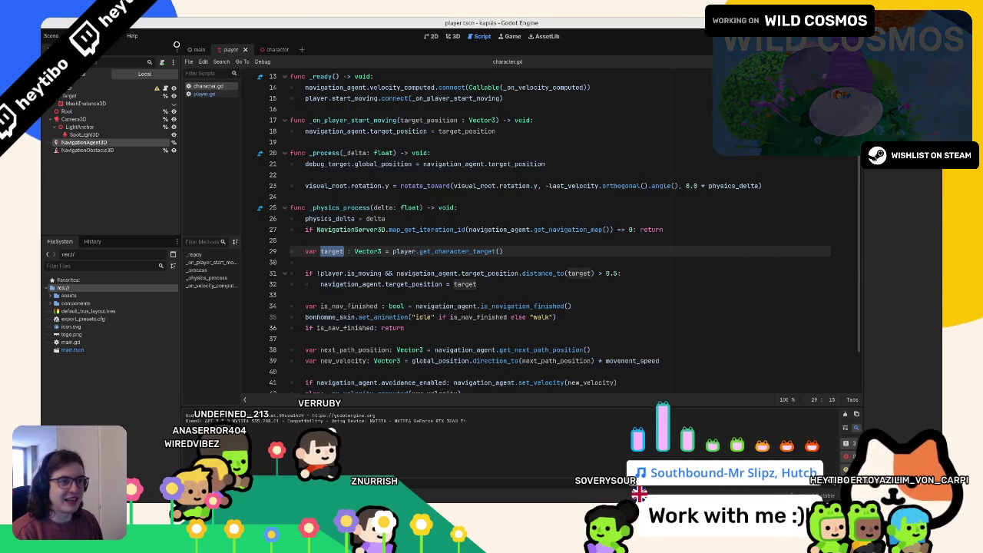
{"action": "left_click", "coordinate": [269, 49]}
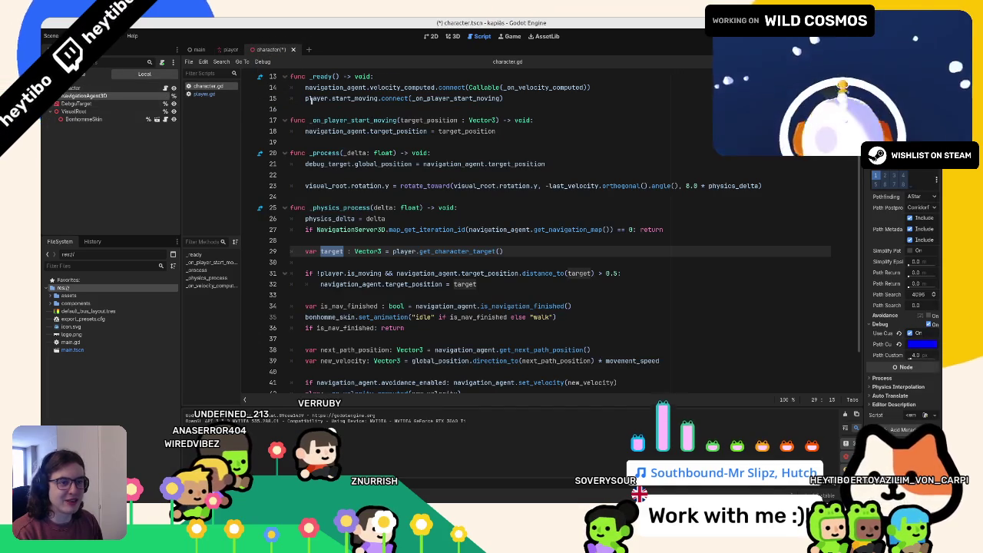
{"action": "key", "text": "alt+Tab"}
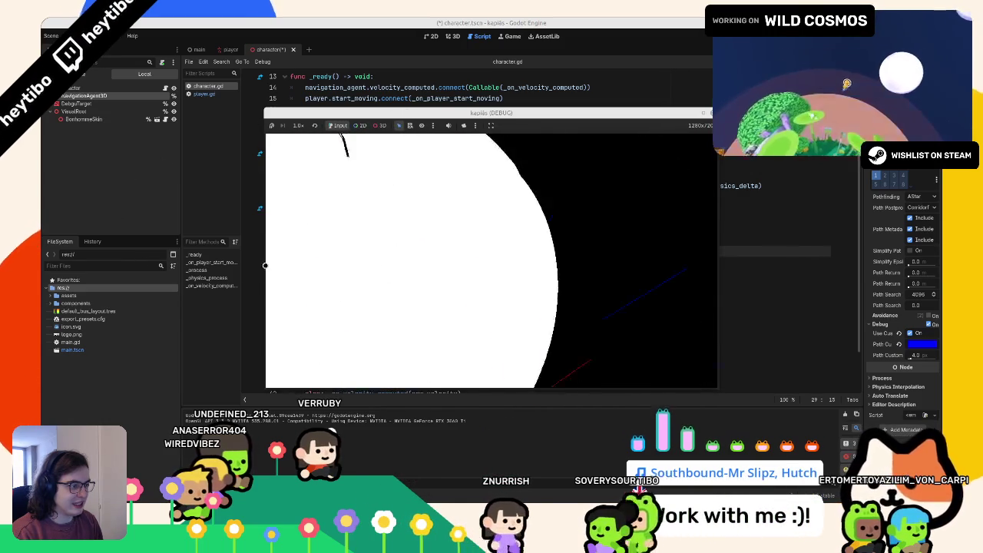
{"action": "key", "text": "F8"}
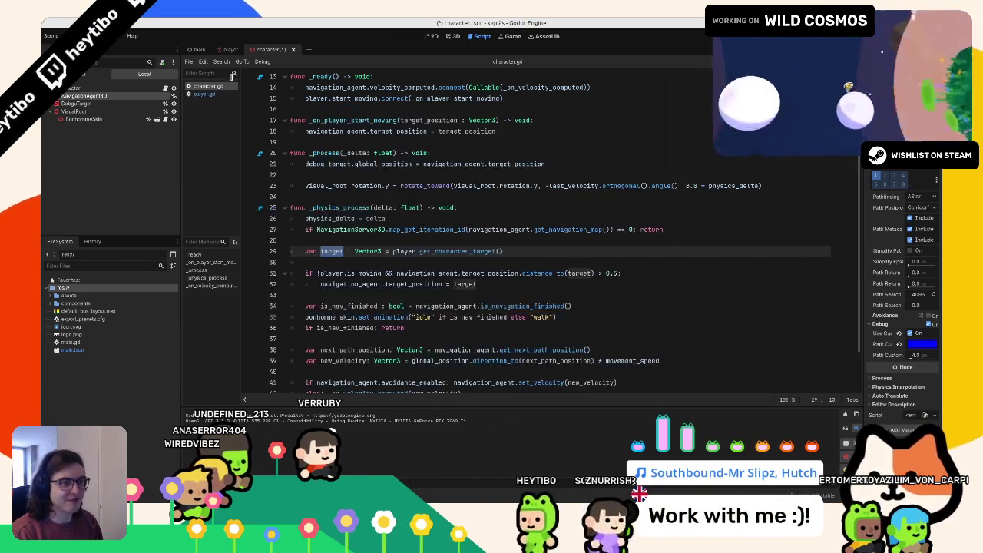
{"action": "left_click", "coordinate": [414, 262]}
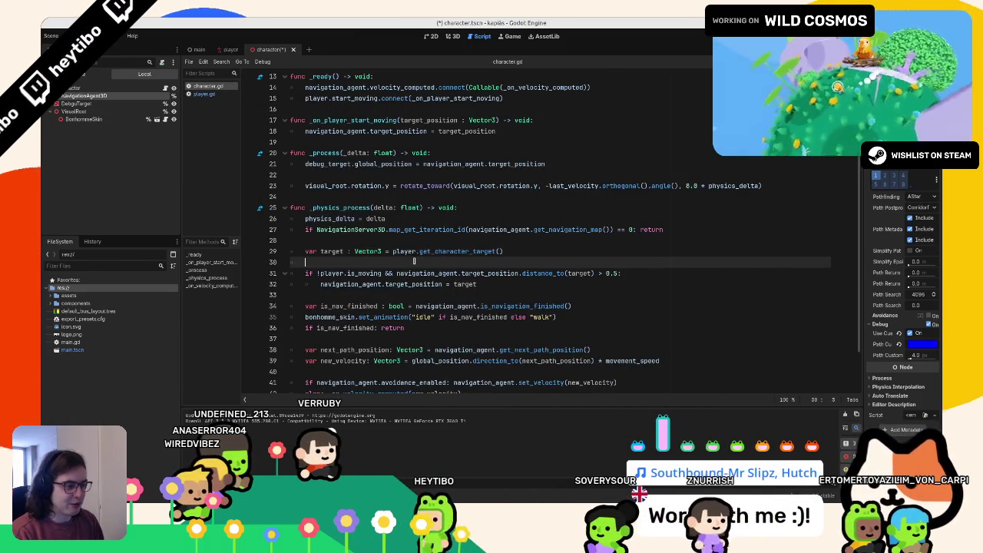
- Add a print(get_character_target()) debug line, then remove it and save
{"action": "type", "text": "print(get_character_target()"}
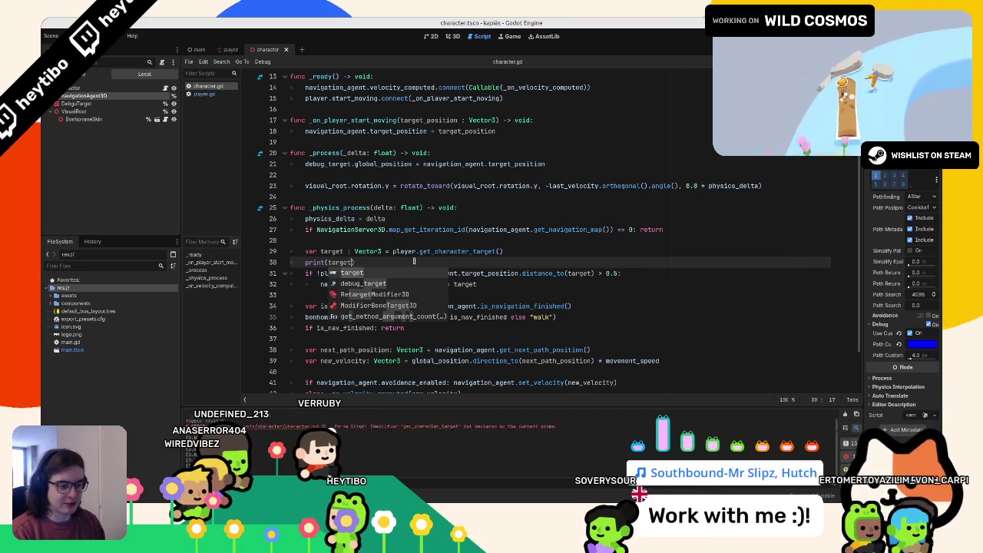
{"action": "key", "text": "BackSpace"}
{"action": "key", "text": "BackSpace"}
{"action": "key", "text": "BackSpace"}
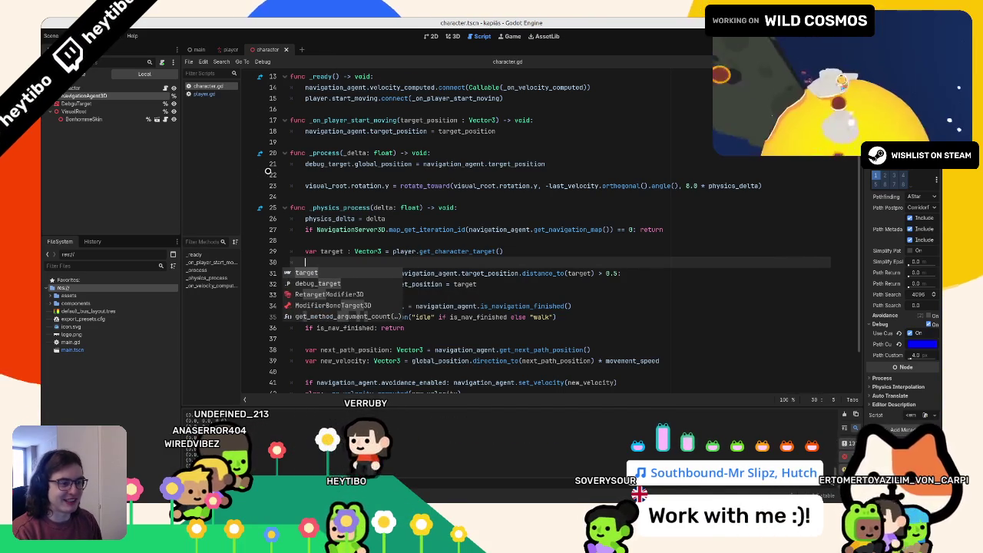
{"action": "key", "text": "ctrl+s"}
- In player.gd, replace Vector3.ZERO with character_target in get_character_target's return, then run the game
{"action": "left_click", "coordinate": [221, 95]}
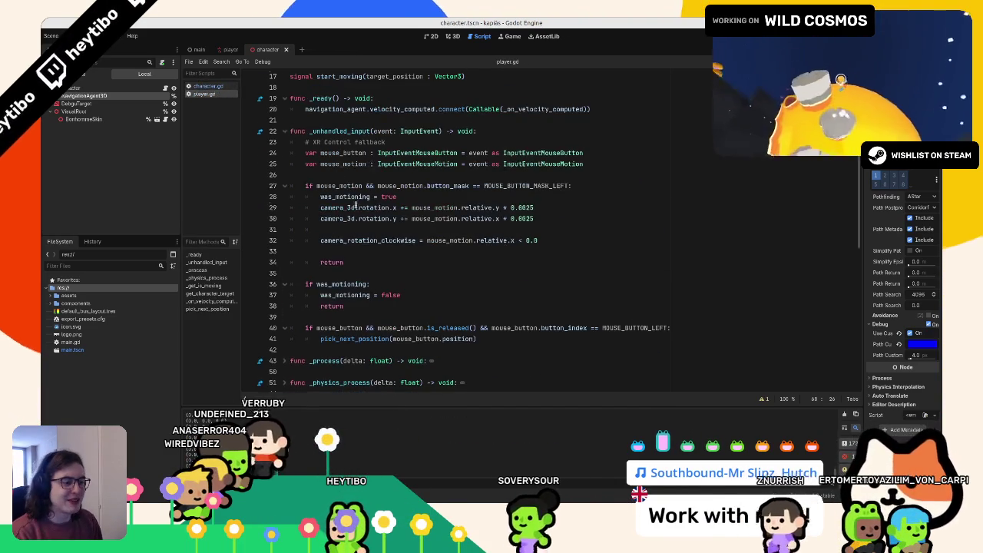
{"action": "left_click", "coordinate": [209, 293]}
{"action": "scroll", "coordinate": [372, 285], "scroll_direction": "down", "scroll_amount": 1}
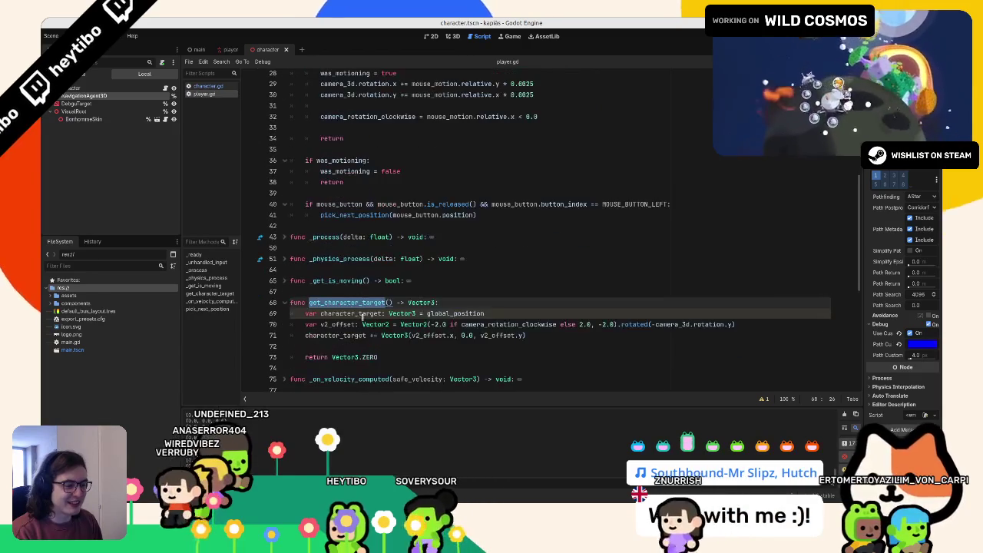
{"action": "left_click", "coordinate": [384, 336]}
{"action": "left_click", "coordinate": [395, 358]}
{"action": "left_click_drag", "start_coordinate": [395, 358], "coordinate": [332, 358]}
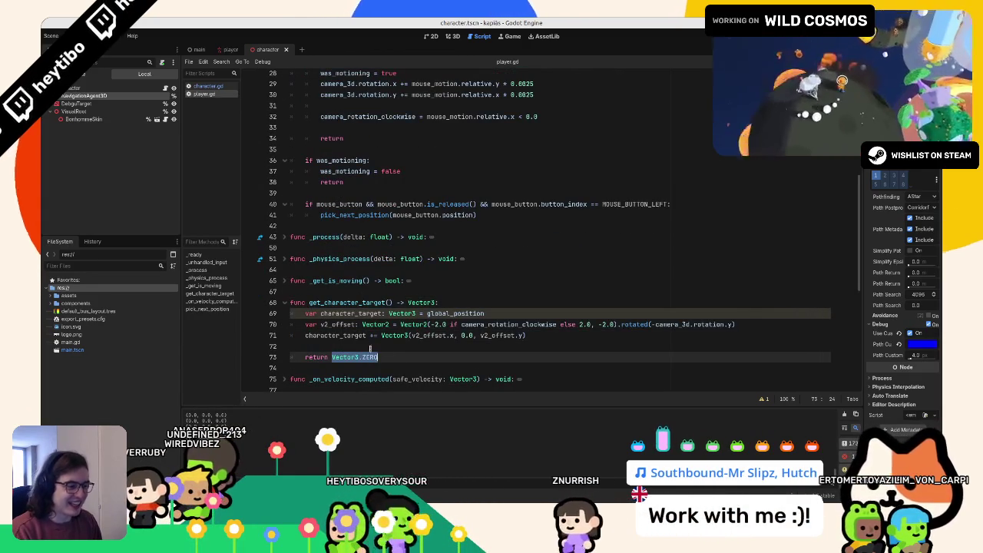
{"action": "type", "text": "character_target"}
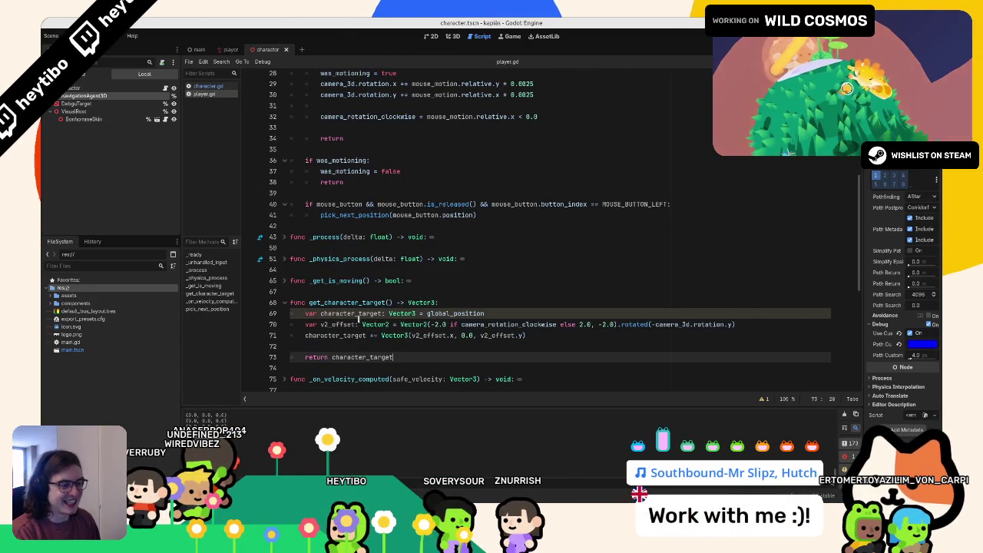
{"action": "key", "text": "F5"}
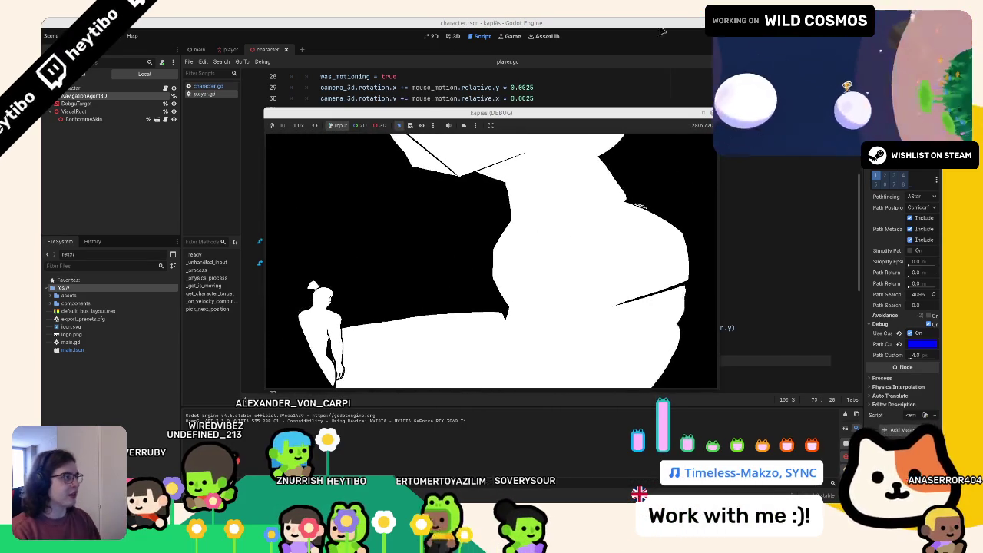
- Close the game and select the player scene's MeshInstance3D node in the 3D view
{"action": "key", "text": "F8"}
{"action": "left_click", "coordinate": [452, 36]}
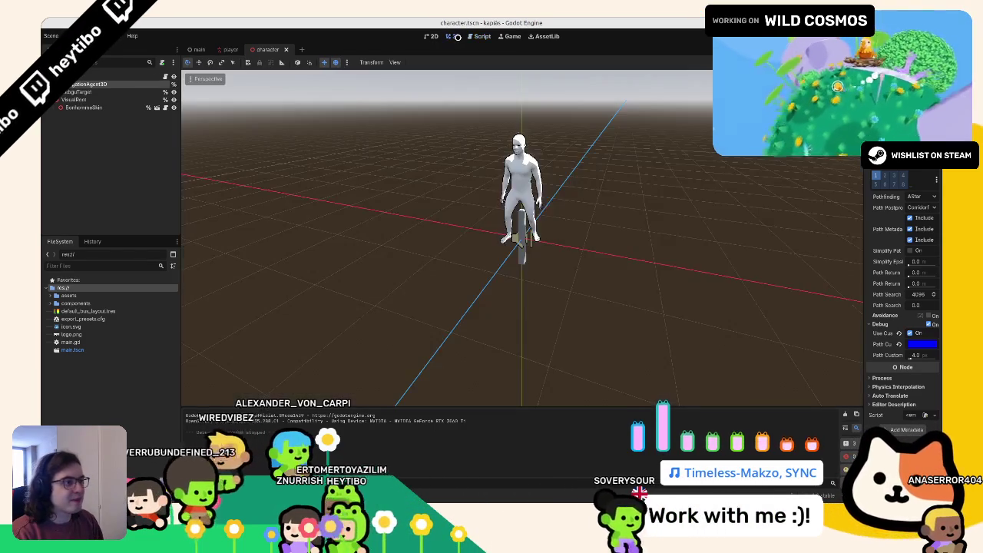
{"action": "left_click", "coordinate": [226, 49]}
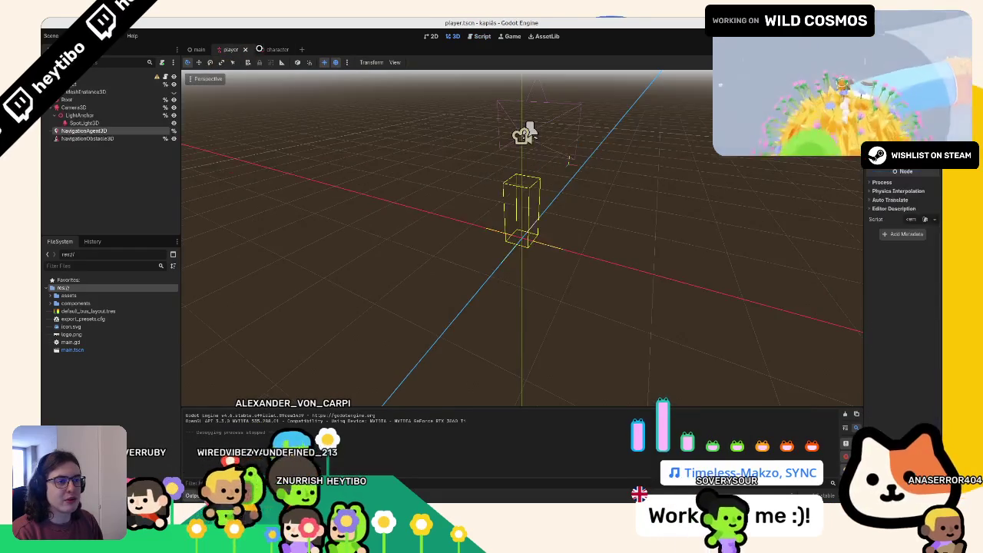
{"action": "left_click", "coordinate": [275, 49]}
{"action": "left_click", "coordinate": [231, 49]}
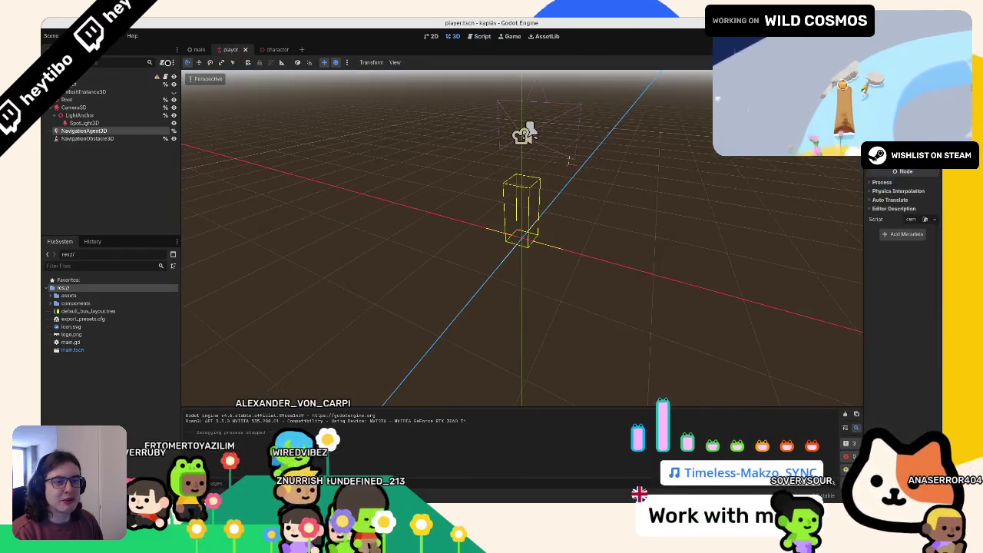
{"action": "left_click", "coordinate": [101, 91]}
- Look over the mesh in the viewport, then go back to the top of player.gd
{"action": "mouse_move", "coordinate": [369, 223]}
{"action": "left_mouse_down"}
{"action": "mouse_move", "coordinate": [399, 230]}
{"action": "mouse_move", "coordinate": [413, 276]}
{"action": "mouse_move", "coordinate": [807, 254]}
{"action": "mouse_move", "coordinate": [807, 276]}
{"action": "mouse_move", "coordinate": [745, 322]}
{"action": "left_mouse_up"}
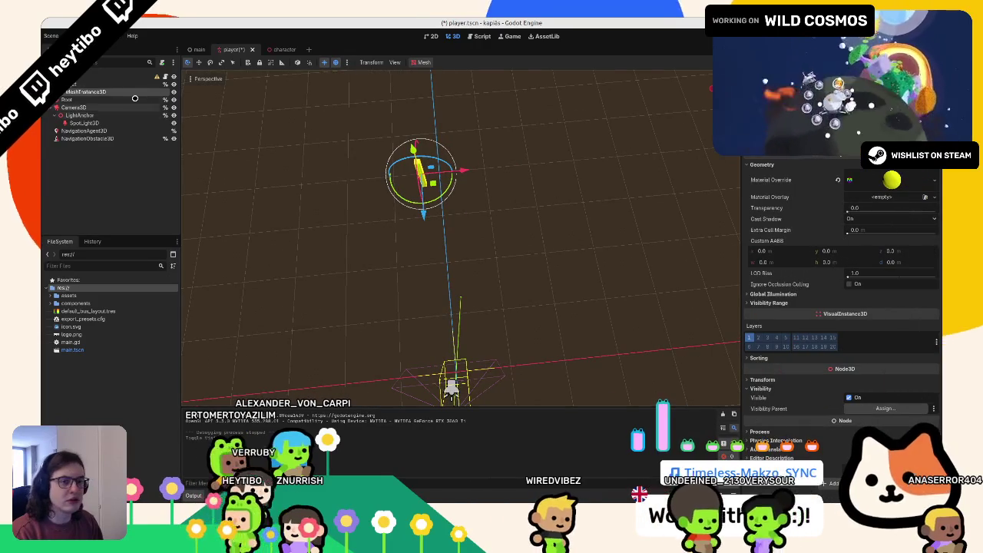
{"action": "key", "text": "Up"}
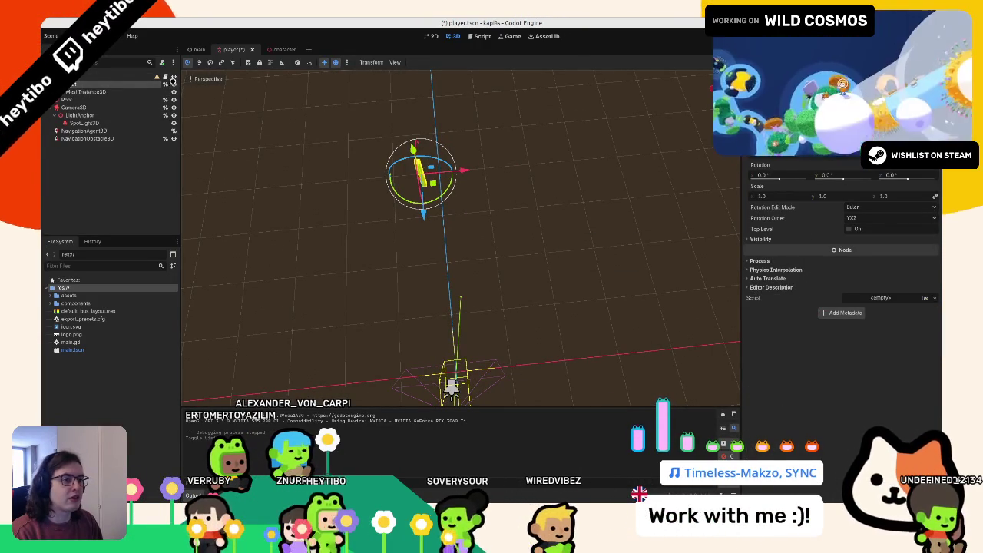
{"action": "left_click", "coordinate": [481, 36]}
{"action": "scroll", "coordinate": [430, 231], "scroll_direction": "up", "scroll_amount": 10}
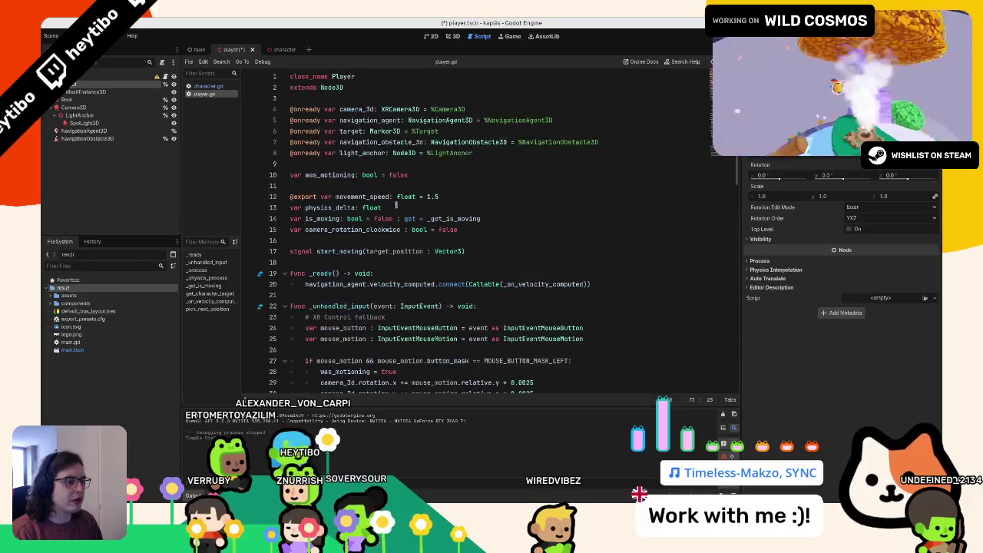
- Start a new export declaration after movement_speed in player.gd, then erase it
{"action": "left_click", "coordinate": [378, 108]}
{"action": "left_click", "coordinate": [377, 97]}
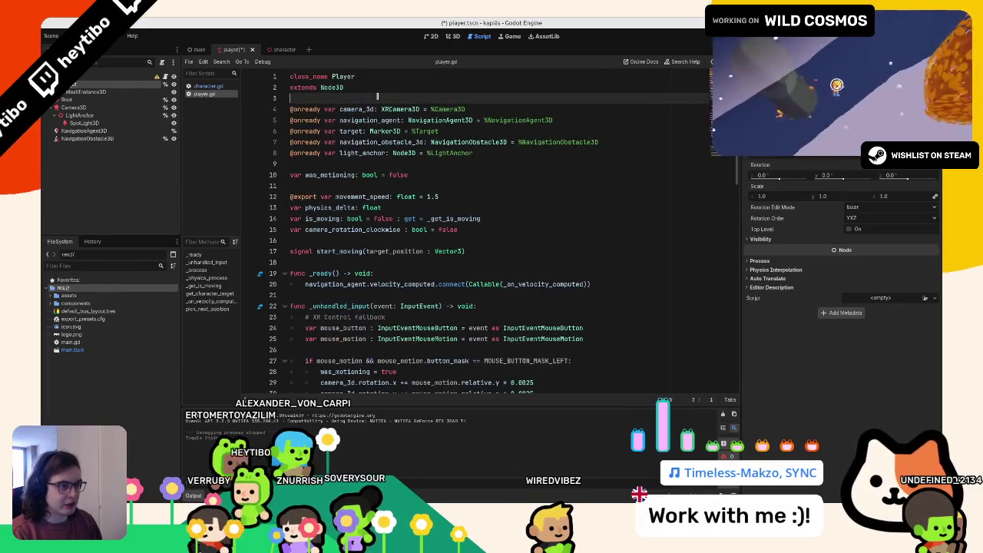
{"action": "left_click", "coordinate": [445, 197]}
{"action": "key", "text": "Return"}
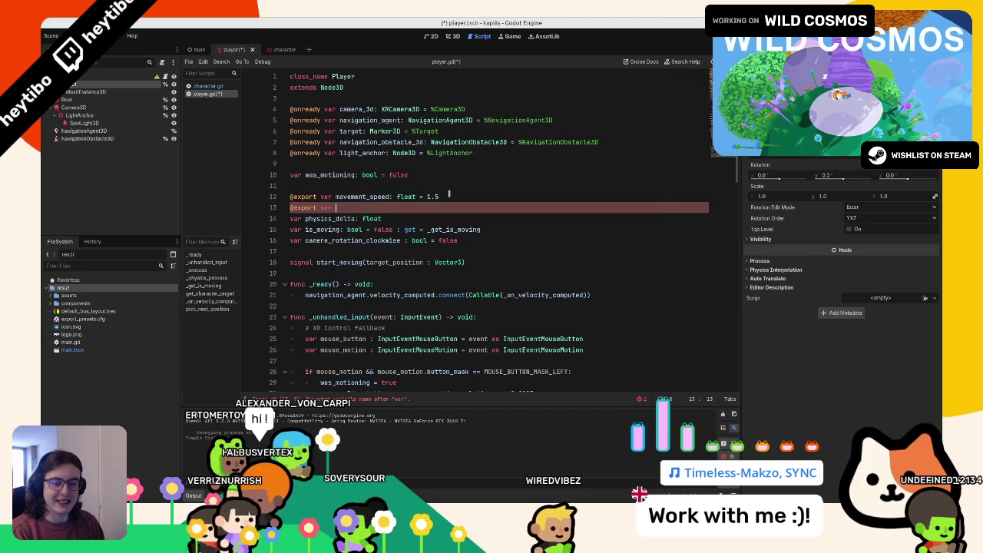
{"action": "key", "text": "BackSpace"}
{"action": "key", "text": "BackSpace"}
{"action": "key", "text": "BackSpace"}
{"action": "key", "text": "BackSpace"}
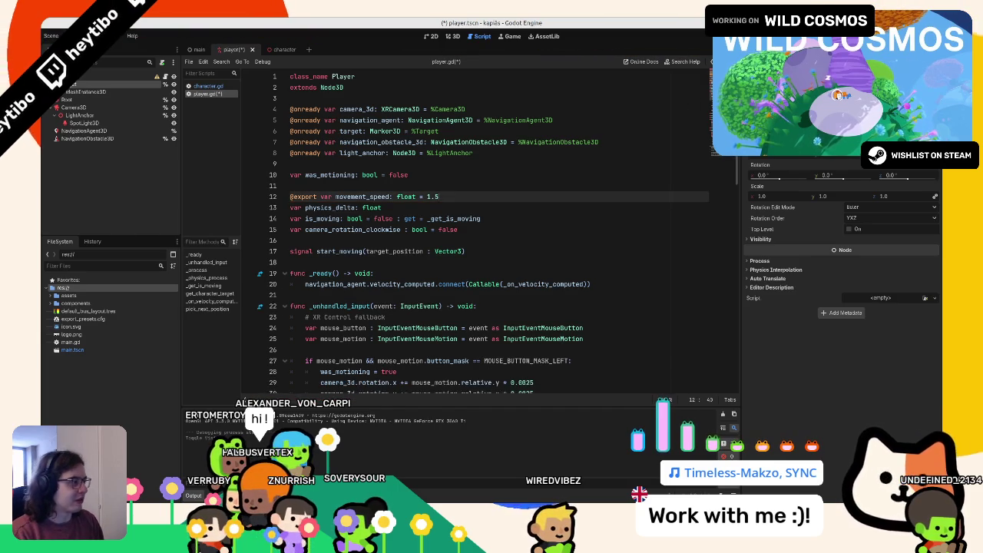
{"action": "scroll", "coordinate": [714, 216], "scroll_direction": "down", "scroll_amount": 15}
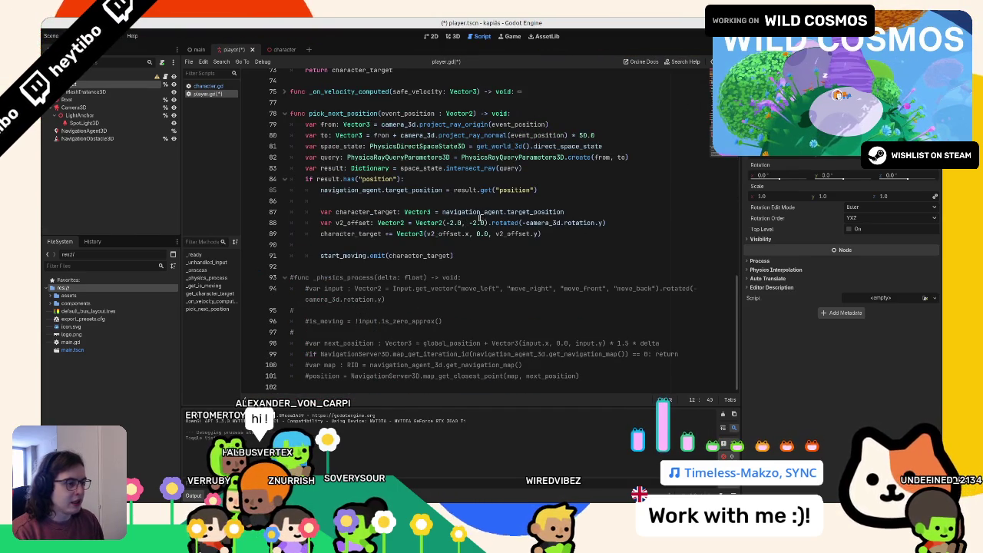
- Set line 88's offset to Vector2(0.0, -4.0) and line 70's to (-0.4 if clockwise else 0.4, -4.0), then save
{"action": "left_click", "coordinate": [482, 222]}
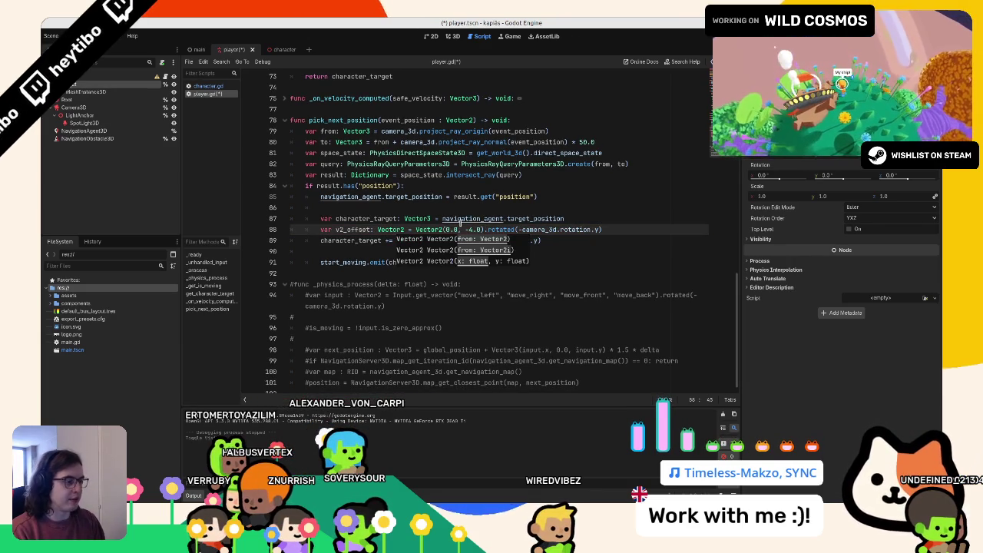
{"action": "scroll", "coordinate": [459, 223], "scroll_direction": "up", "scroll_amount": 4}
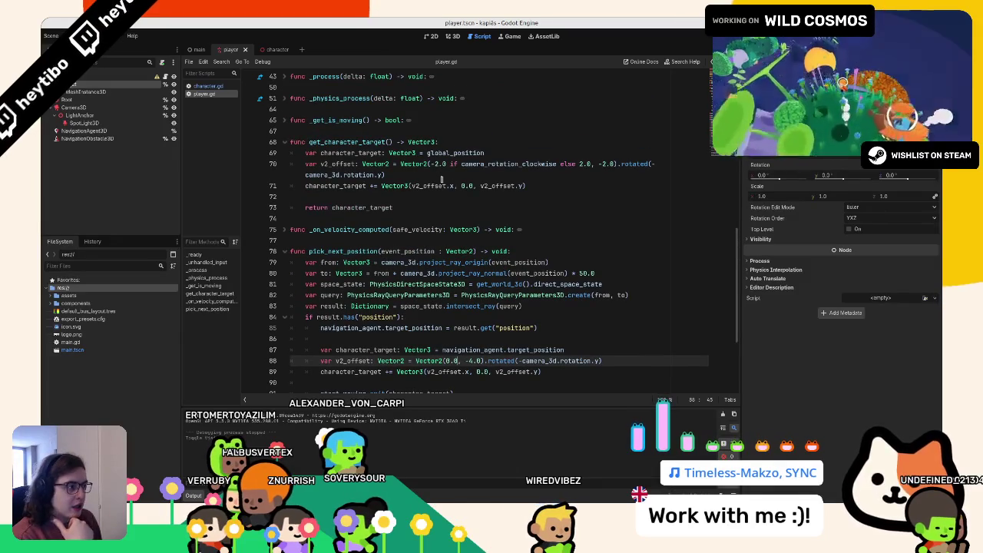
{"action": "double_click", "coordinate": [441, 164]}
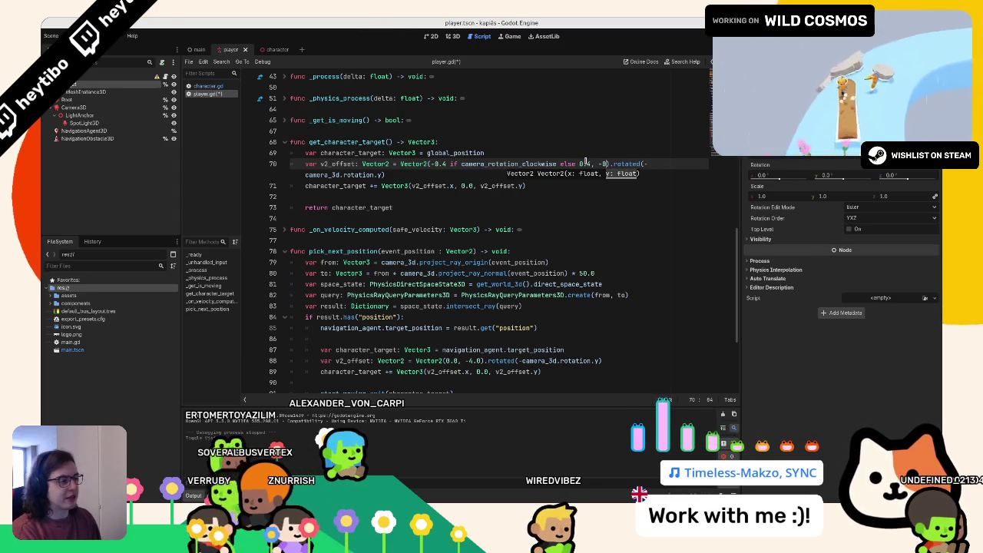
{"action": "key", "text": "ctrl+s"}
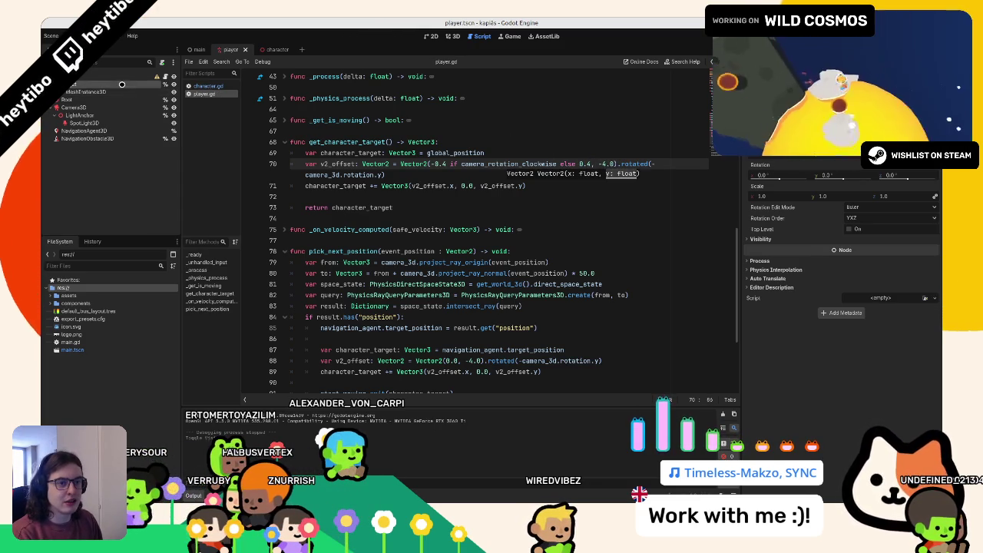
- Delete the selected scene nodes and run the game, which reports an undeclared-target error
{"action": "key", "text": "Delete"}
{"action": "key", "text": "Return"}
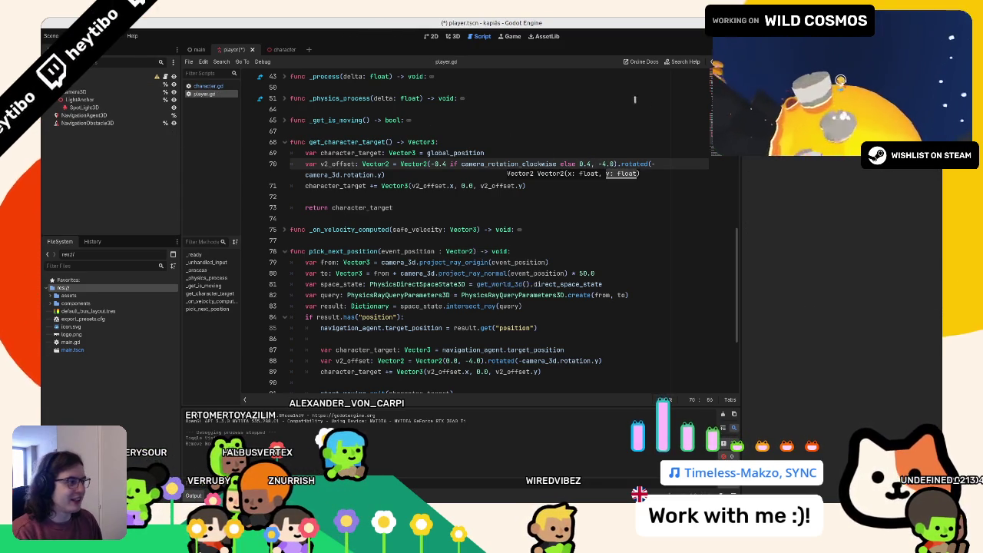
{"action": "key", "text": "ctrl+Home"}
{"action": "key", "text": "Down"}
{"action": "key", "text": "Down"}
{"action": "key", "text": "Down"}
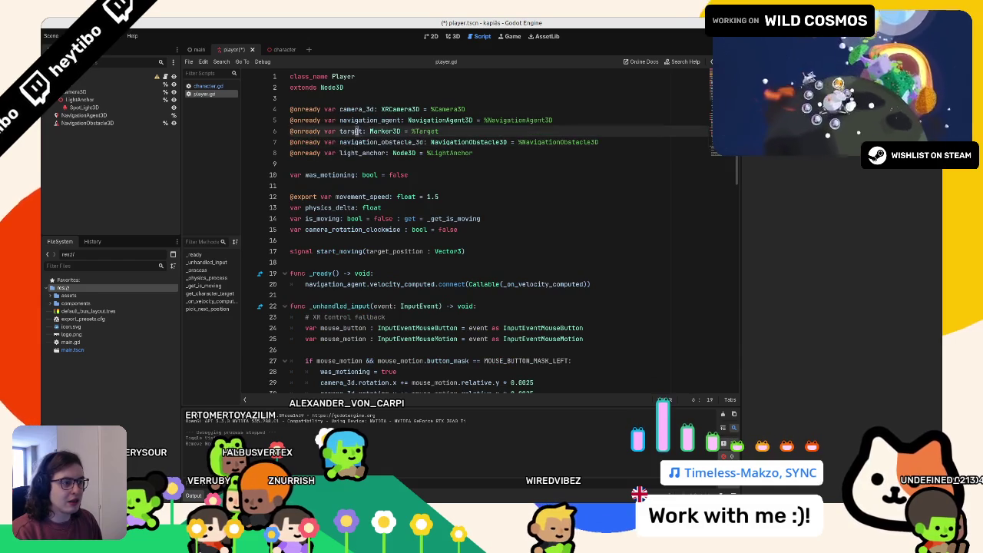
{"action": "key", "text": "F5"}
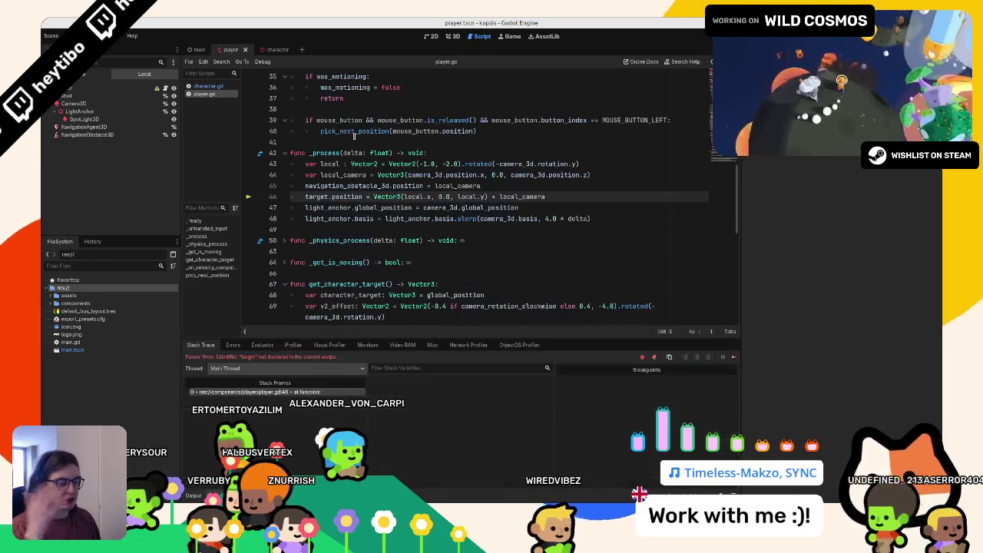
- Delete the target.position line and the var local line from _process
{"action": "double_click", "coordinate": [314, 197]}
{"action": "triple_click", "coordinate": [338, 197]}
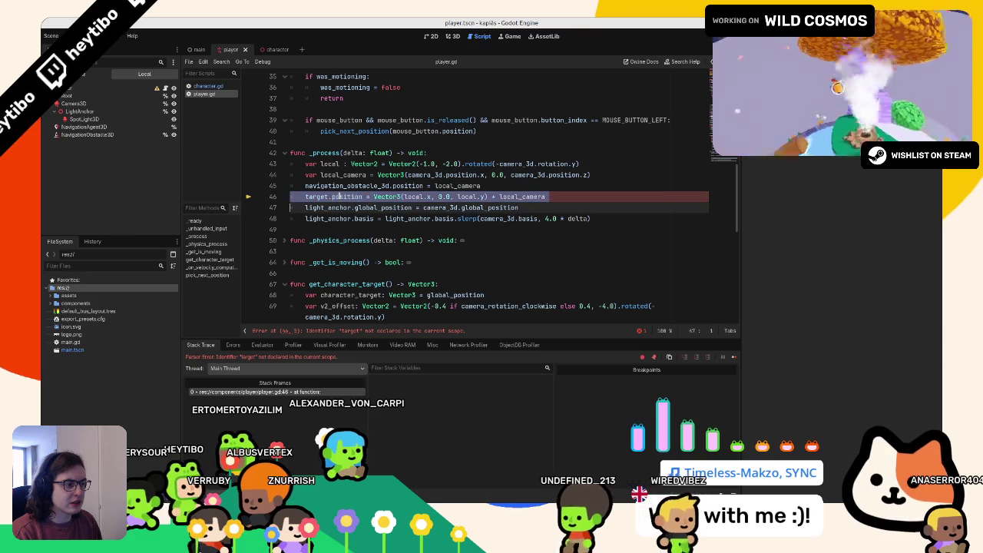
{"action": "key", "text": "BackSpace"}
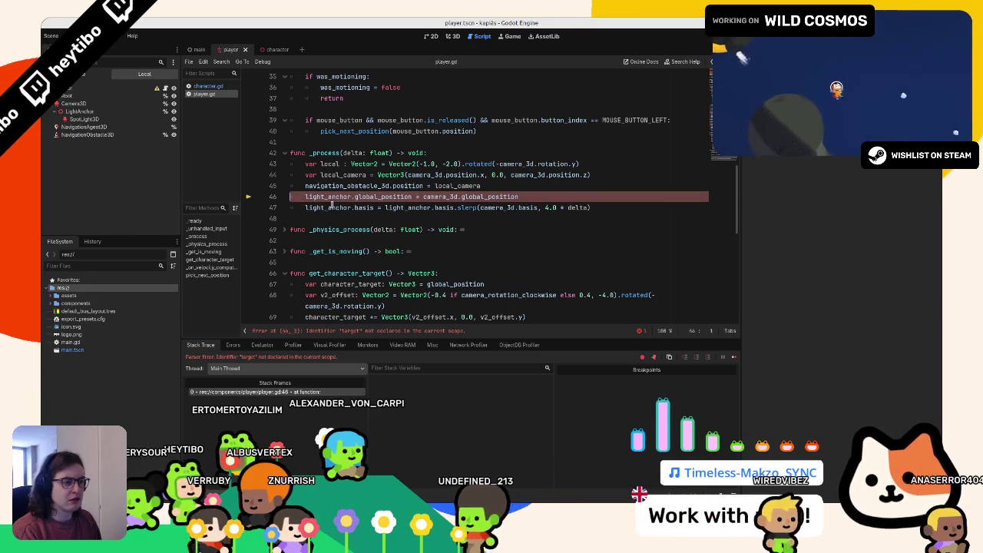
{"action": "left_click", "coordinate": [332, 164]}
{"action": "triple_click", "coordinate": [332, 164]}
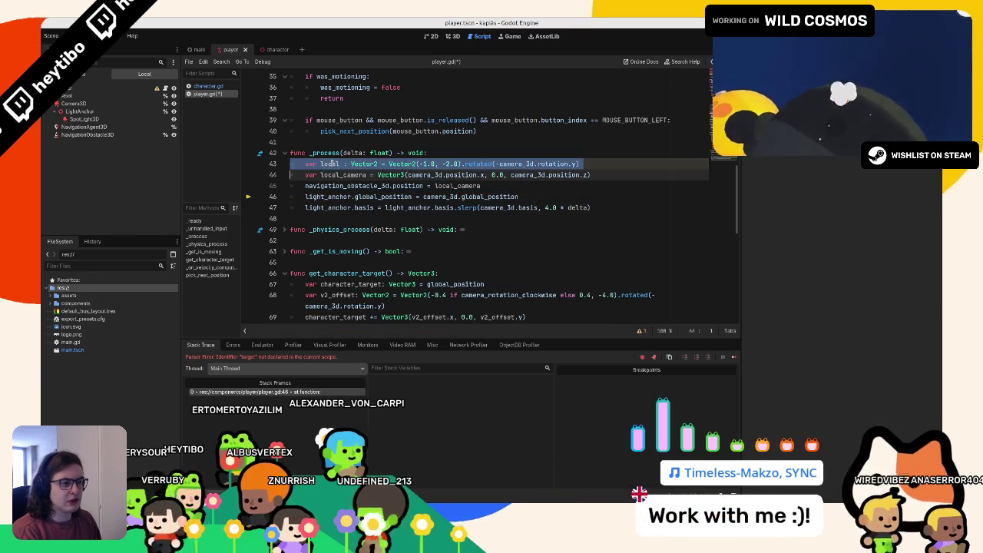
{"action": "key", "text": "BackSpace"}
- Clear the code selection and run the game again
{"action": "left_click", "coordinate": [331, 163]}
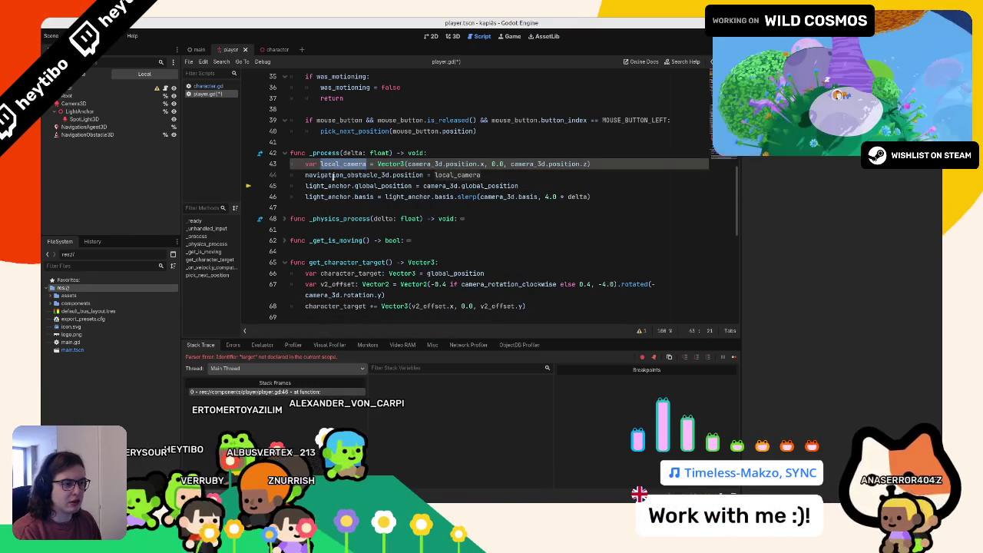
{"action": "double_click", "coordinate": [333, 175]}
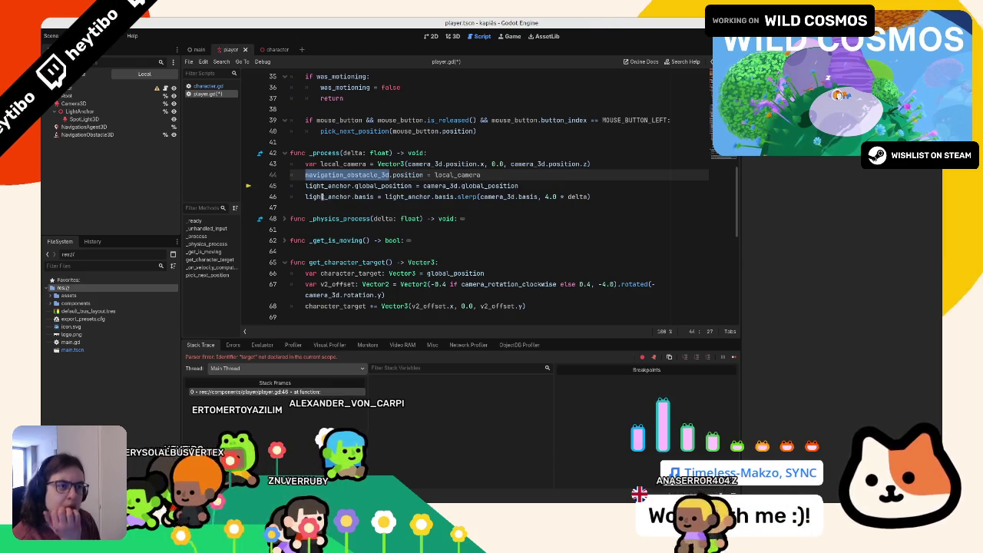
{"action": "mouse_move", "coordinate": [336, 219]}
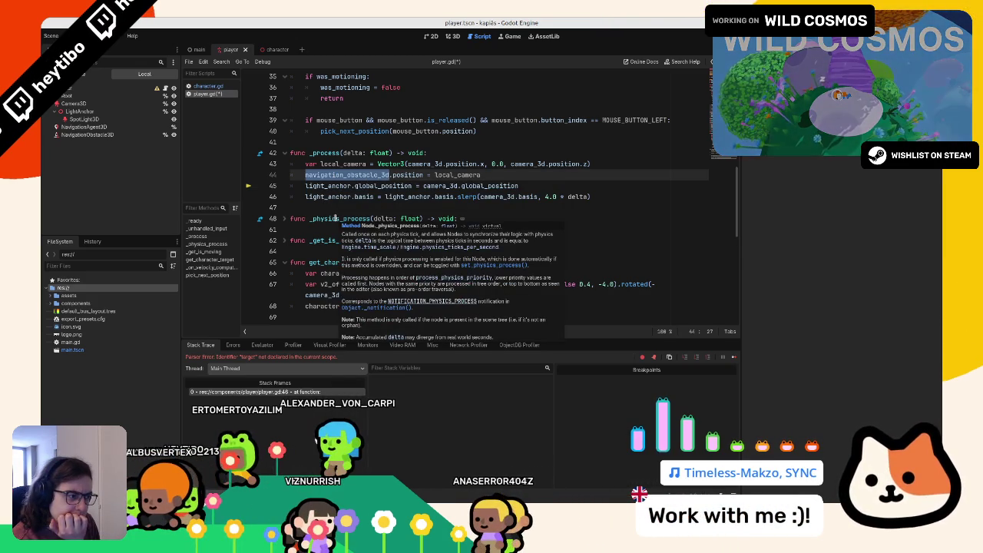
{"action": "left_click", "coordinate": [341, 196]}
{"action": "key", "text": "F5"}
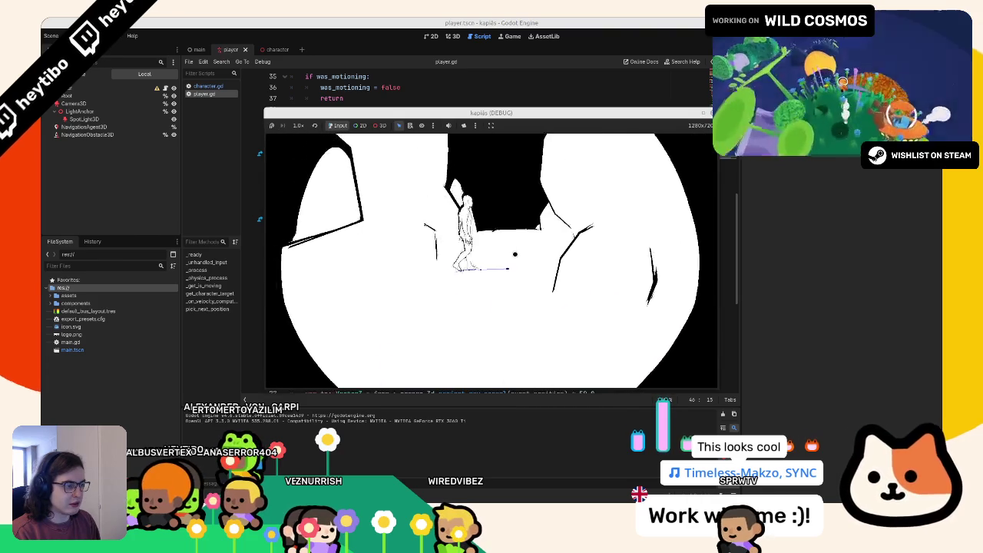
- Close the running game and undo, bringing back the target.position and var local lines
{"action": "key", "text": "F8"}
{"action": "triple_click", "coordinate": [486, 194]}
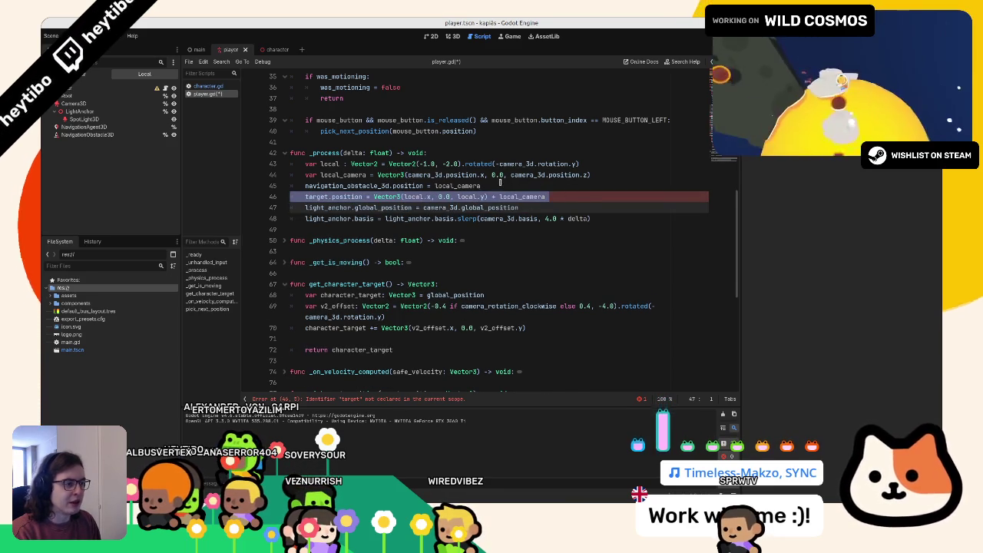
{"action": "key", "text": "ctrl+z"}
{"action": "key", "text": "ctrl+z"}
- Change the clockwise offset value on line 67 to -1.0
{"action": "scroll", "coordinate": [503, 243], "scroll_direction": "down", "scroll_amount": 2}
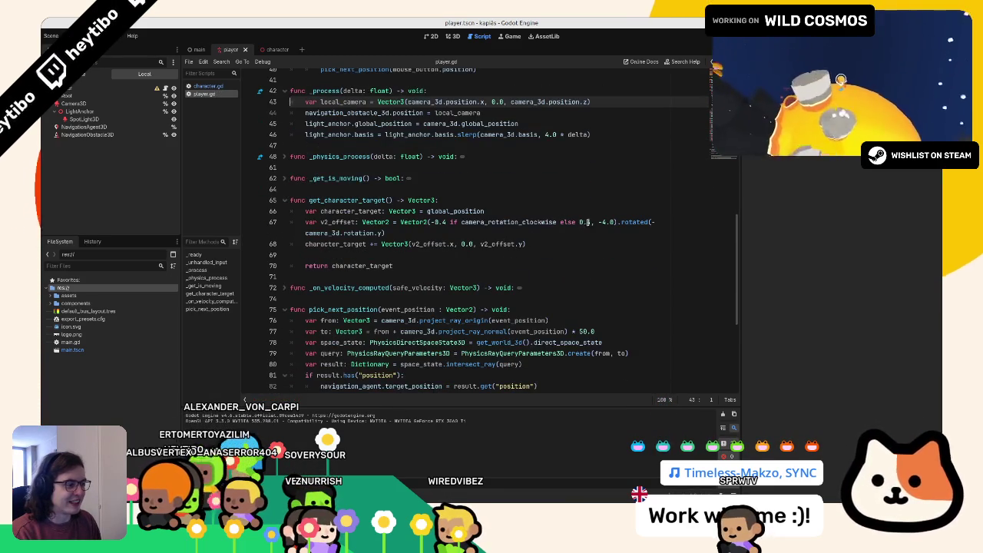
{"action": "left_click", "coordinate": [449, 222]}
{"action": "key", "text": "BackSpace"}
{"action": "type", "text": "1.0"}
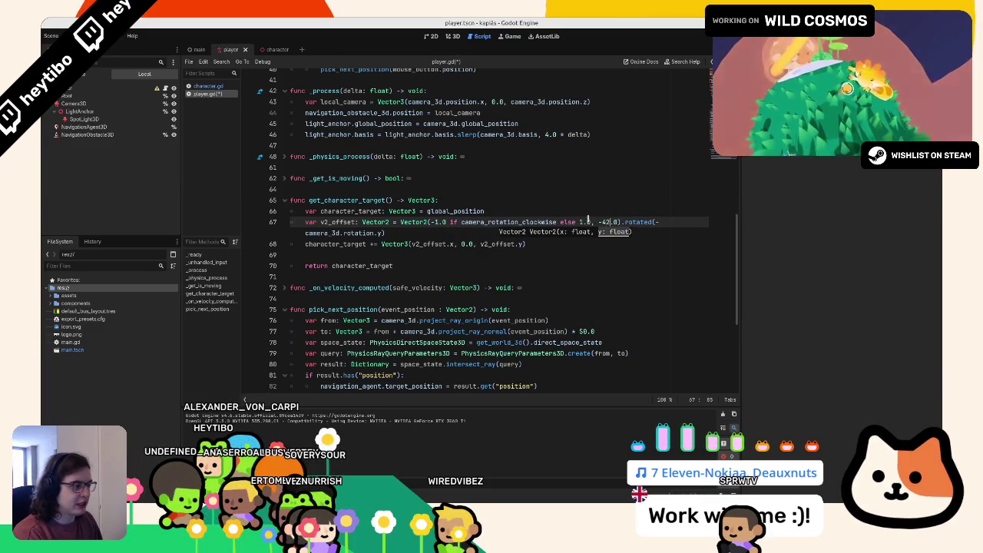
- Review the script, set the y offset on line 85 to -4, and run the game
{"action": "scroll", "coordinate": [588, 219], "scroll_direction": "up", "scroll_amount": 6}
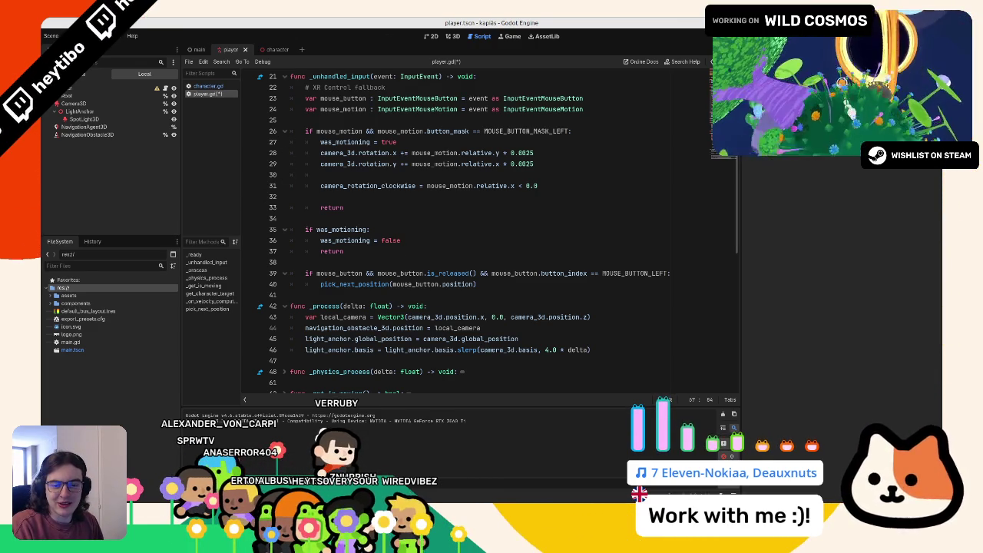
{"action": "scroll", "coordinate": [456, 241], "scroll_direction": "up", "scroll_amount": 3}
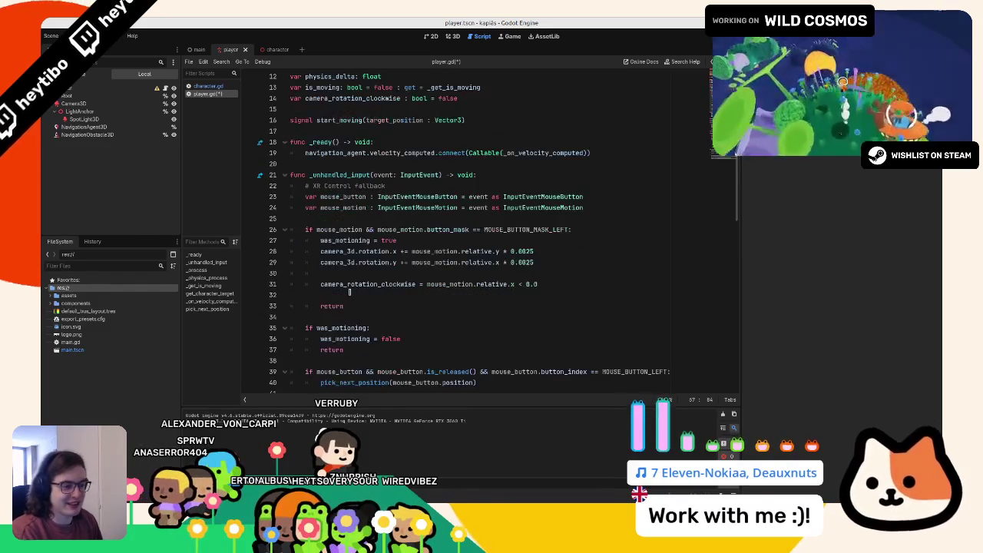
{"action": "left_click", "coordinate": [341, 305]}
{"action": "left_click", "coordinate": [342, 314]}
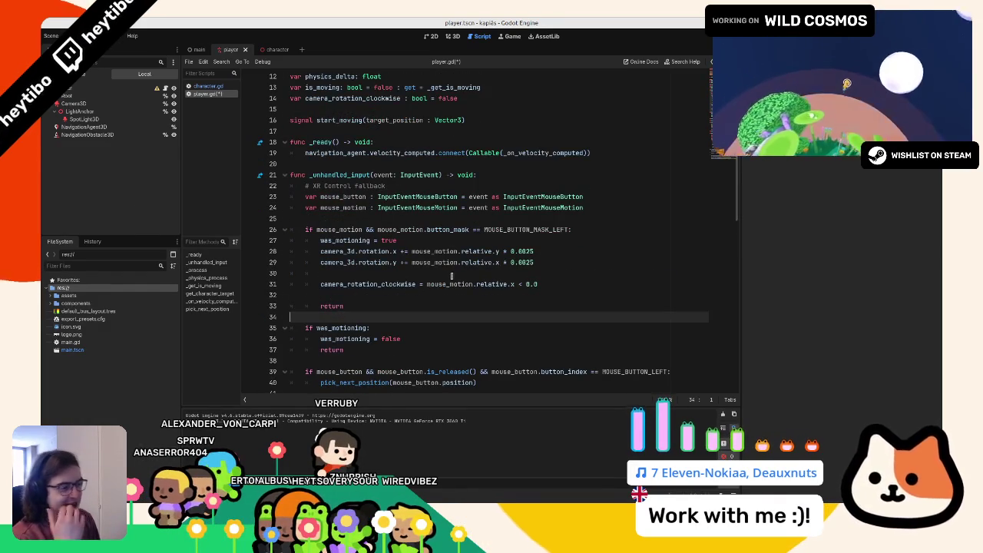
{"action": "scroll", "coordinate": [501, 267], "scroll_direction": "up", "scroll_amount": 4}
{"action": "scroll", "coordinate": [492, 275], "scroll_direction": "down", "scroll_amount": 8}
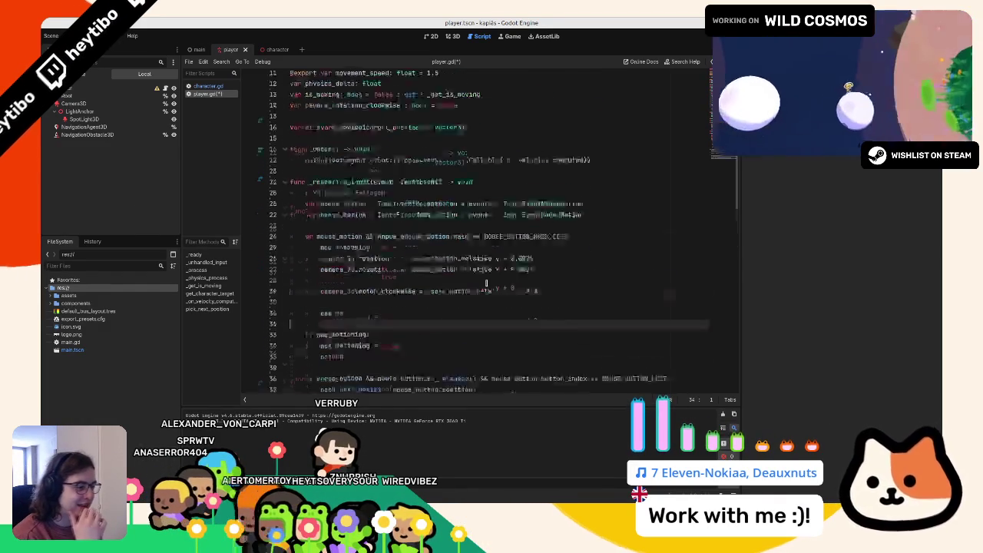
{"action": "scroll", "coordinate": [462, 281], "scroll_direction": "down", "scroll_amount": 5}
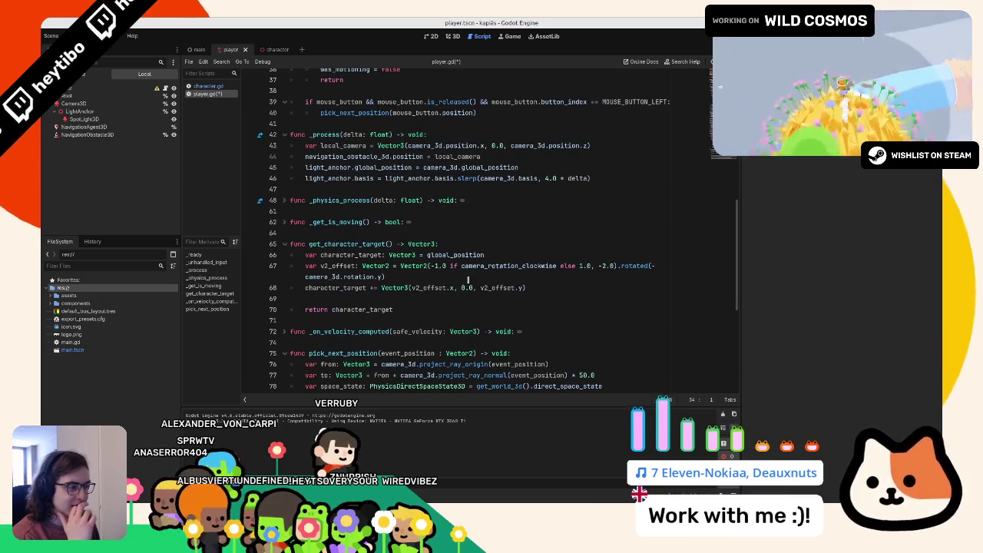
{"action": "scroll", "coordinate": [477, 271], "scroll_direction": "down", "scroll_amount": 4}
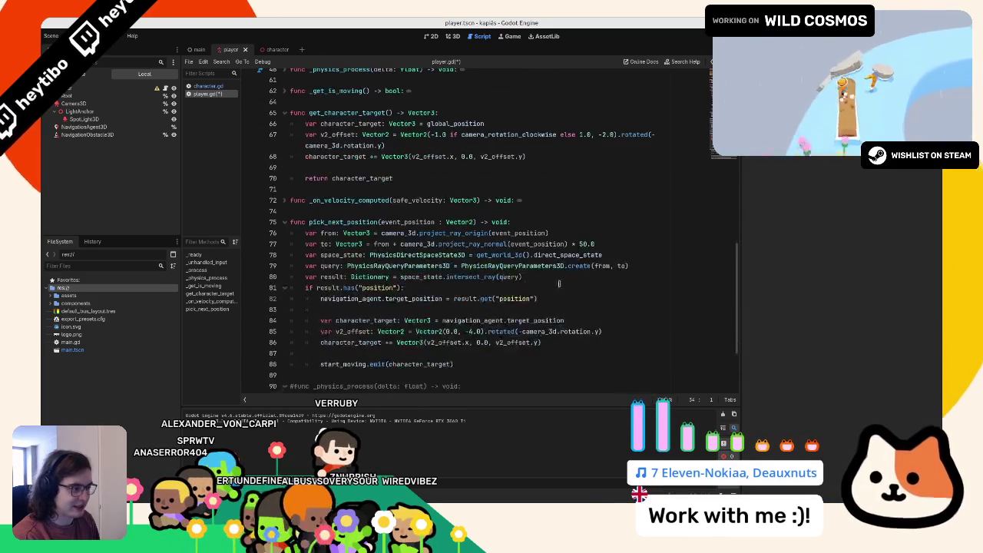
{"action": "scroll", "coordinate": [490, 309], "scroll_direction": "down", "scroll_amount": 1}
{"action": "double_click", "coordinate": [472, 298]}
{"action": "type", "text": "4"}
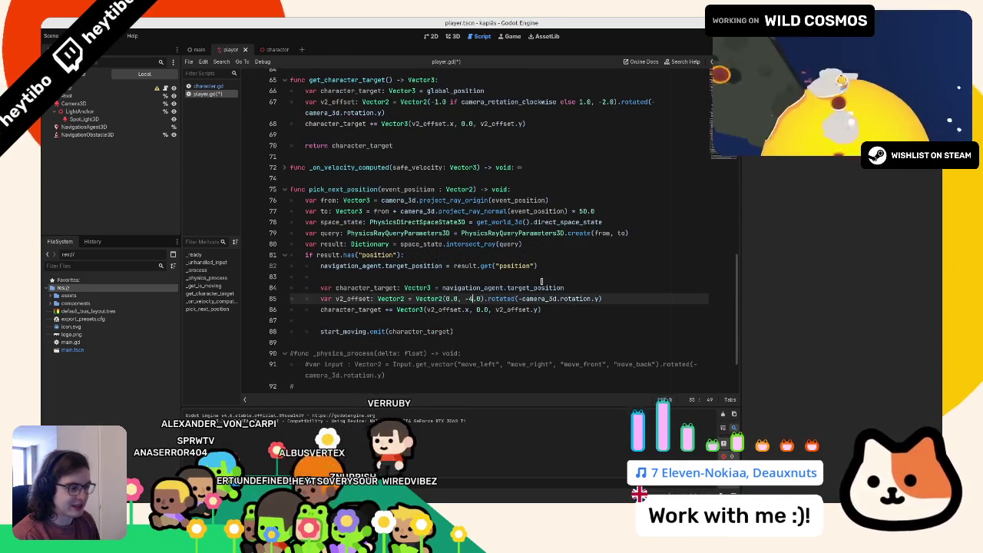
{"action": "key", "text": "F5"}
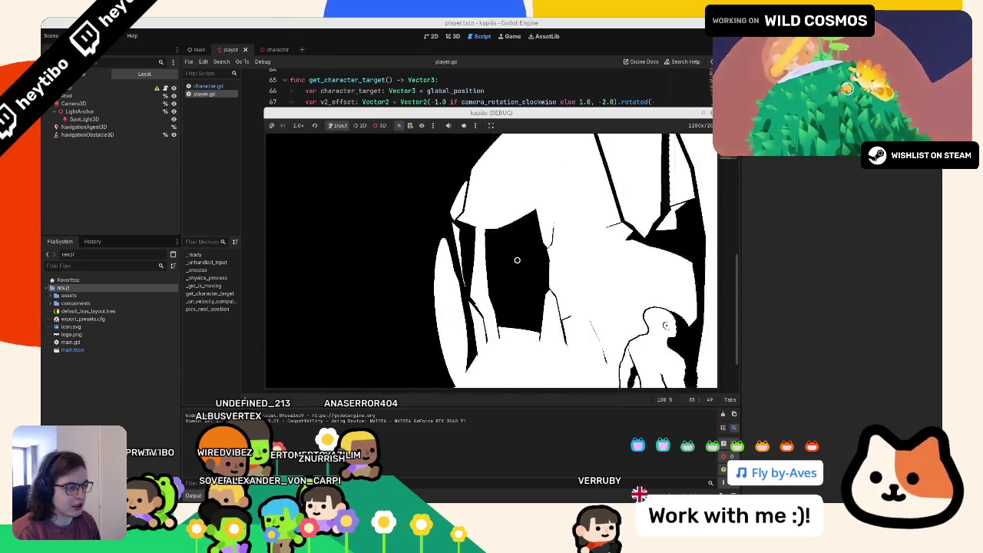
- Stop the play-test and return to player.gd
{"action": "key", "text": "F8"}
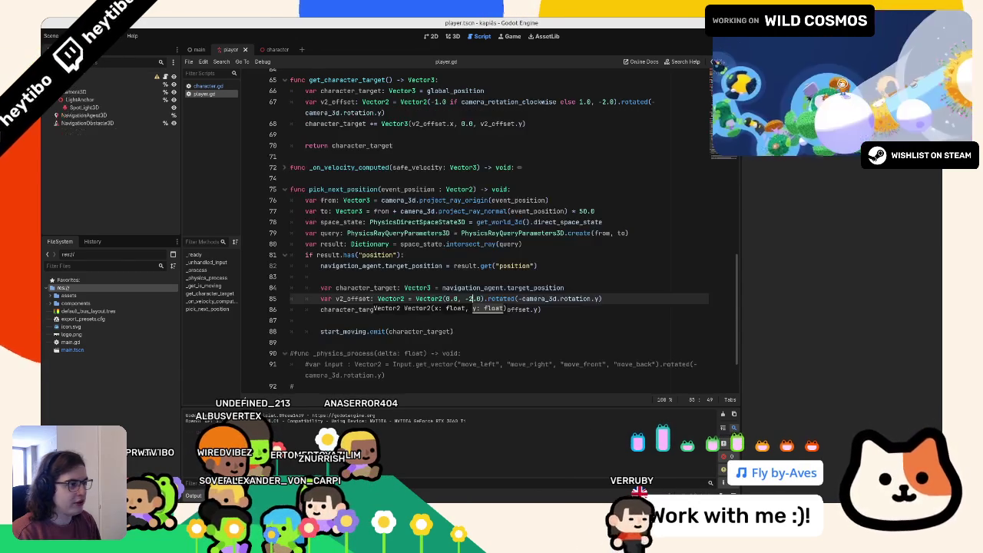
- Flip between character.gd and player.gd, then show the character scene in the 3D editor
{"action": "left_click", "coordinate": [428, 238]}
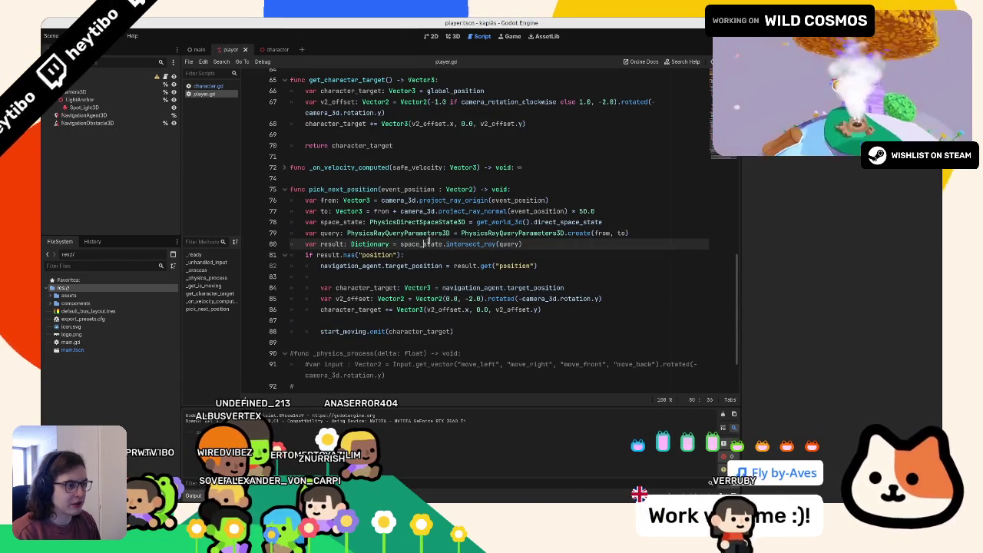
{"action": "scroll", "coordinate": [246, 129], "scroll_direction": "up", "scroll_amount": 3}
{"action": "left_click", "coordinate": [208, 86]}
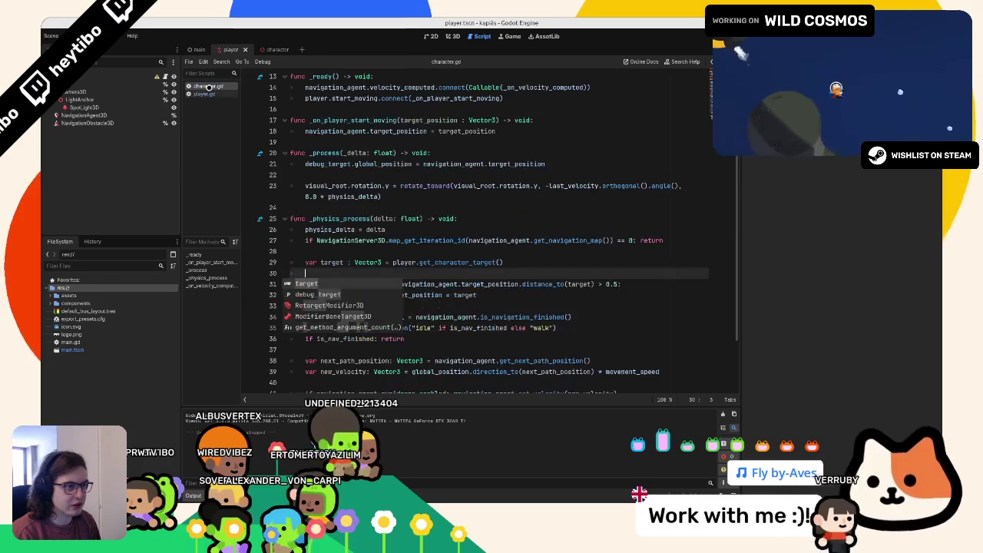
{"action": "left_click", "coordinate": [412, 218]}
{"action": "left_click", "coordinate": [354, 262]}
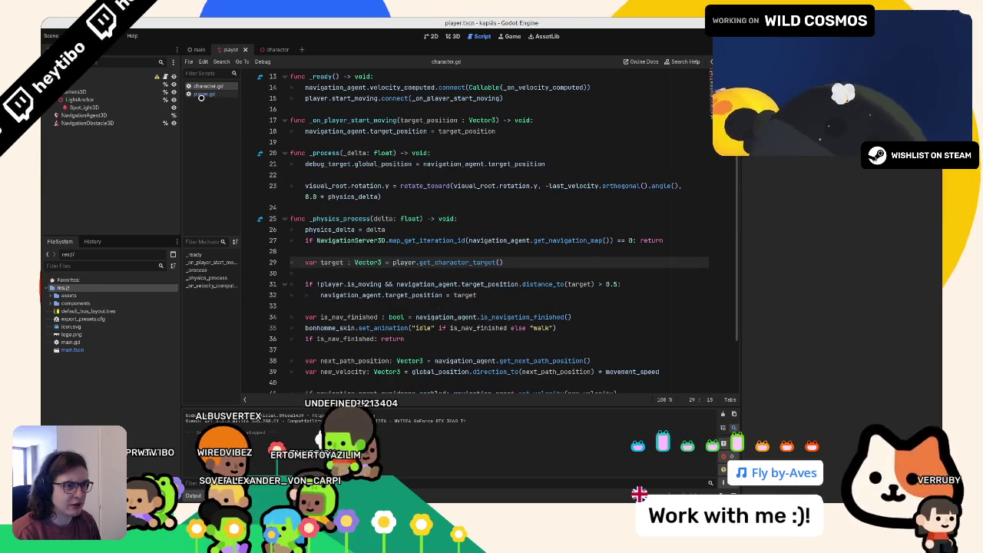
{"action": "left_click", "coordinate": [201, 94]}
{"action": "left_click", "coordinate": [212, 86]}
{"action": "left_click", "coordinate": [206, 93]}
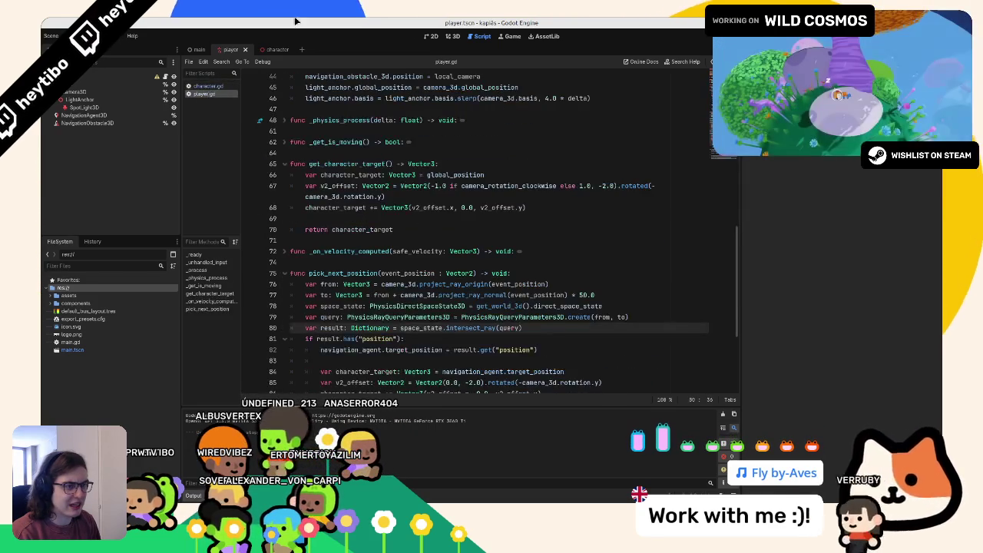
{"action": "left_click", "coordinate": [275, 49]}
{"action": "left_click", "coordinate": [451, 36]}
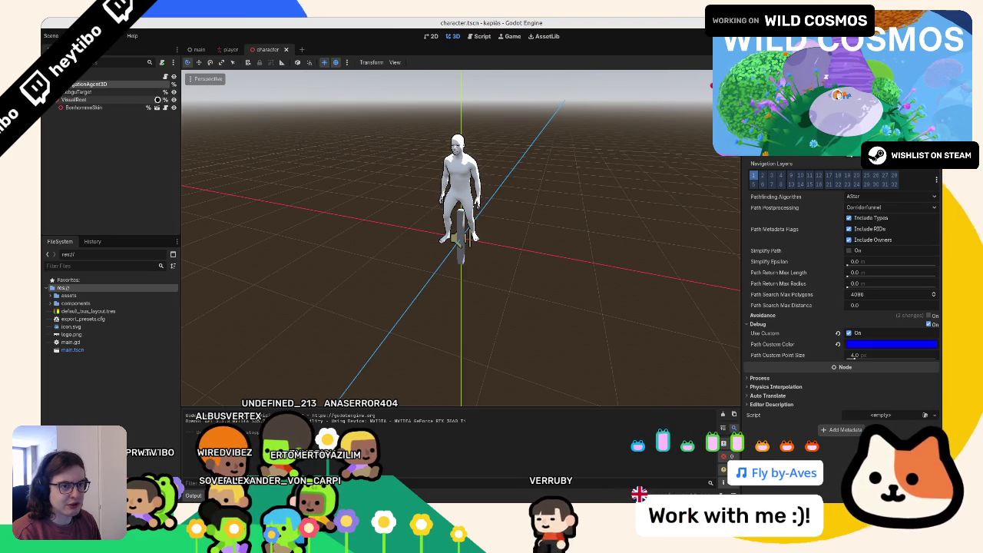
- Replace character.gd's line 10 debug_target declaration by dragging in the DebugTarget node
{"action": "left_click", "coordinate": [151, 92]}
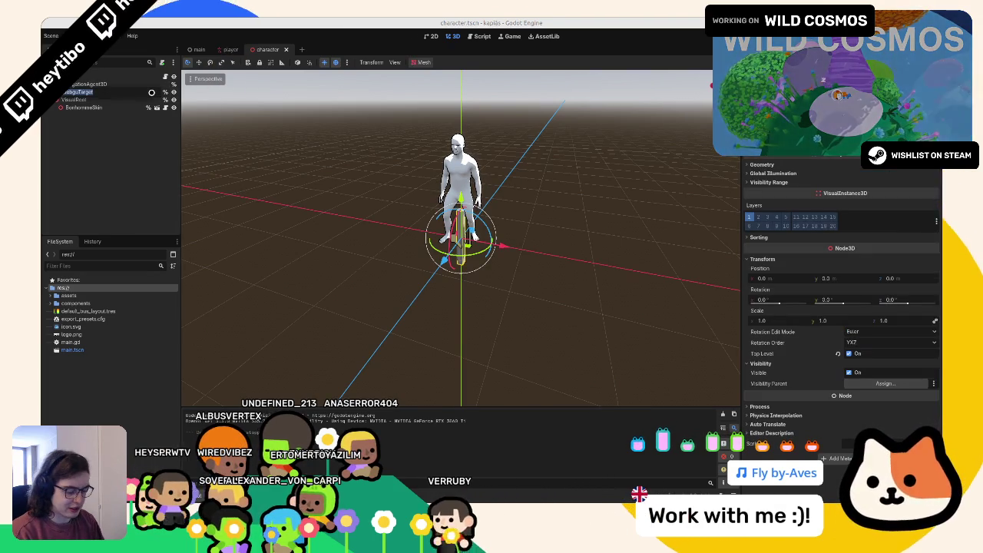
{"action": "left_click", "coordinate": [86, 93]}
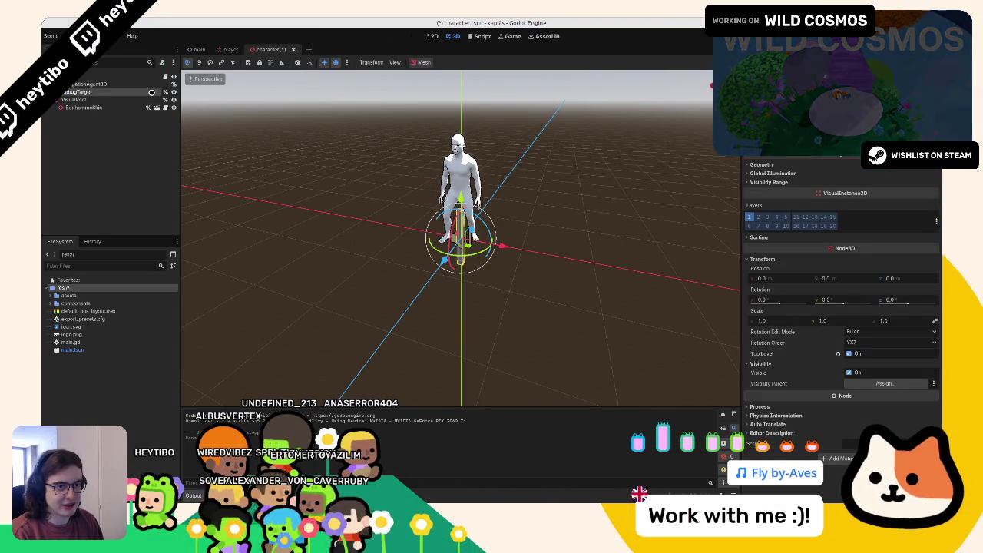
{"action": "left_click", "coordinate": [163, 76]}
{"action": "scroll", "coordinate": [331, 117], "scroll_direction": "up", "scroll_amount": 4}
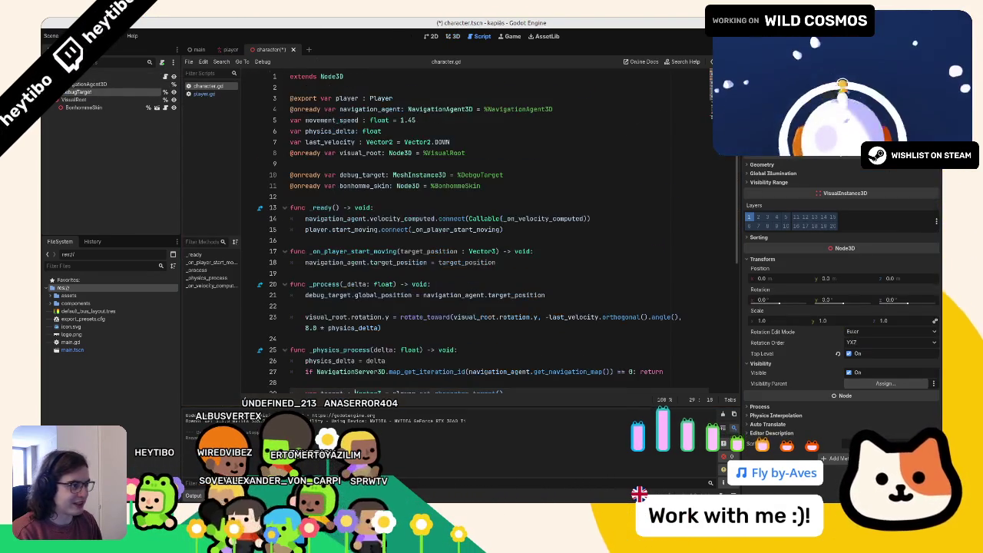
{"action": "triple_click", "coordinate": [384, 175]}
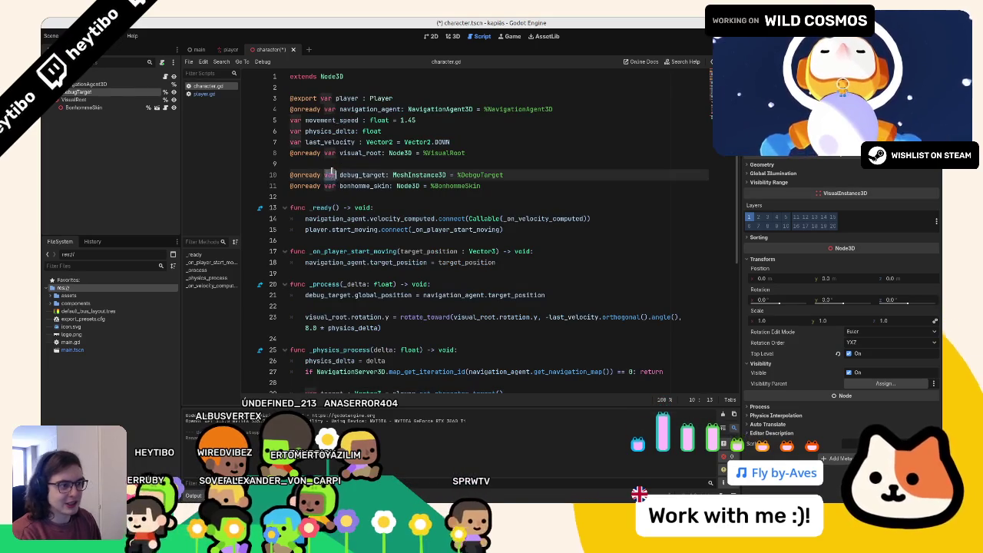
{"action": "key", "text": "BackSpace"}
{"action": "left_click_drag", "start_coordinate": [119, 91], "coordinate": [364, 175]}
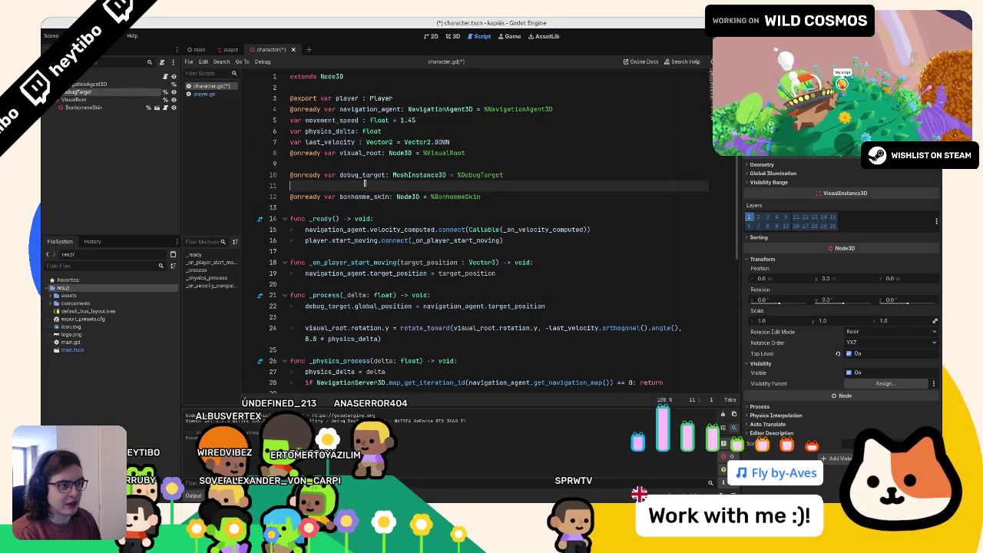
- Run the game briefly, stop it, and return to player.gd
{"action": "key", "text": "F5"}
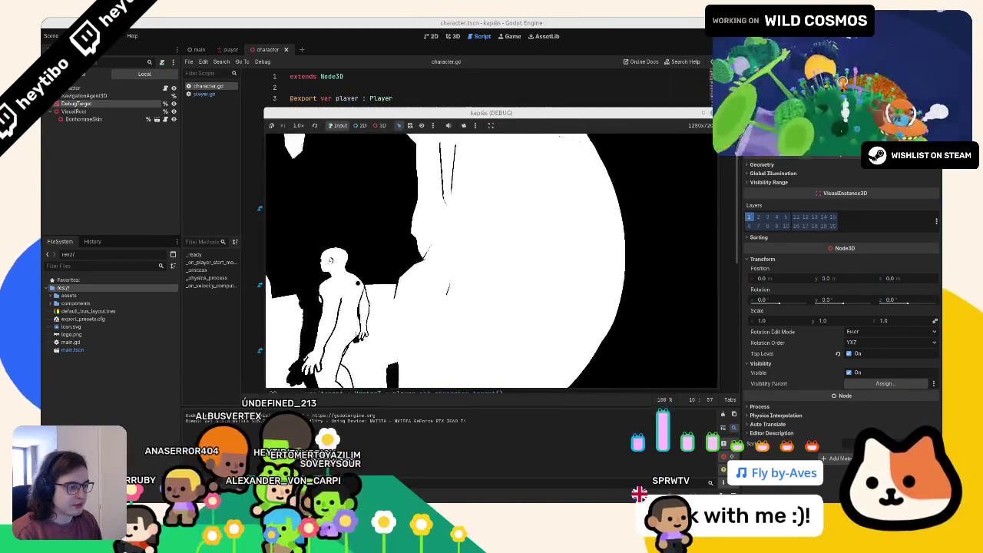
{"action": "key", "text": "F8"}
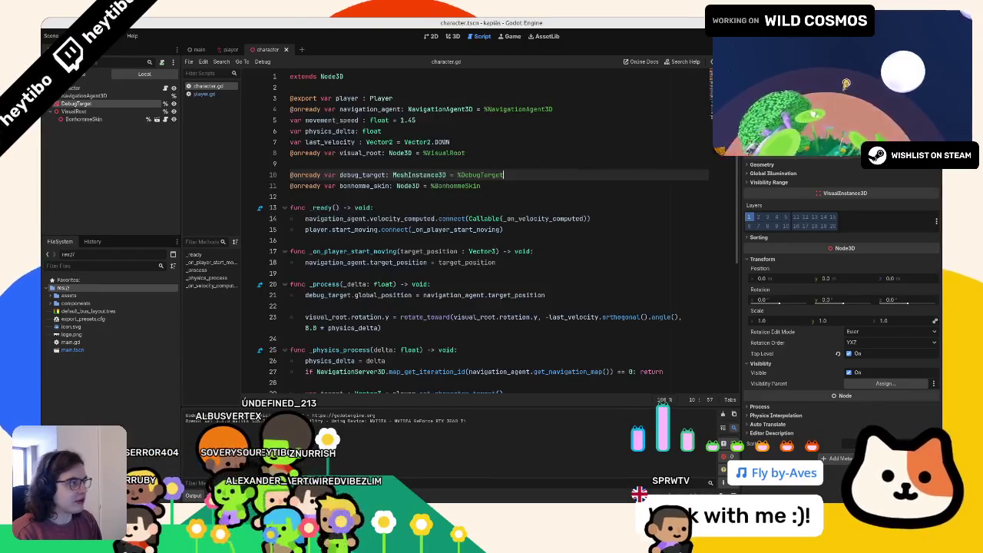
{"action": "left_click", "coordinate": [223, 94]}
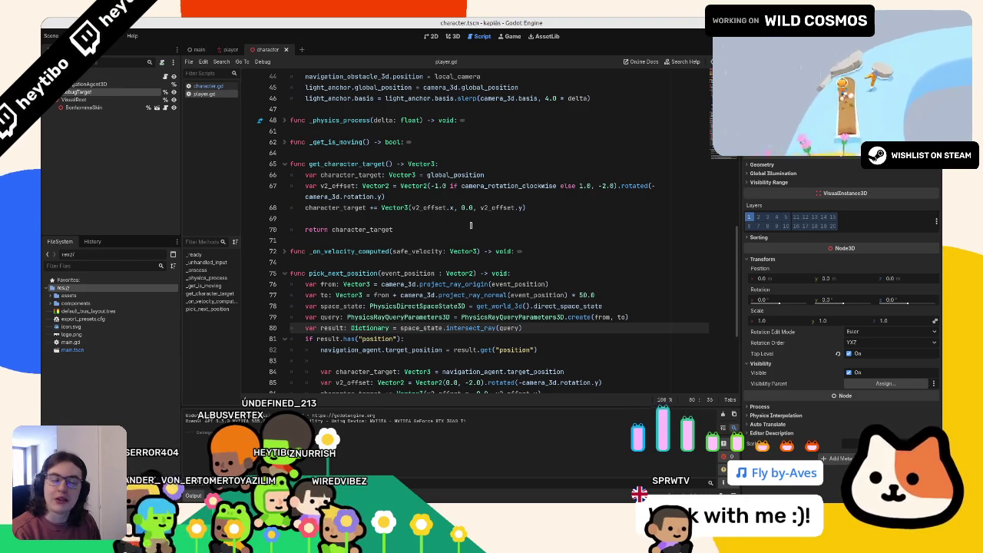
- Remove the camera_rotation_clockwise line from input handling and add an empty line in _process
{"action": "scroll", "coordinate": [350, 187], "scroll_direction": "up", "scroll_amount": 11}
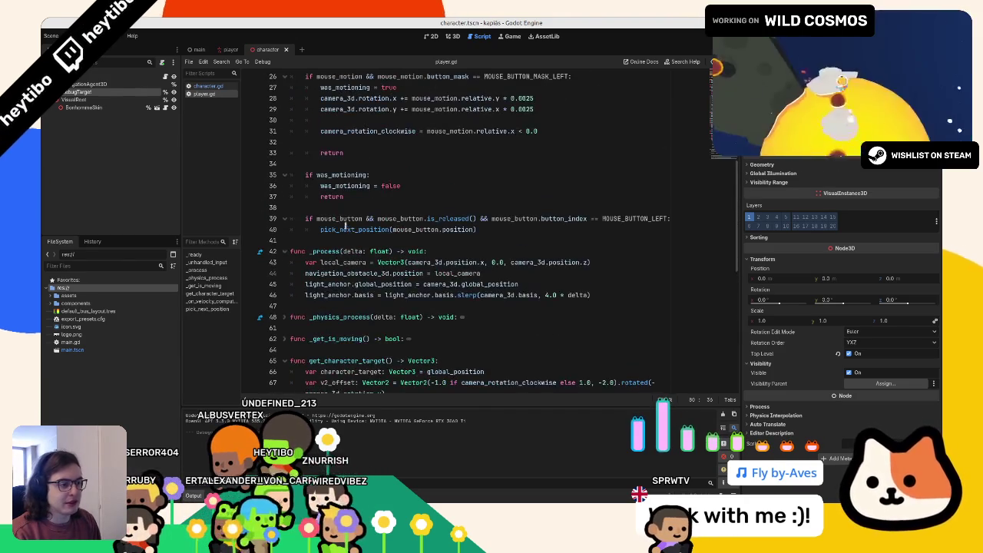
{"action": "double_click", "coordinate": [338, 305]}
{"action": "left_click_drag", "start_coordinate": [338, 306], "coordinate": [571, 306]}
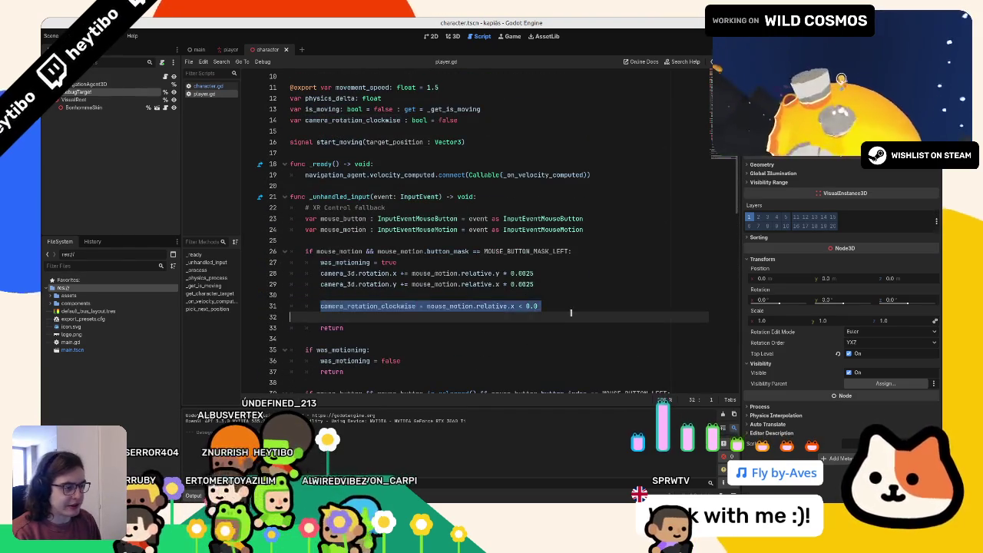
{"action": "key", "text": "BackSpace"}
{"action": "key", "text": "BackSpace"}
{"action": "key", "text": "BackSpace"}
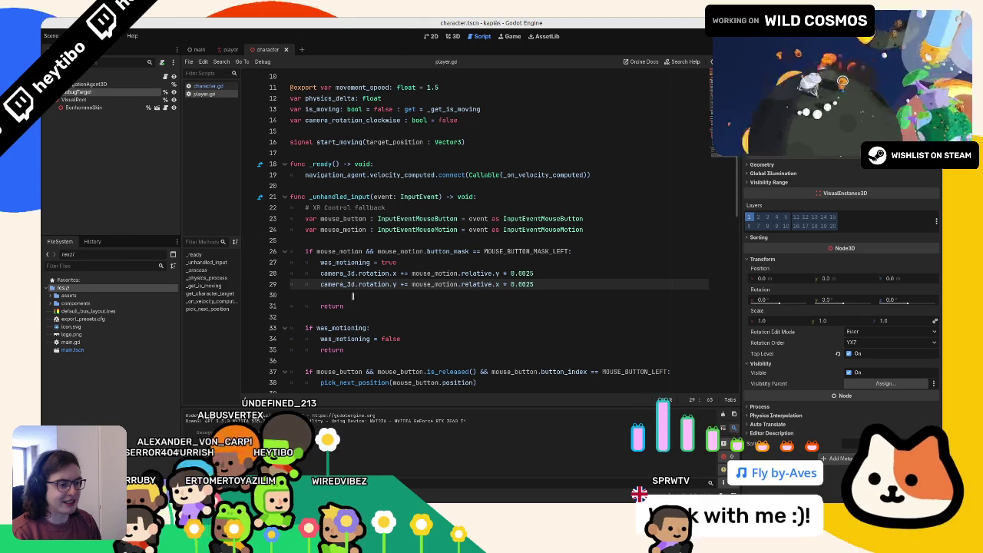
{"action": "scroll", "coordinate": [358, 298], "scroll_direction": "down", "scroll_amount": 1}
{"action": "scroll", "coordinate": [388, 230], "scroll_direction": "down", "scroll_amount": 3}
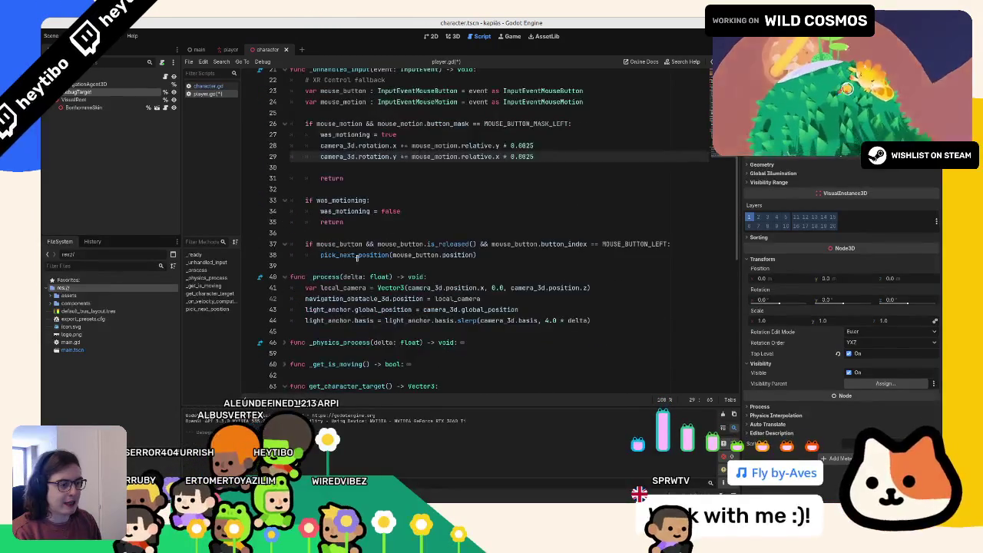
{"action": "scroll", "coordinate": [335, 269], "scroll_direction": "down", "scroll_amount": 6}
{"action": "left_click", "coordinate": [419, 137]}
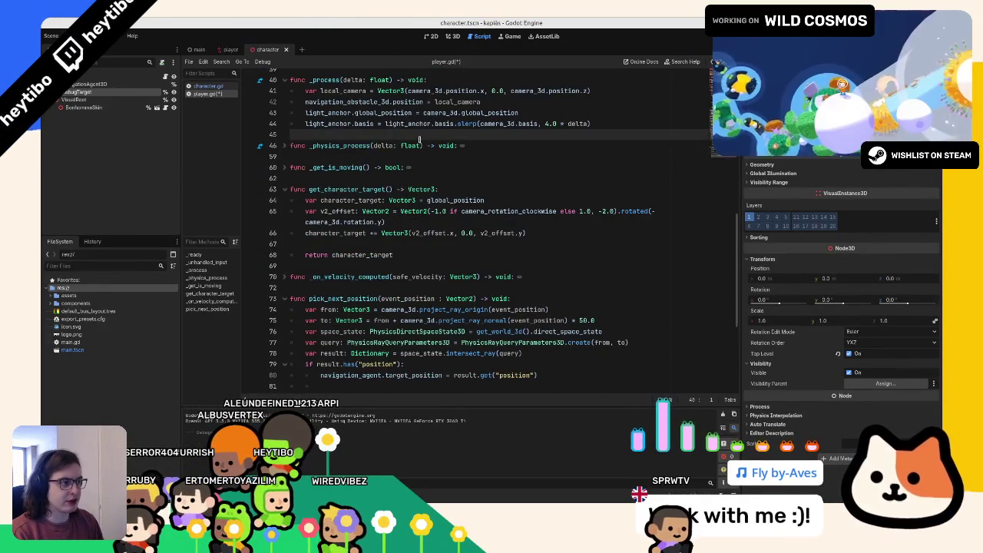
{"action": "key", "text": "Return"}
- Replace the mouse_motion.relative.x test in the clockwise assignment with angle_difference()
{"action": "double_click", "coordinate": [344, 123]}
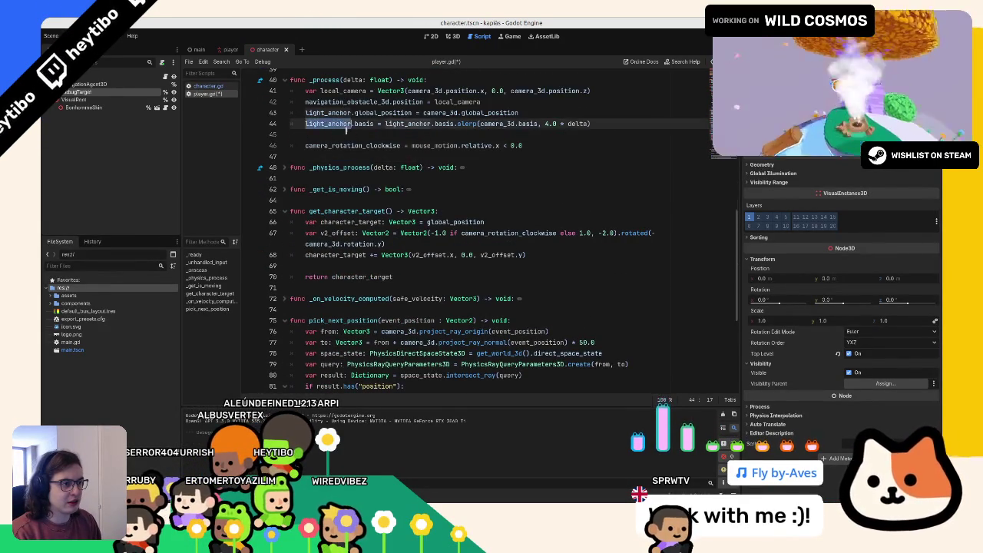
{"action": "scroll", "coordinate": [343, 124], "scroll_direction": "up", "scroll_amount": 1}
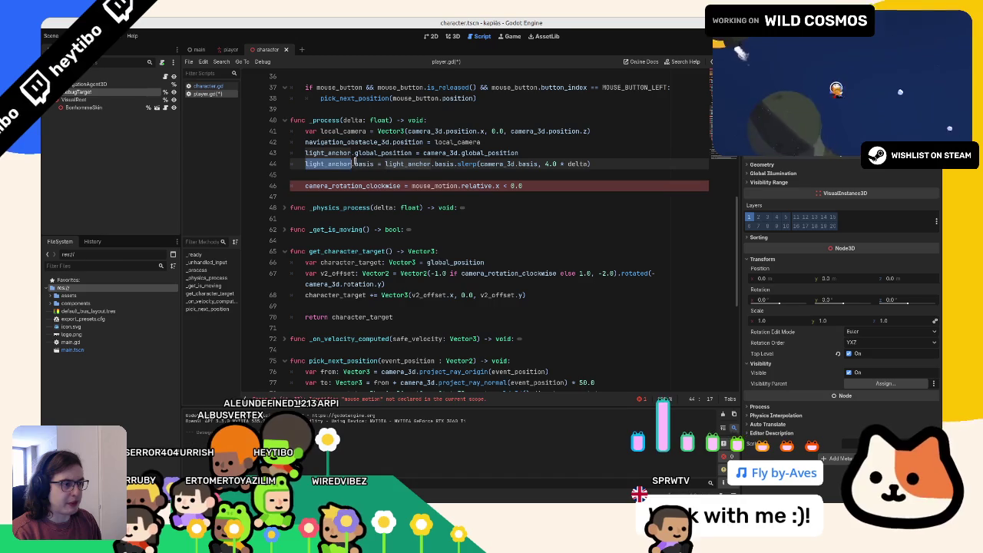
{"action": "left_click_drag", "start_coordinate": [350, 164], "coordinate": [422, 185]}
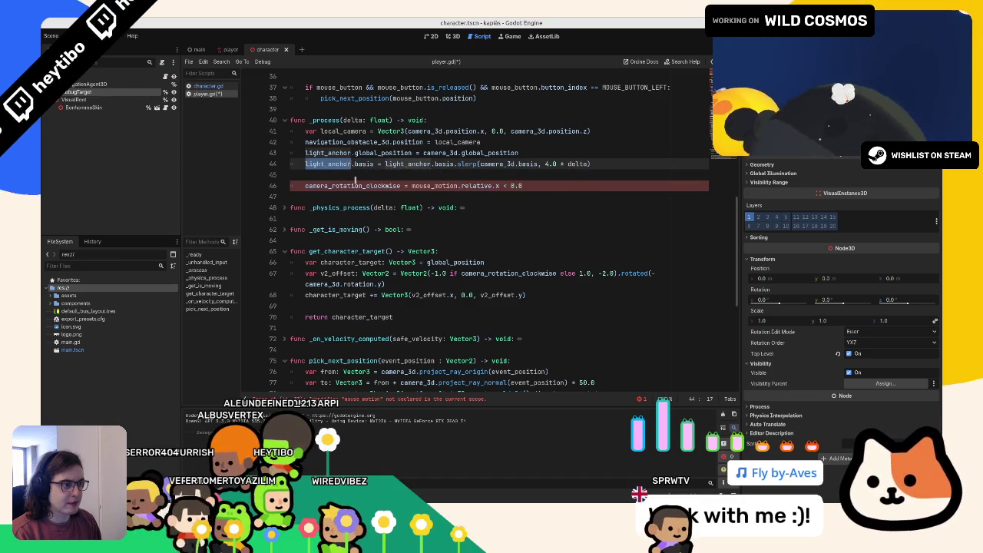
{"action": "left_click", "coordinate": [421, 185]}
{"action": "type", "text": "ngle_d"}
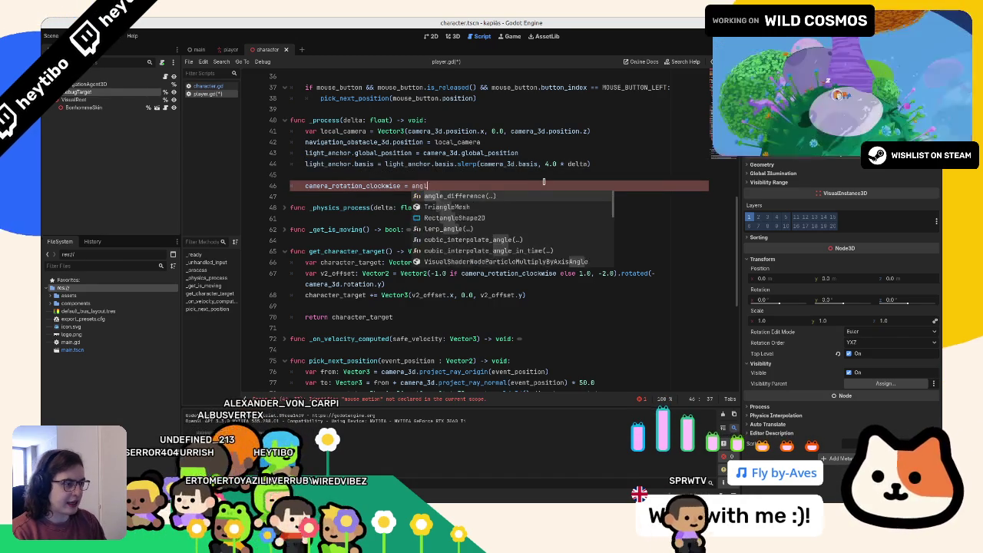
{"action": "key", "text": "Return"}
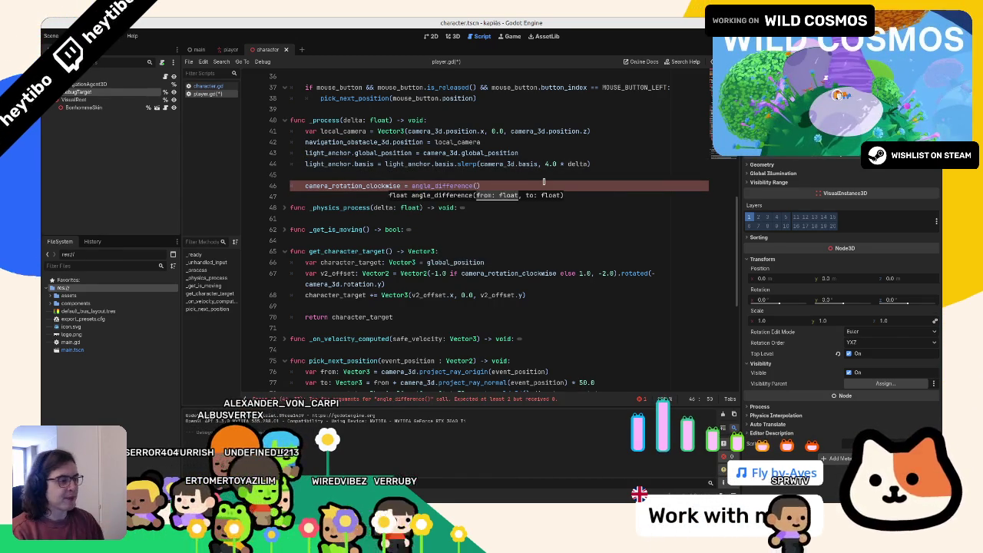
{"action": "key", "text": "Right"}
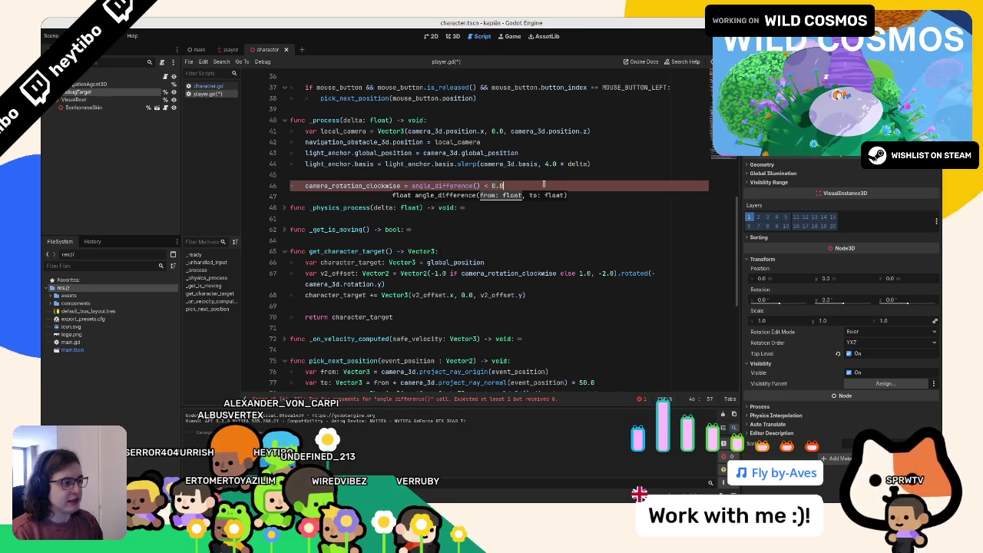
- Add 'var previous_angle : float = light_anchor.rotation.y' below the local_camera line
{"action": "left_click", "coordinate": [597, 132]}
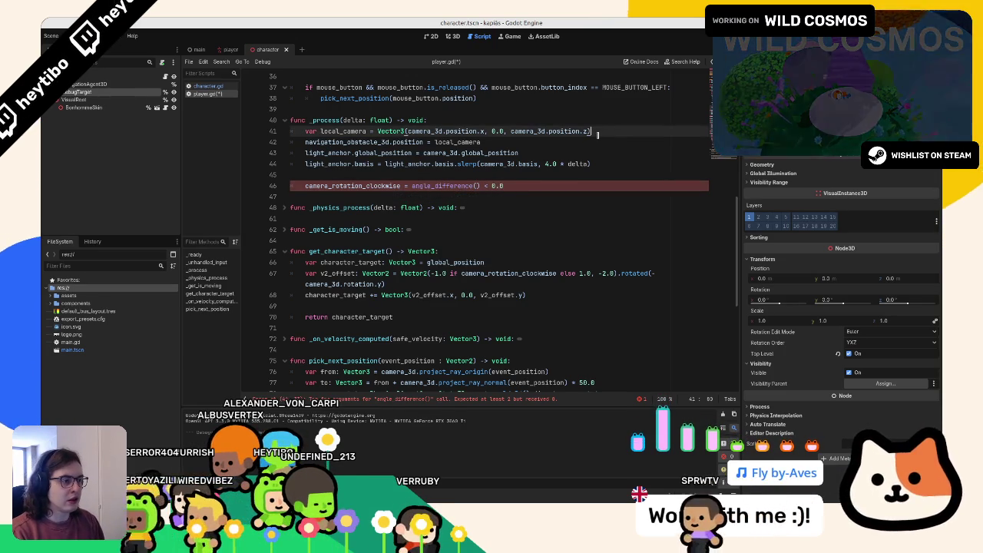
{"action": "key", "text": "Return"}
{"action": "type", "text": "var previous_angle : fo"}
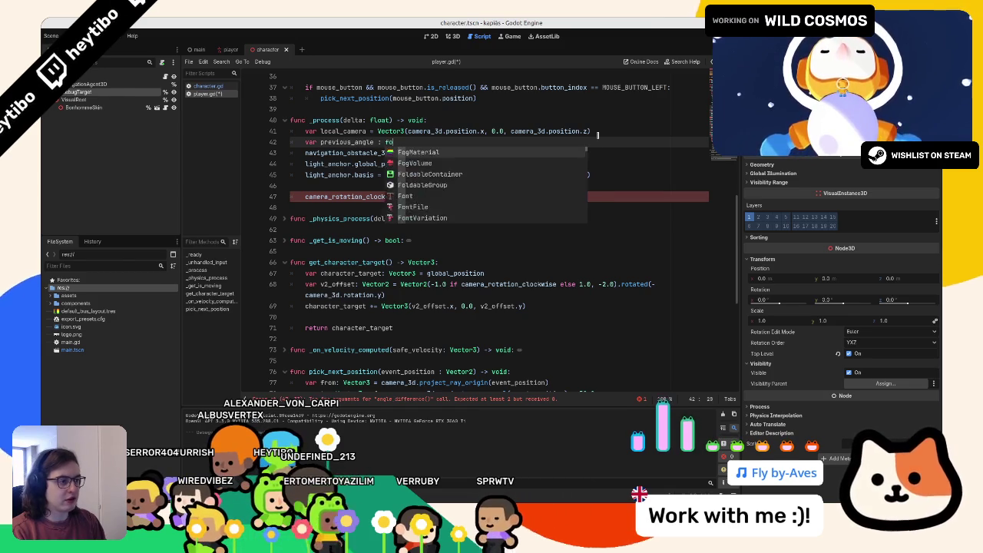
{"action": "key", "text": "Escape"}
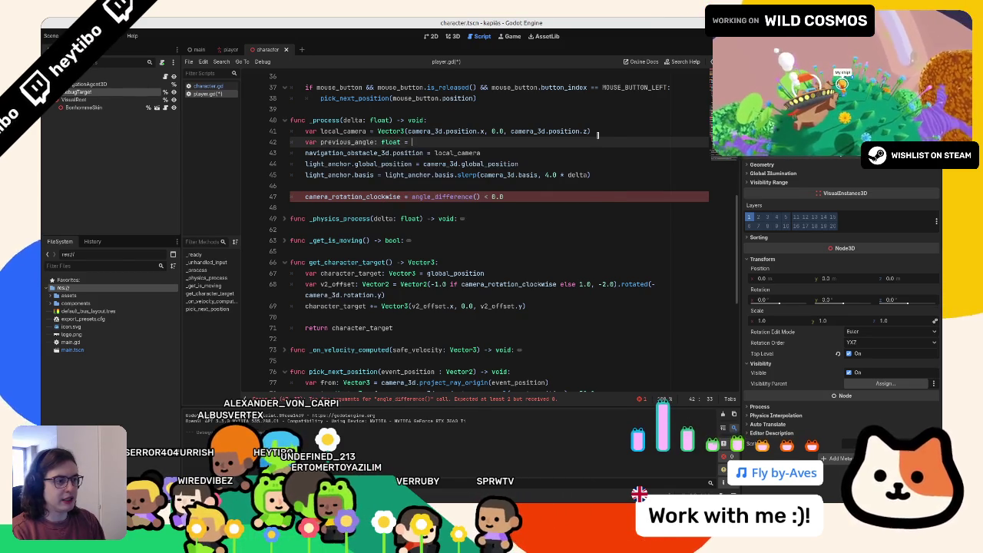
{"action": "type", "text": "light_anchor."}
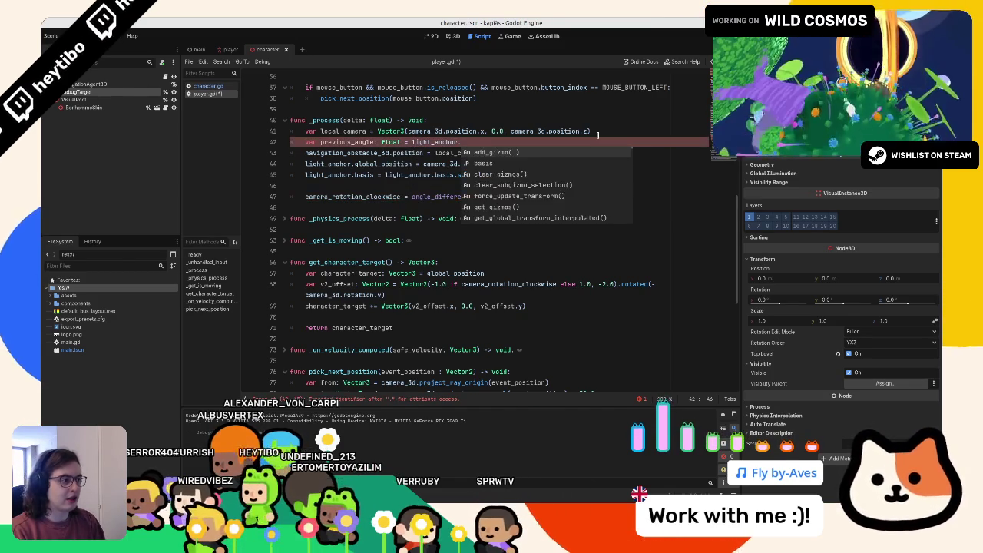
{"action": "type", "text": "rotation.y"}
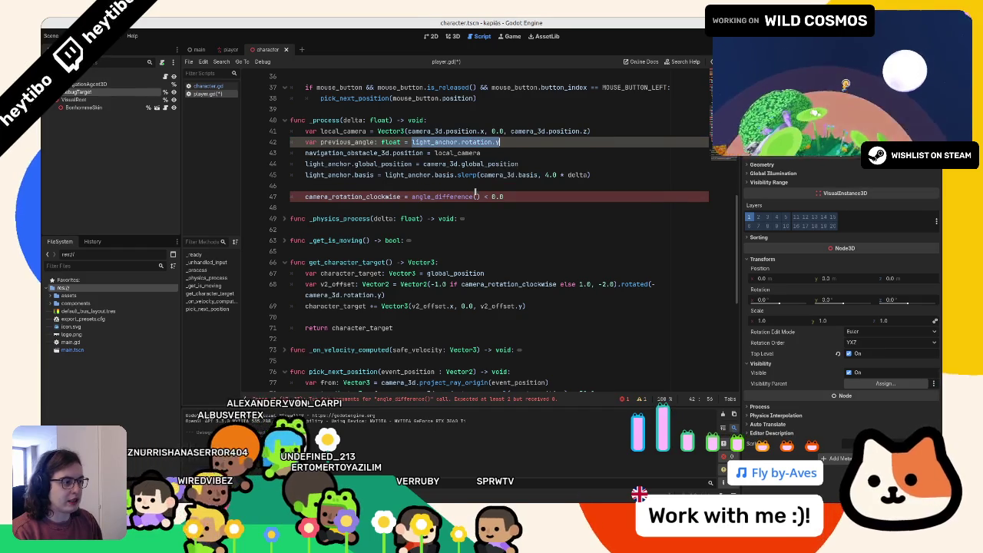
- Give angle_difference light_anchor.rotation.y as its first argument, then launch the game
{"action": "left_click", "coordinate": [475, 196]}
{"action": "type", "text": "light_anchor.rotation.y"}
{"action": "left_click", "coordinate": [357, 142]}
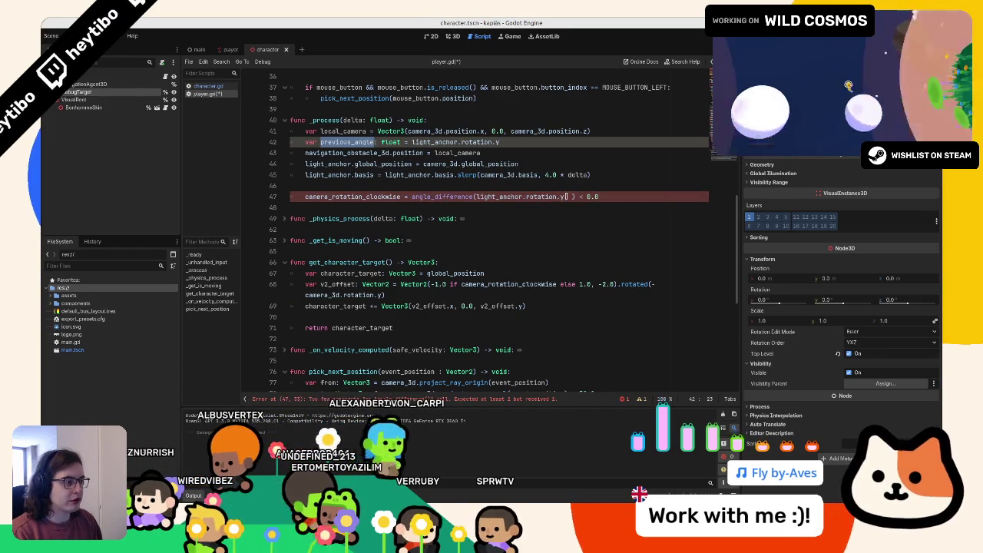
{"action": "left_click", "coordinate": [565, 196]}
{"action": "type", "text": ","}
{"action": "key", "text": "F5"}
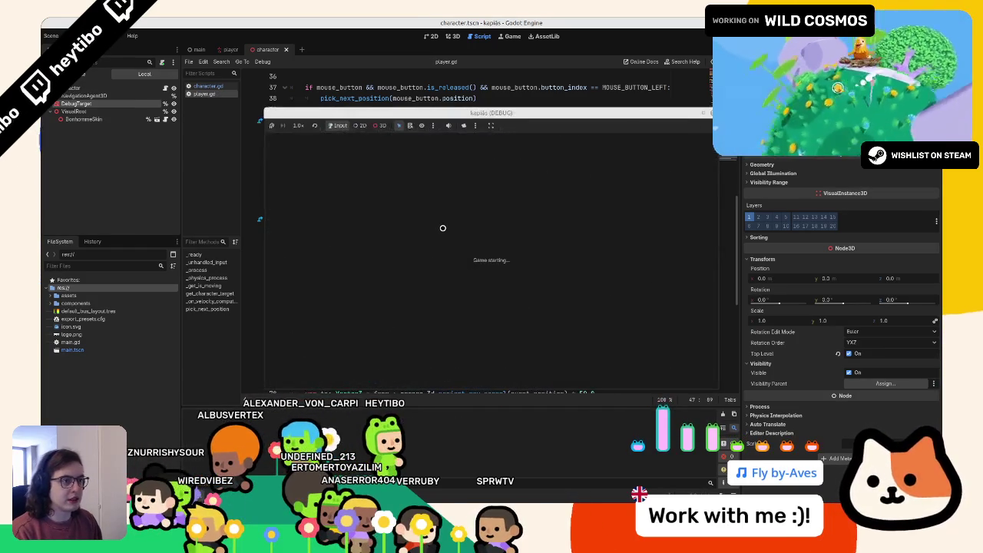
- Stop and rerun the game twice to test it, then switch to the Blender whiteboard
{"action": "key", "text": "F8"}
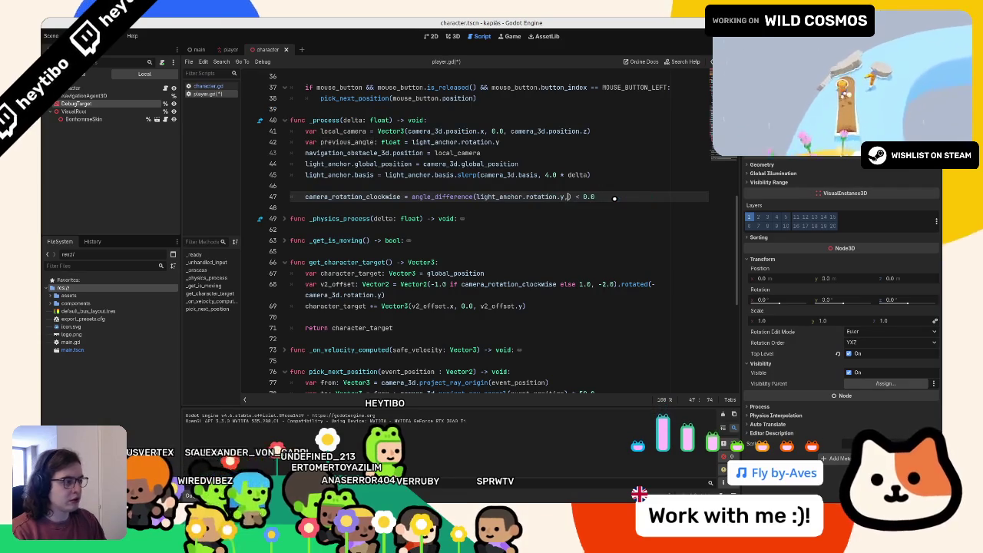
{"action": "key", "text": "F5"}
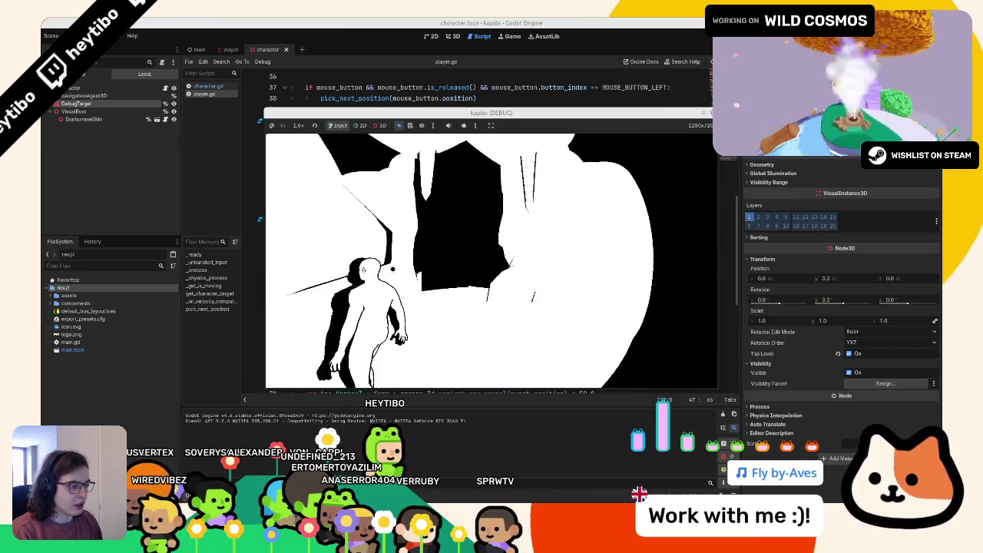
{"action": "key", "text": "F8"}
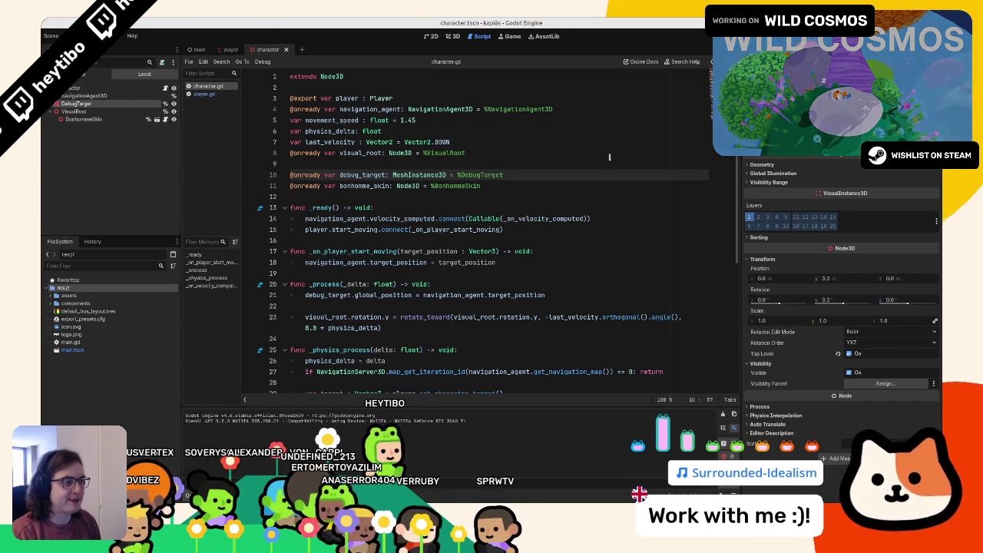
{"action": "key", "text": "Page_Down"}
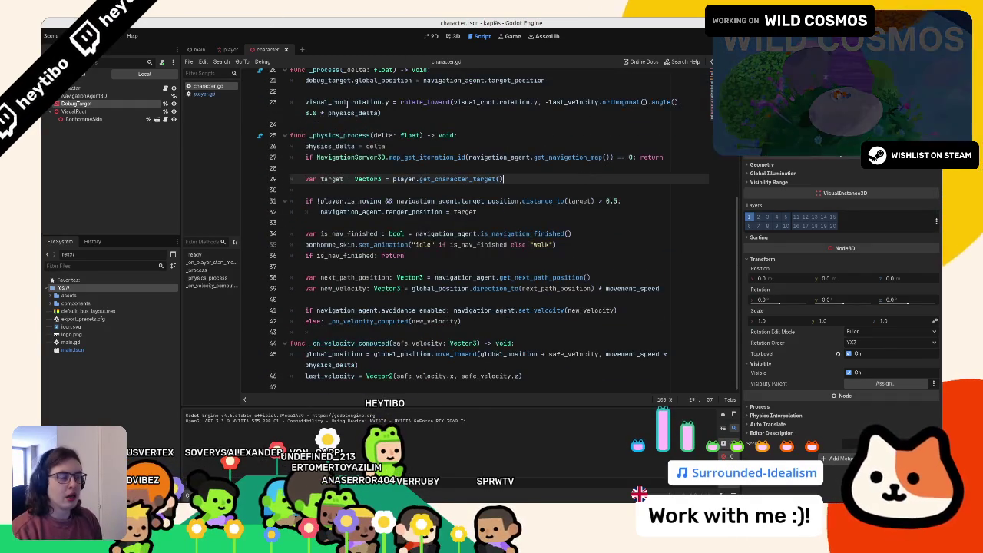
{"action": "key", "text": "F5"}
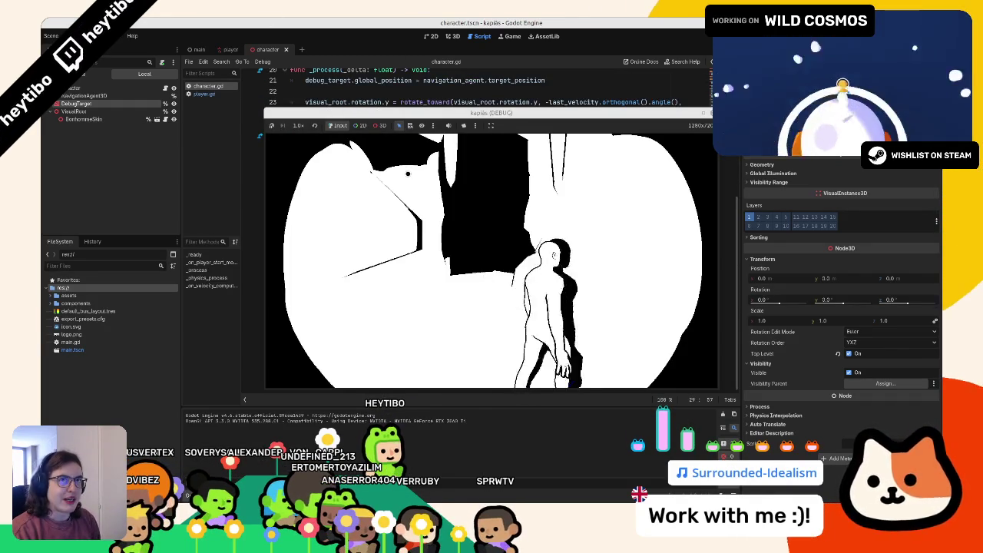
{"action": "key", "text": "alt+Tab"}
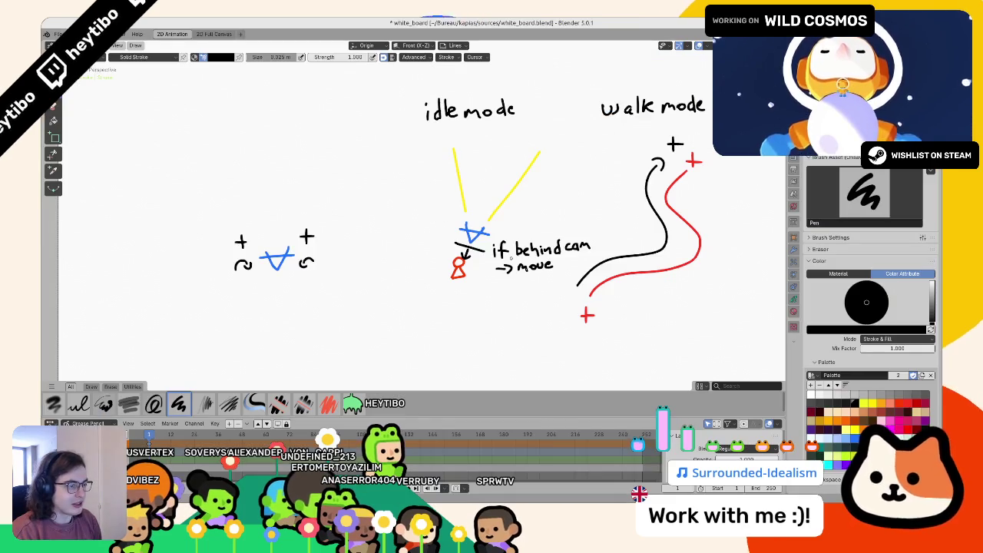
- Save the whiteboard file and try a stroke across it, undoing it
{"action": "key", "text": "ctrl+s"}
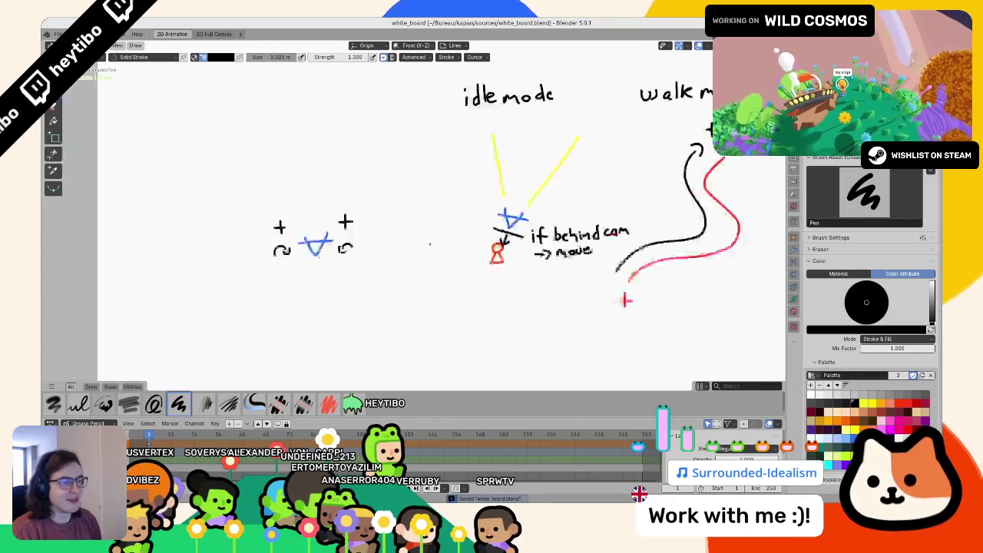
{"action": "scroll", "coordinate": [431, 223], "scroll_direction": "right", "scroll_amount": 3}
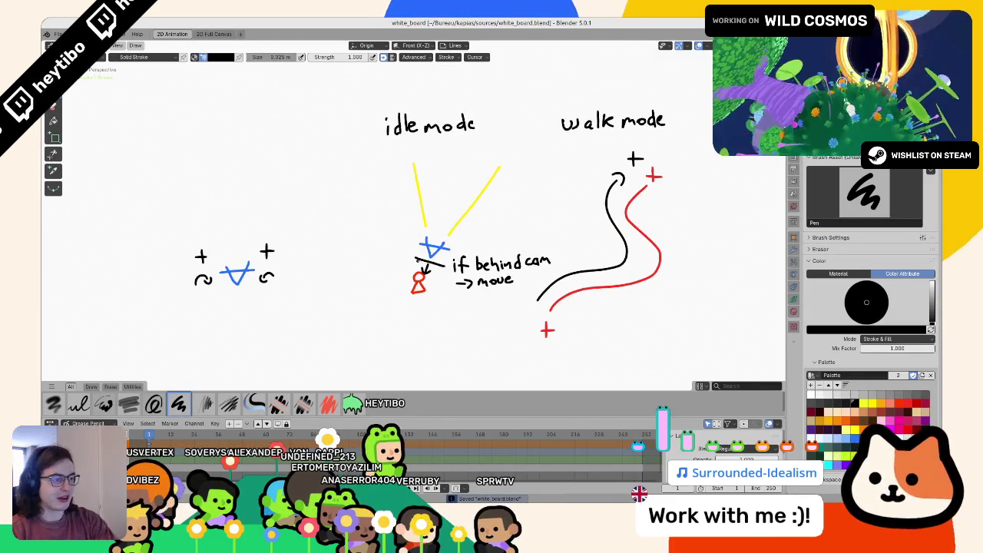
{"action": "mouse_move", "coordinate": [163, 280]}
{"action": "left_mouse_down"}
{"action": "mouse_move", "coordinate": [408, 253]}
{"action": "mouse_move", "coordinate": [571, 133]}
{"action": "mouse_move", "coordinate": [679, 138]}
{"action": "mouse_move", "coordinate": [725, 231]}
{"action": "mouse_move", "coordinate": [553, 100]}
{"action": "left_mouse_up"}
{"action": "key", "text": "ctrl+z"}
- Sketch an ellipse and a scribble, undo both, then return to the running game over Godot
{"action": "key", "text": "ctrl+z"}
{"action": "mouse_move", "coordinate": [215, 350]}
{"action": "left_mouse_down"}
{"action": "mouse_move", "coordinate": [297, 216]}
{"action": "mouse_move", "coordinate": [292, 277]}
{"action": "left_mouse_up"}
{"action": "key", "text": "ctrl+z"}
{"action": "mouse_move", "coordinate": [476, 104]}
{"action": "left_mouse_down"}
{"action": "mouse_move", "coordinate": [461, 350]}
{"action": "mouse_move", "coordinate": [507, 246]}
{"action": "mouse_move", "coordinate": [461, 323]}
{"action": "left_mouse_up"}
{"action": "key", "text": "ctrl+z"}
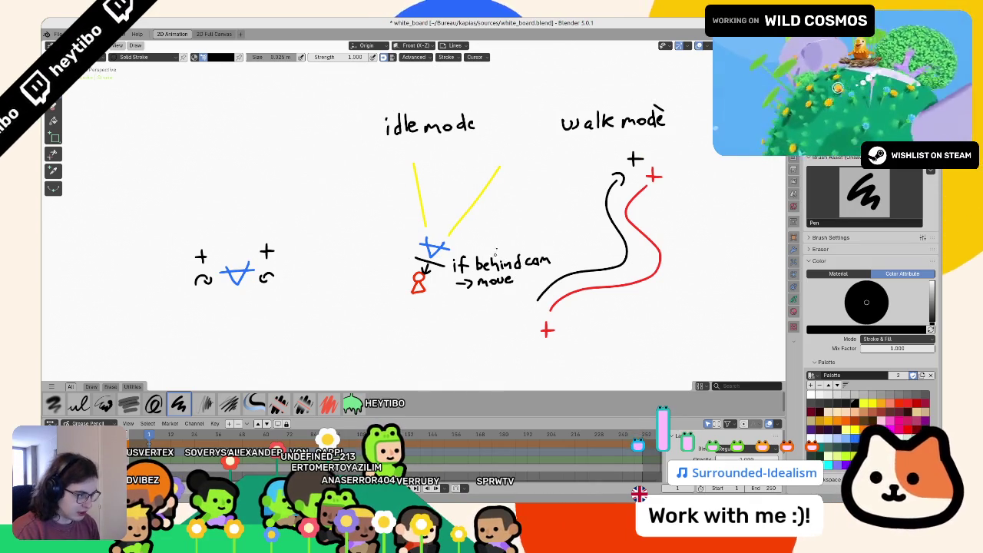
{"action": "key", "text": "ctrl+z"}
{"action": "key", "text": "alt+Tab"}
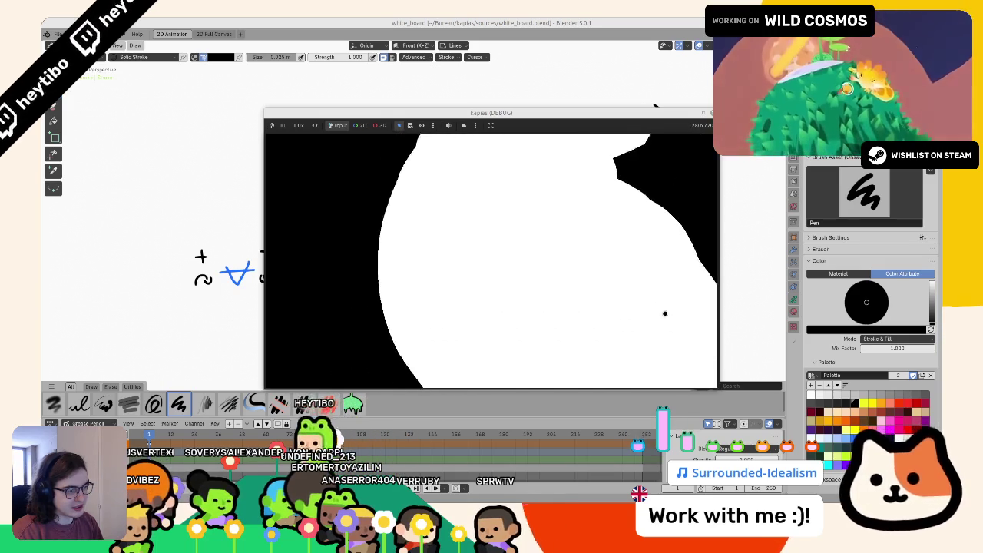
{"action": "key", "text": "alt+Tab"}
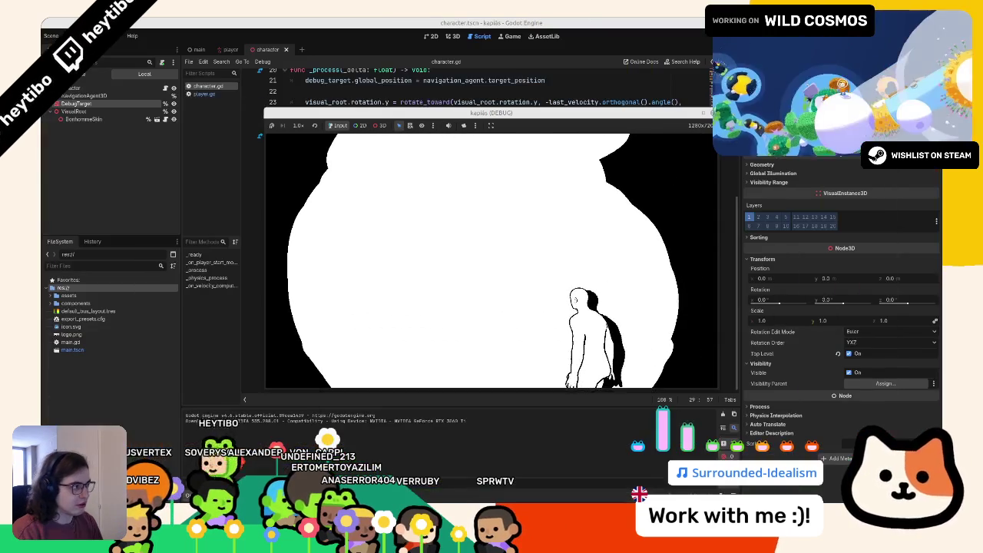
- Stop the game and replace target in the assignment with player.get_character_target()
{"action": "key", "text": "F8"}
{"action": "left_click", "coordinate": [358, 186]}
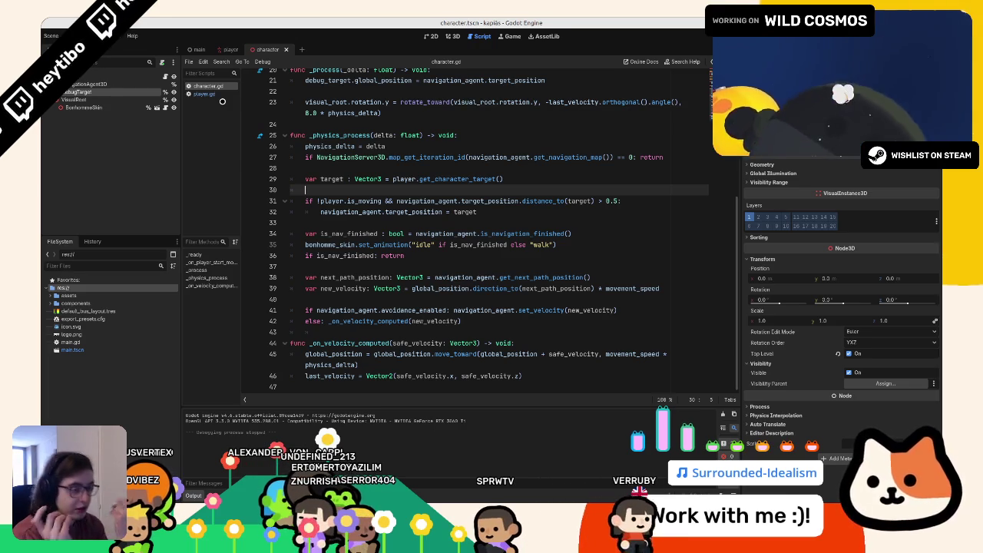
{"action": "left_click", "coordinate": [205, 93]}
{"action": "left_click", "coordinate": [208, 85]}
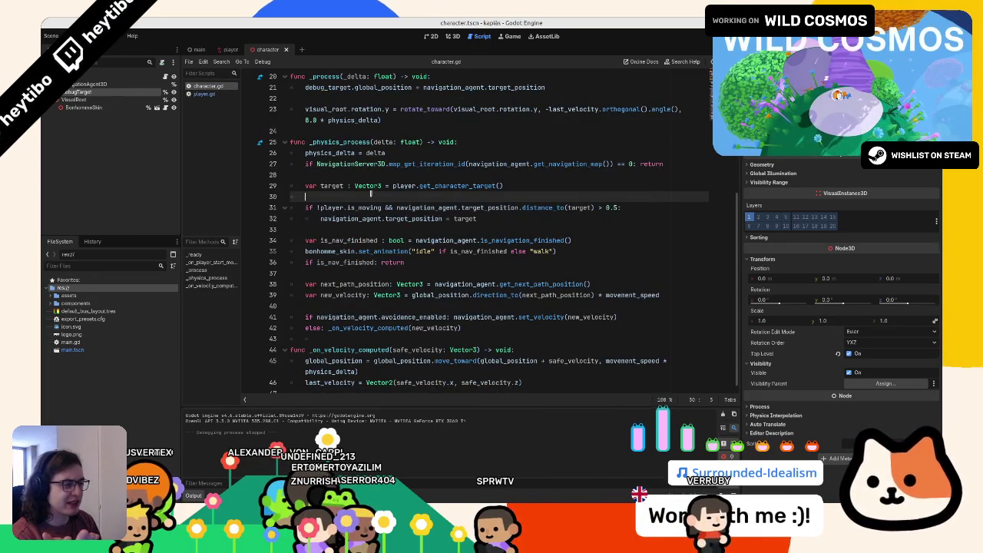
{"action": "left_click", "coordinate": [320, 186]}
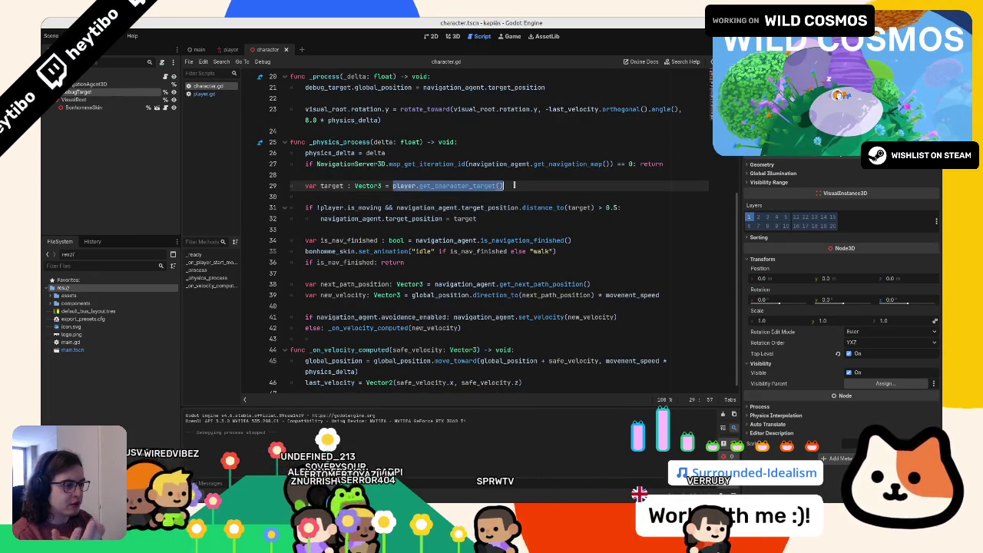
{"action": "key", "text": "ctrl+c"}
{"action": "double_click", "coordinate": [465, 219]}
{"action": "key", "text": "ctrl+v"}
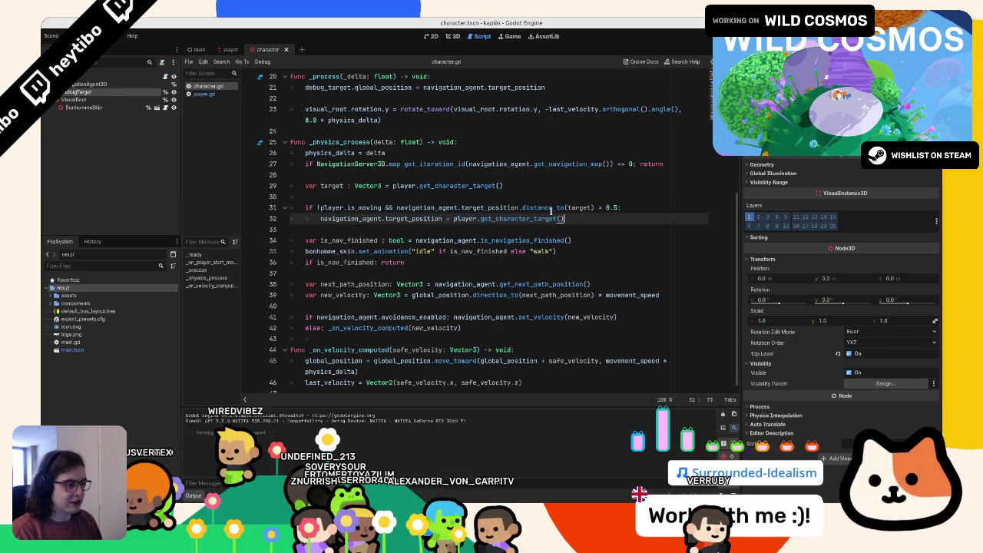
- Delete the distance_to condition and the unused target variable line
{"action": "double_click", "coordinate": [427, 207]}
{"action": "left_click_drag", "start_coordinate": [619, 207], "coordinate": [381, 207]}
{"action": "key", "text": "BackSpace"}
{"action": "triple_click", "coordinate": [409, 187]}
{"action": "key", "text": "BackSpace"}
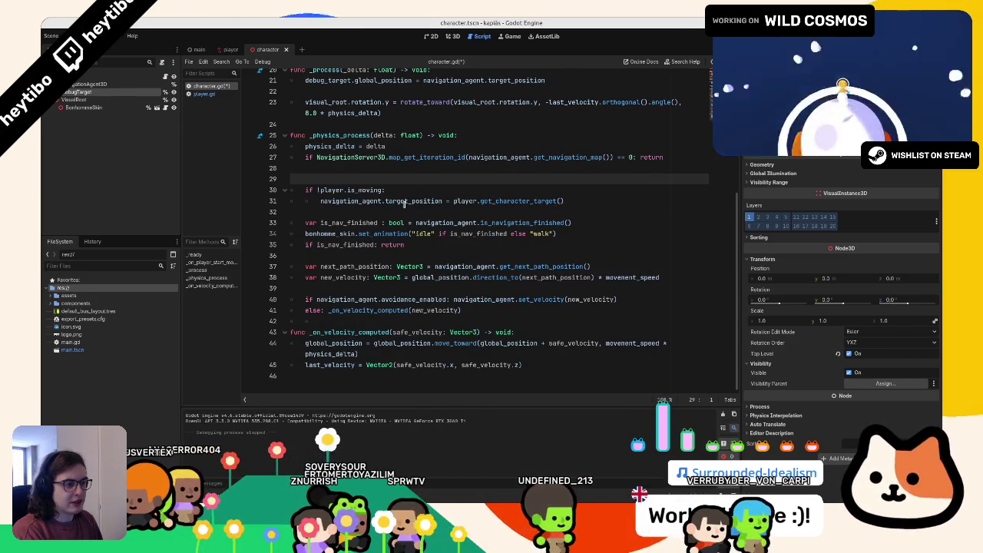
- Add blank lines after the assignment and below the physics code for a new function
{"action": "key", "text": "Down"}
{"action": "key", "text": "Down"}
{"action": "key", "text": "Down"}
{"action": "key", "text": "Return"}
{"action": "key", "text": "Return"}
{"action": "key", "text": "Up"}
{"action": "key", "text": "Tab"}
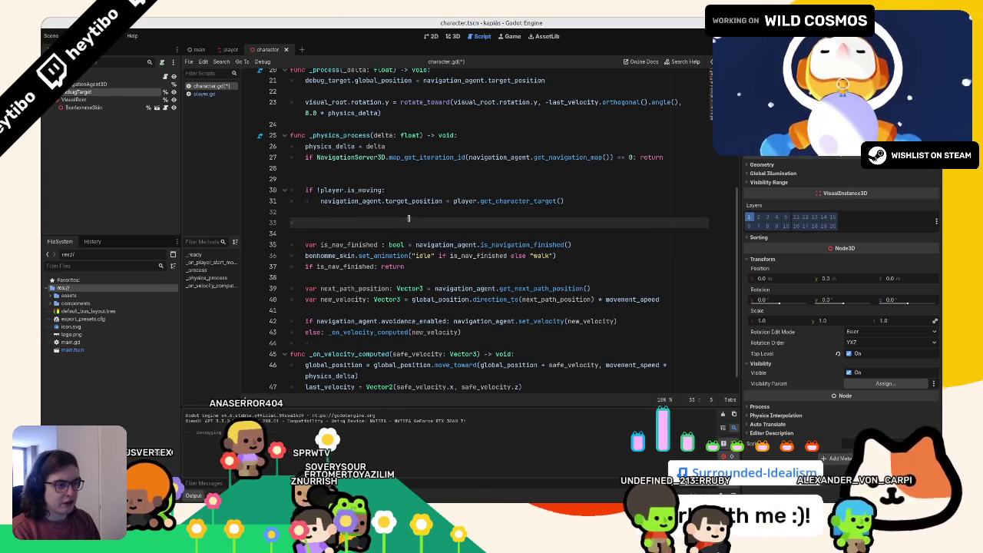
{"action": "scroll", "coordinate": [408, 218], "scroll_direction": "down", "scroll_amount": 1}
{"action": "left_click", "coordinate": [343, 332]}
{"action": "key", "text": "Return"}
{"action": "key", "text": "Return"}
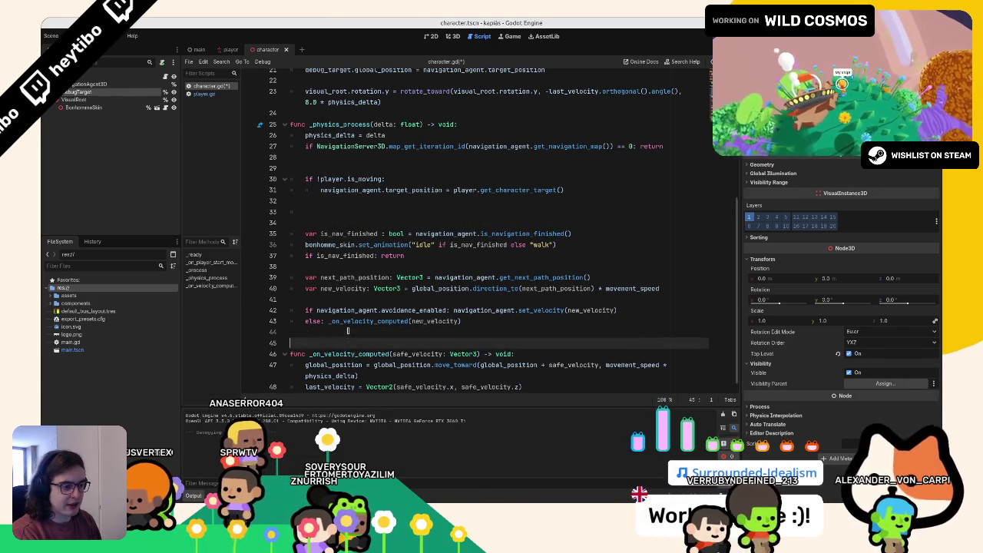
- Create a new _check_position_to_light() function with a pass placeholder body
{"action": "type", "text": "func_"}
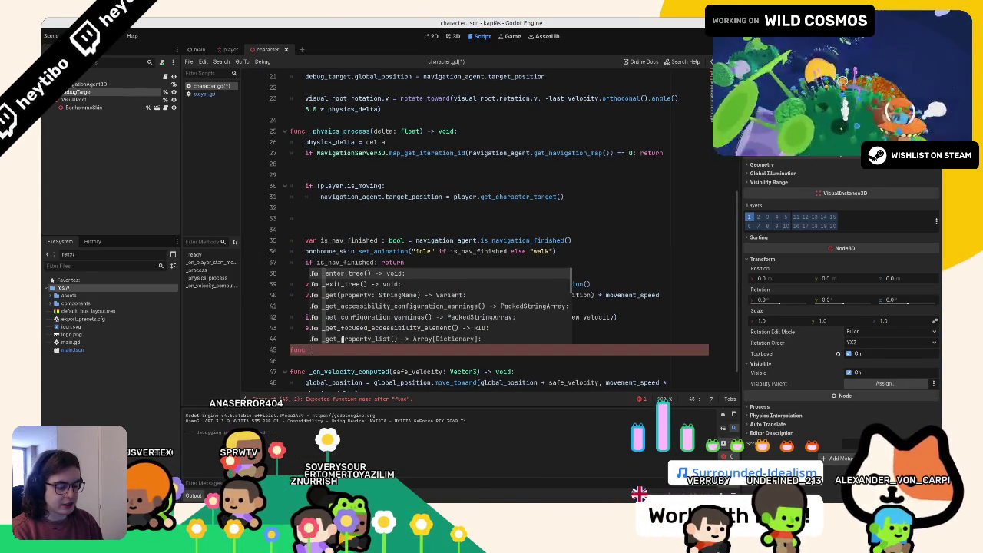
{"action": "type", "text": "che"}
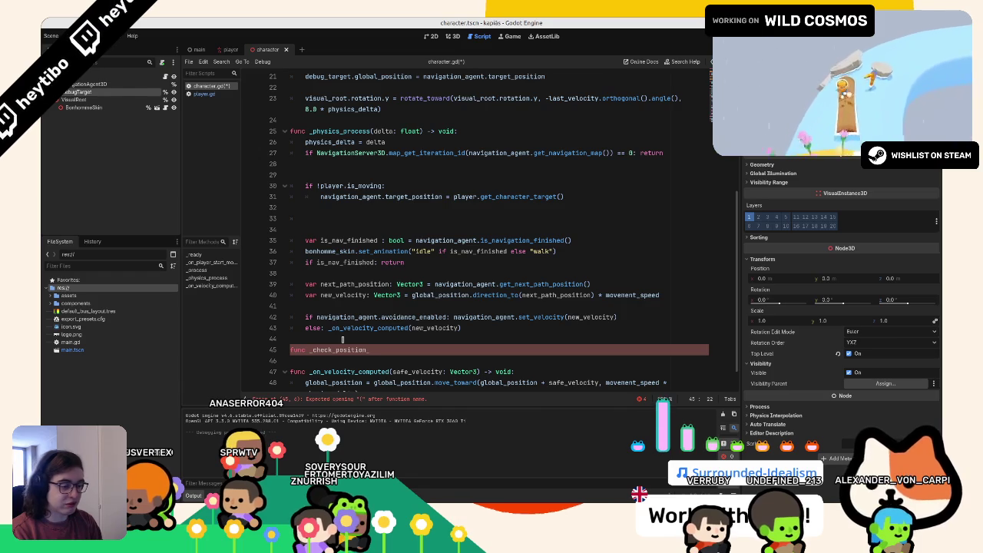
{"action": "key", "text": "BackSpace"}
{"action": "key", "text": "BackSpace"}
{"action": "type", "text": "he"}
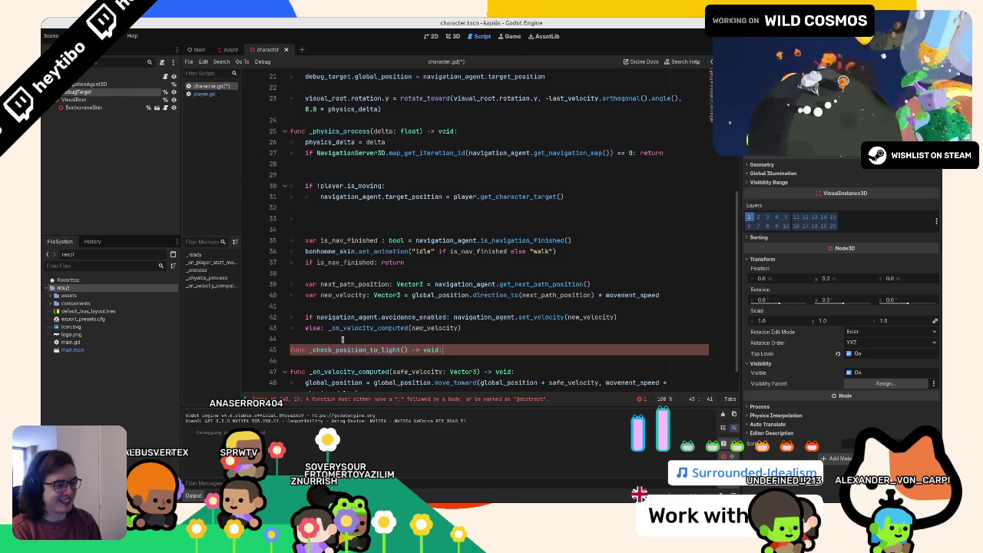
{"action": "type", "text": ":"}
{"action": "key", "text": "Return"}
{"action": "type", "text": "pa"}
- Call _check_position_to_light() in _physics_process and replace pass with 'if player.is_moving: return'
{"action": "double_click", "coordinate": [342, 350]}
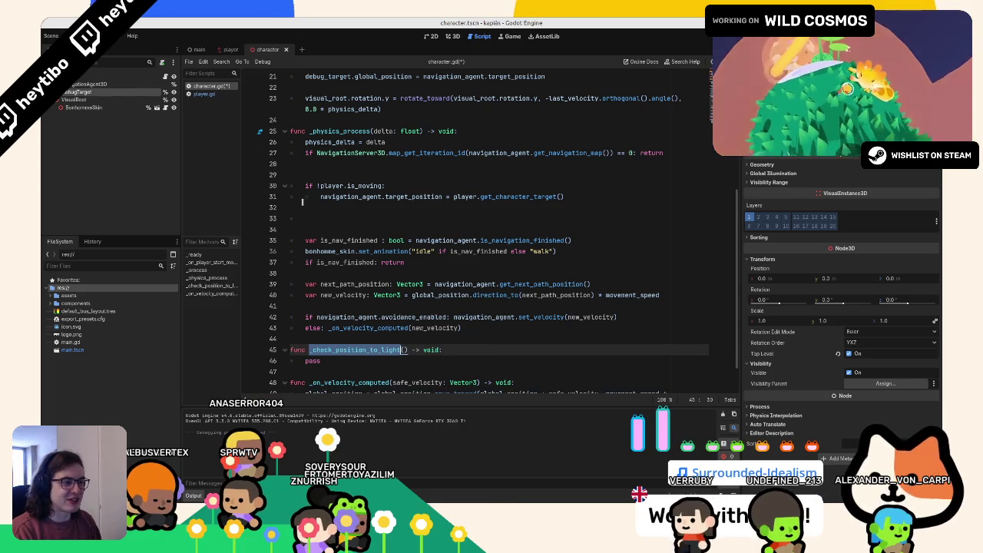
{"action": "left_click", "coordinate": [332, 175]}
{"action": "key", "text": "ctrl+v"}
{"action": "left_click", "coordinate": [307, 185]}
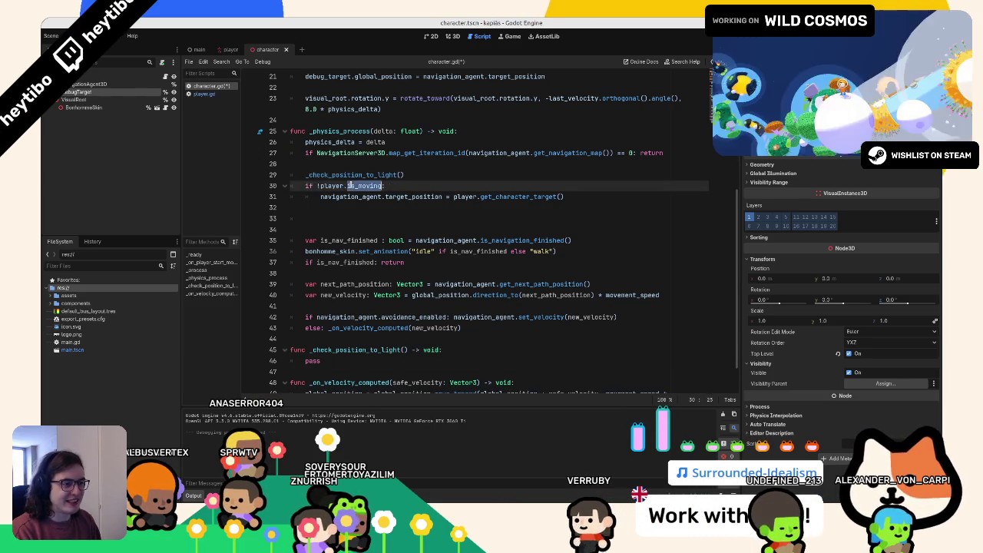
{"action": "key", "text": "shift+End"}
{"action": "key", "text": "ctrl+c"}
{"action": "scroll", "coordinate": [483, 296], "scroll_direction": "down", "scroll_amount": 1}
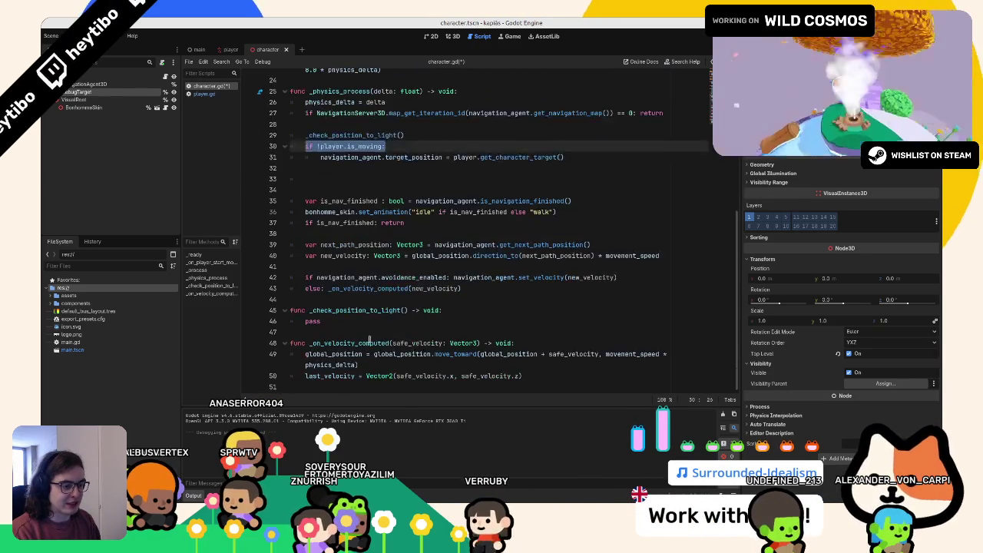
{"action": "double_click", "coordinate": [313, 321]}
{"action": "key", "text": "ctrl+v"}
{"action": "type", "text": "return"}
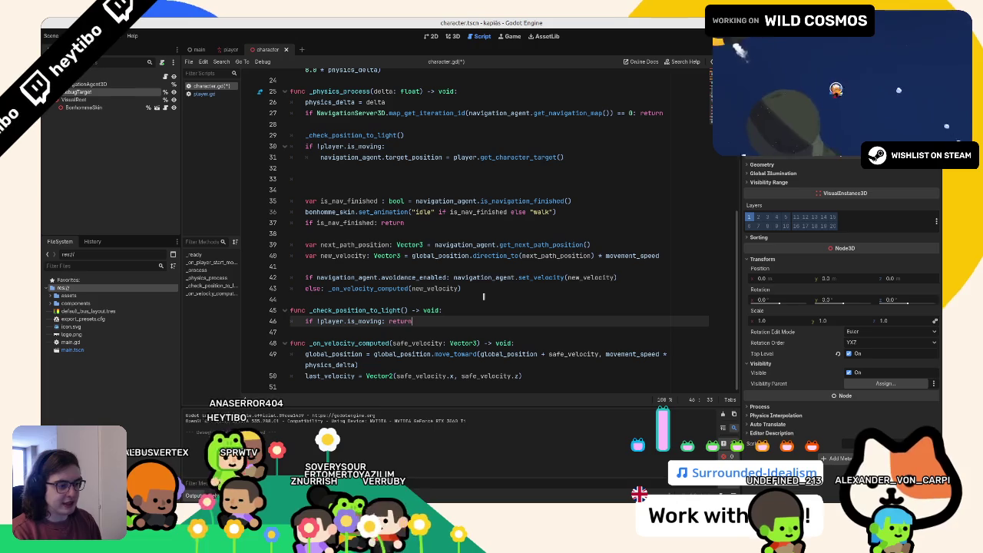
{"action": "type", "text": "if"}
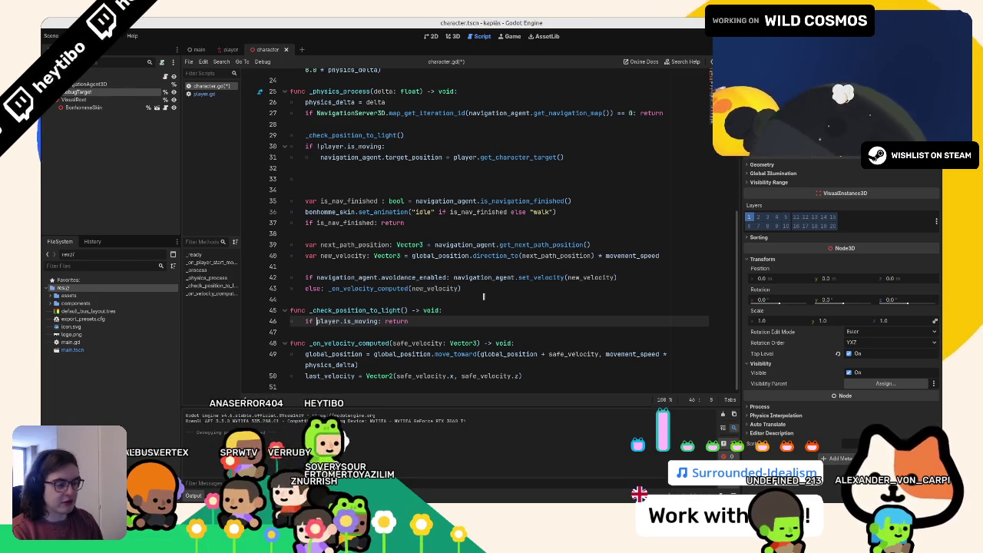
- Move the navigation target assignment into the new function and delete the old lines
{"action": "left_click", "coordinate": [457, 312]}
{"action": "key", "text": "Down"}
{"action": "key", "text": "Return"}
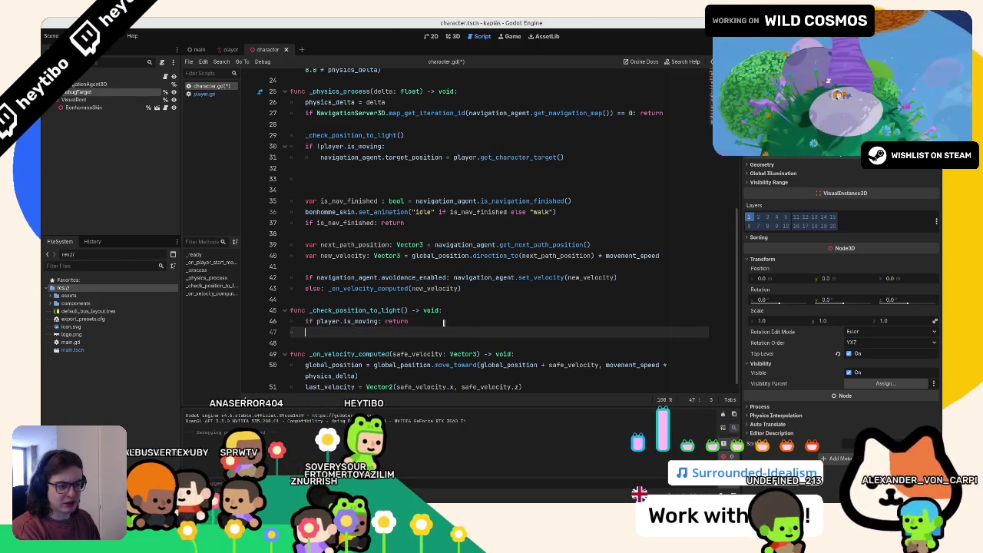
{"action": "left_click_drag", "start_coordinate": [320, 157], "coordinate": [603, 158]}
{"action": "key", "text": "ctrl+c"}
{"action": "left_click", "coordinate": [380, 340]}
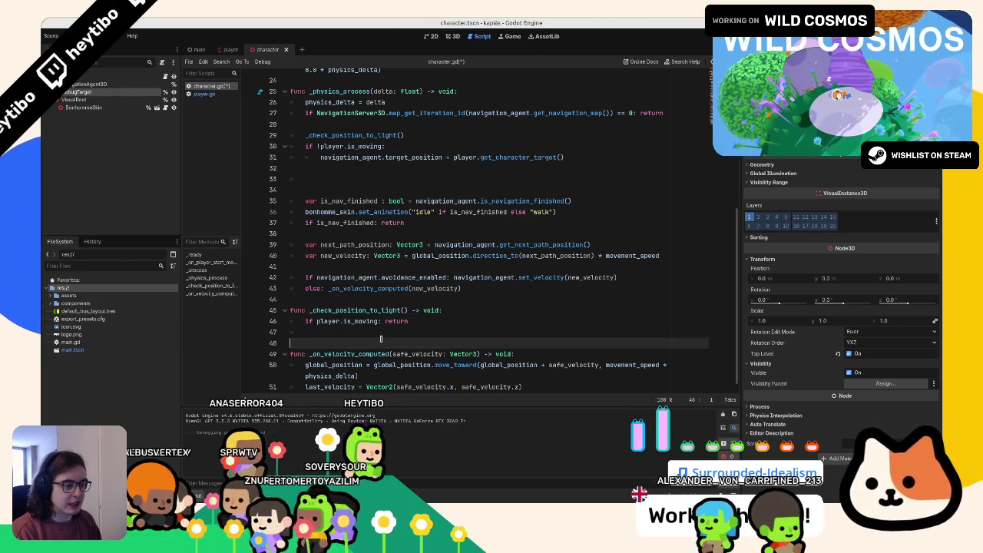
{"action": "key", "text": "ctrl+v"}
{"action": "key", "text": "Return"}
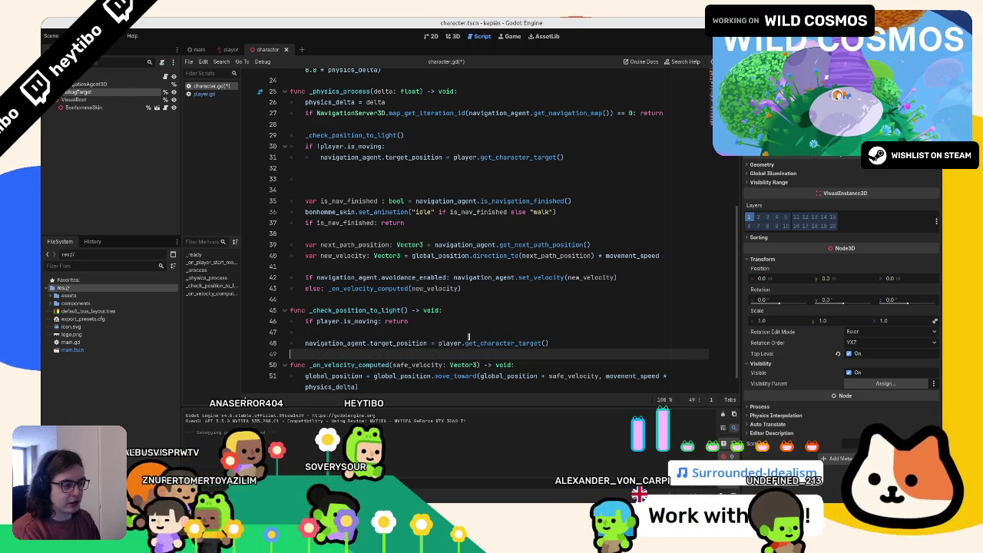
{"action": "mouse_move", "coordinate": [568, 157]}
{"action": "left_mouse_down"}
{"action": "mouse_move", "coordinate": [322, 146]}
{"action": "mouse_move", "coordinate": [353, 144]}
{"action": "left_mouse_up"}
{"action": "key", "text": "Delete"}
{"action": "key", "text": "Delete"}
{"action": "key", "text": "Delete"}
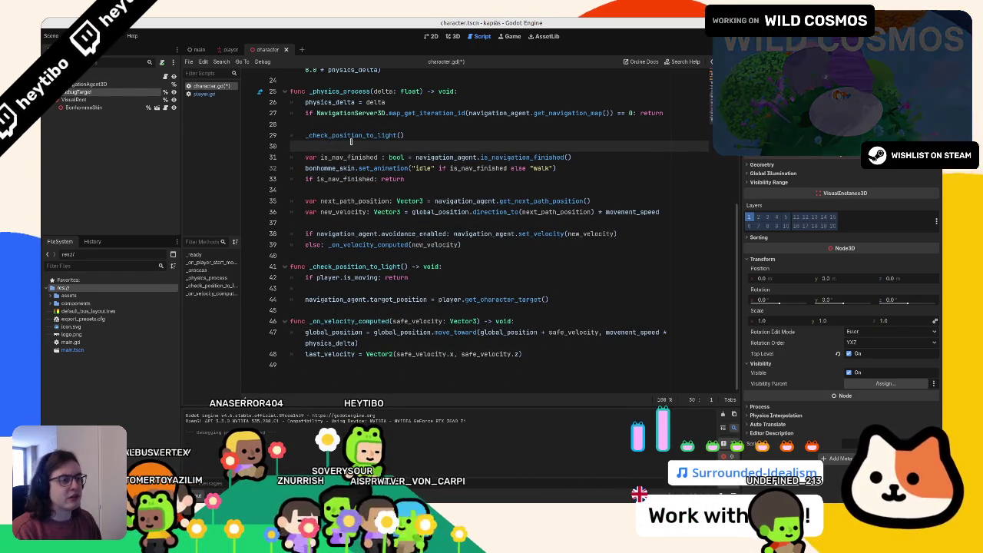
- Review the new call and function body, then run the game to test it
{"action": "key", "text": "Up"}
{"action": "key", "text": "Home"}
{"action": "key", "text": "shift+End"}
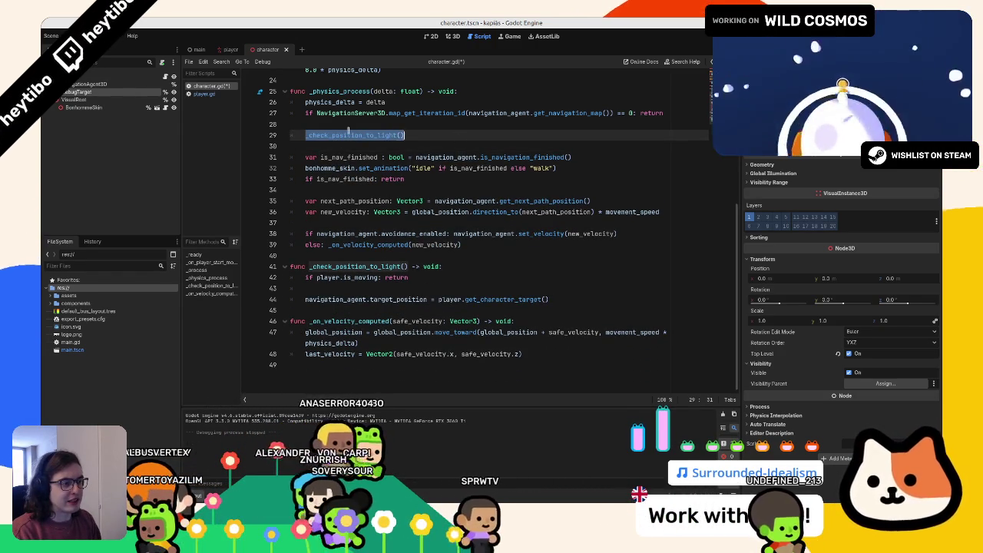
{"action": "left_click", "coordinate": [350, 286]}
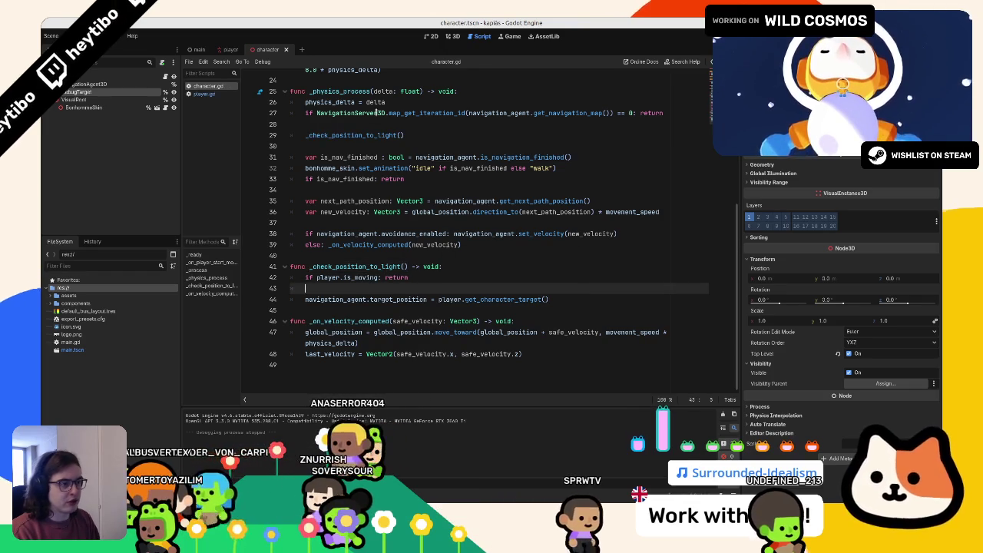
{"action": "key", "text": "alt+Left"}
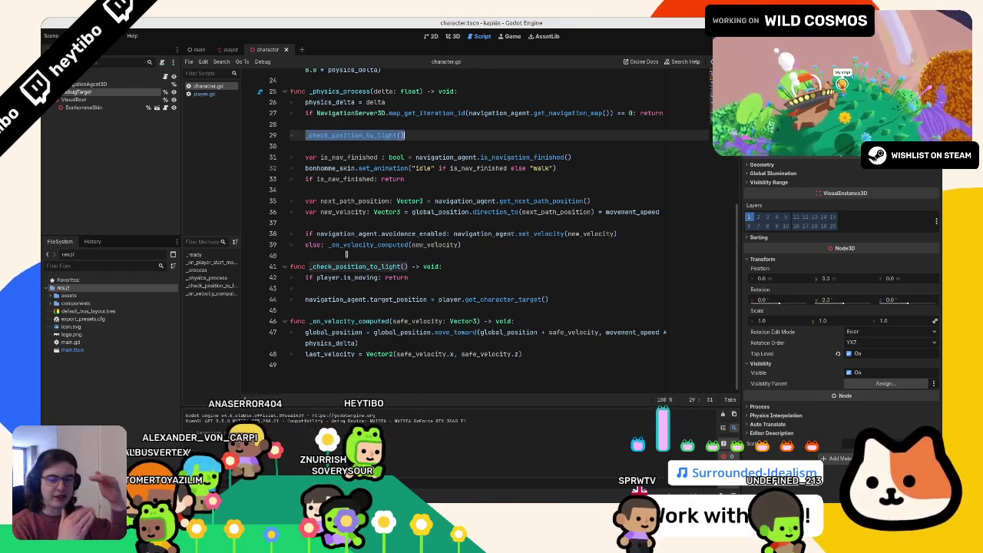
{"action": "key", "text": "alt+Right"}
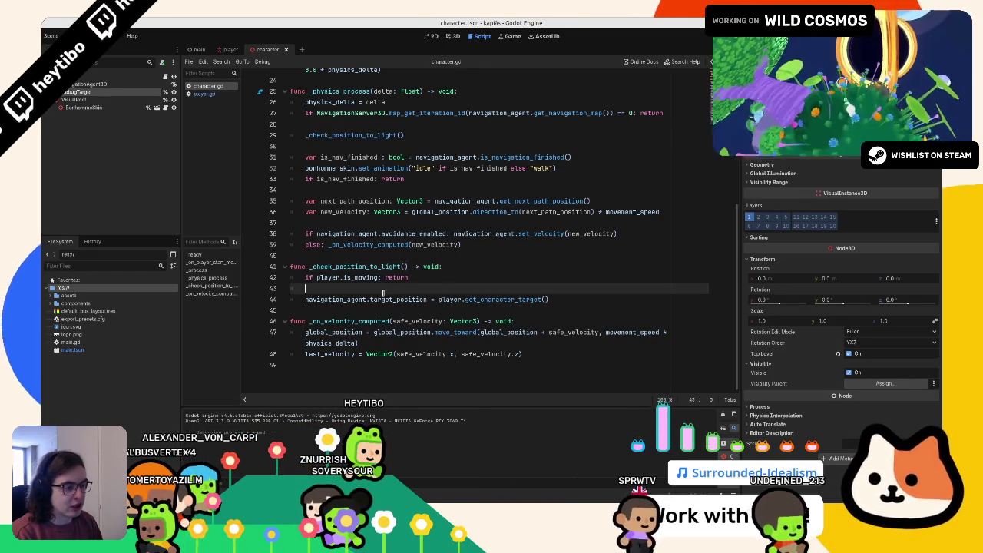
{"action": "double_click", "coordinate": [351, 277]}
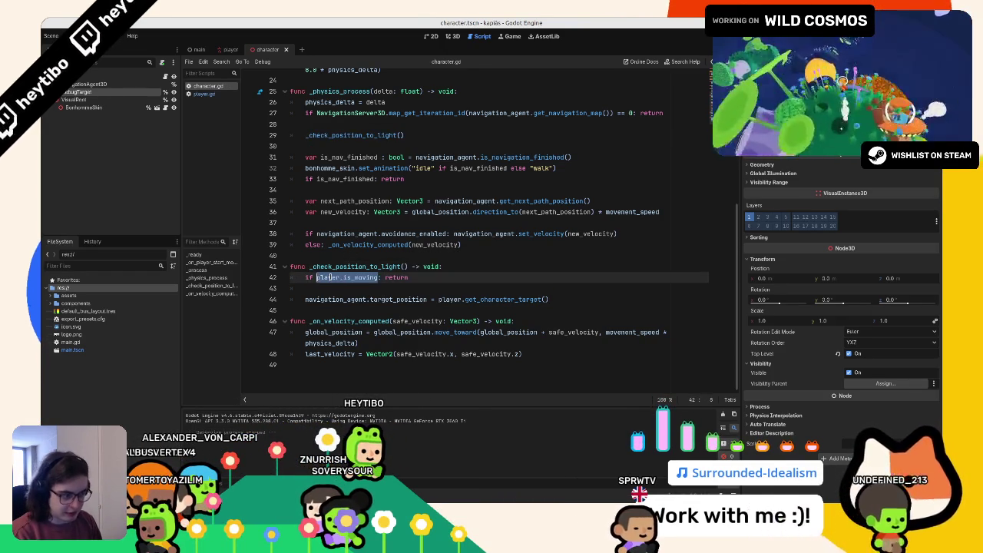
{"action": "left_click", "coordinate": [364, 288]}
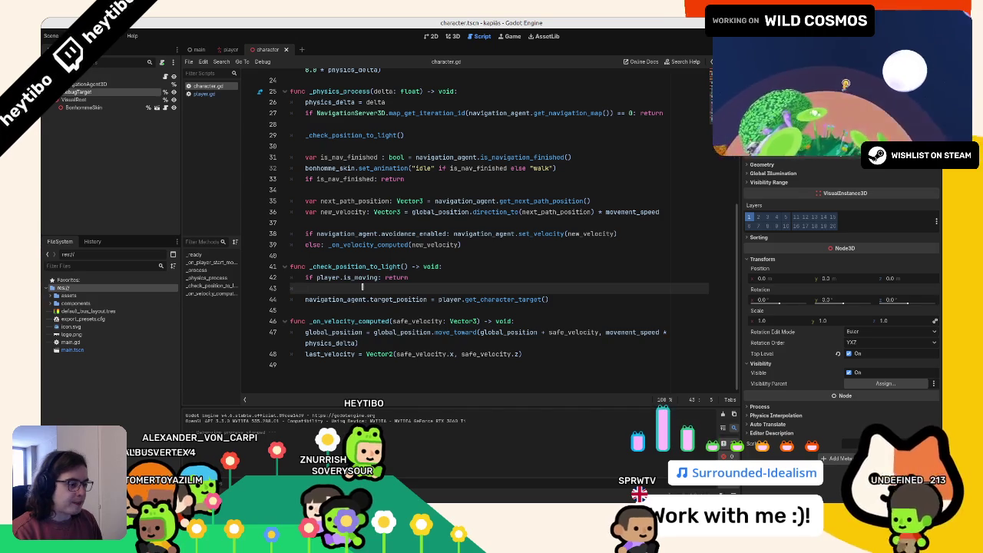
{"action": "left_click", "coordinate": [504, 299]}
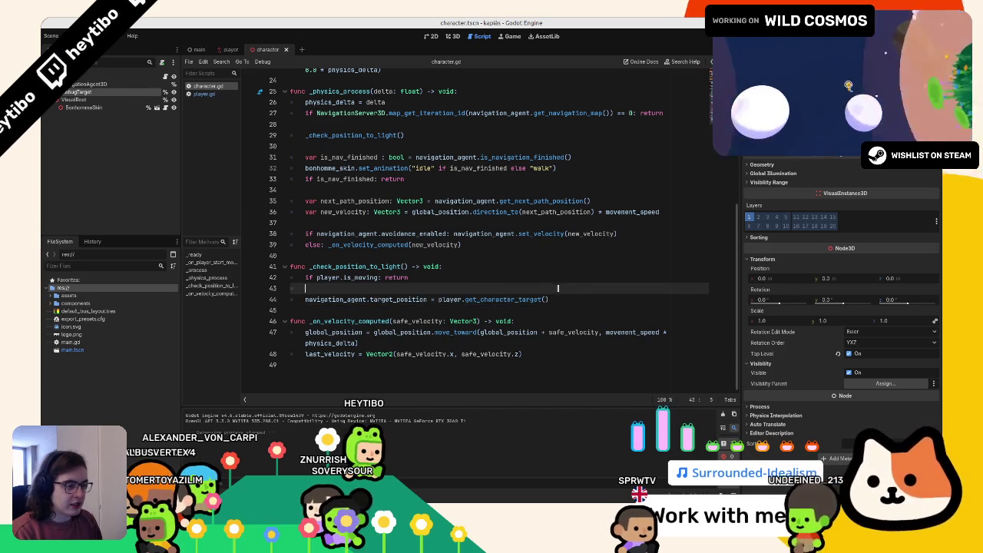
{"action": "left_click", "coordinate": [410, 300]}
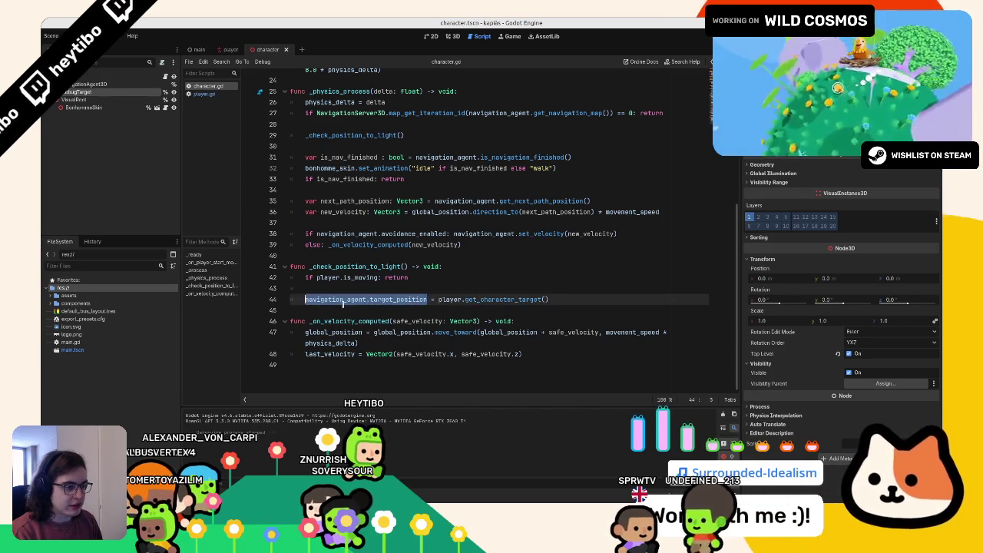
{"action": "left_click", "coordinate": [365, 289]}
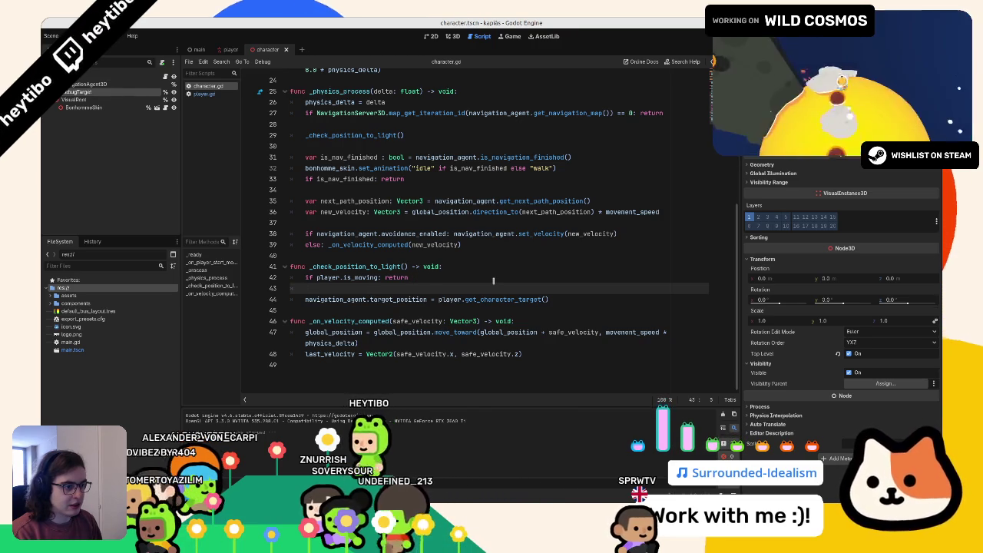
{"action": "key", "text": "F5"}
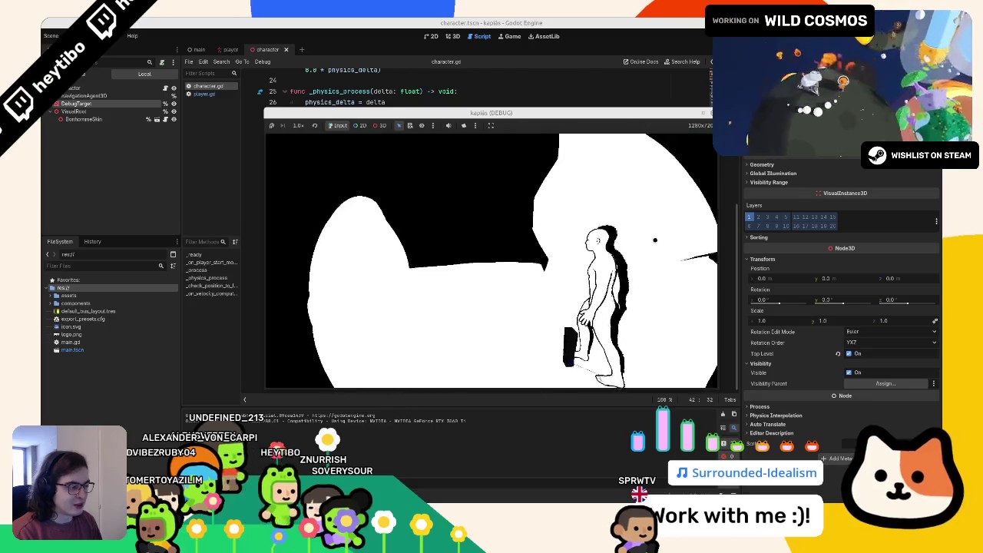
{"action": "key", "text": "F8"}
{"action": "left_click", "coordinate": [377, 287]}
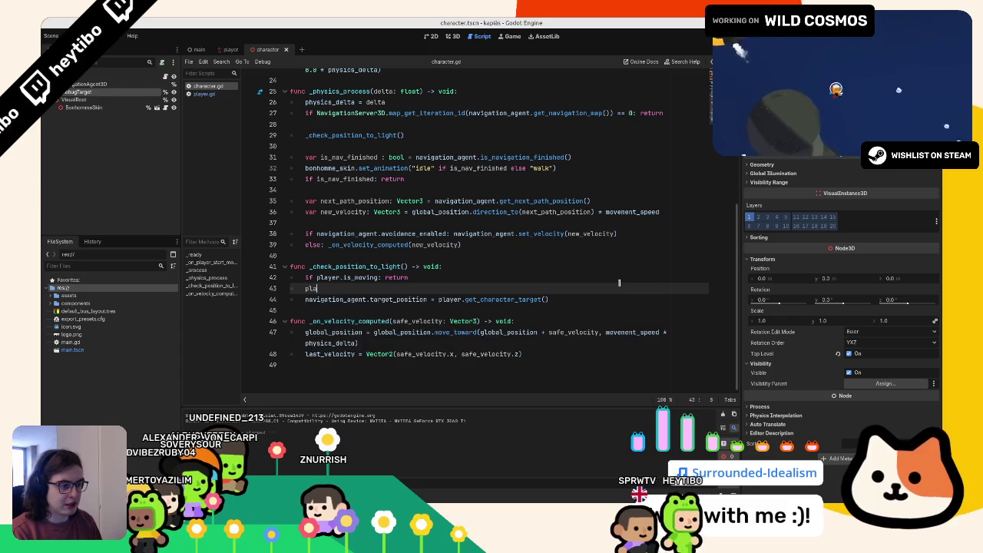
- Type player.camera_3d.rotation.y, then start a new declaration on line 43, leaving just 'var'
{"action": "type", "text": "yer.camera_3d.rotation"}
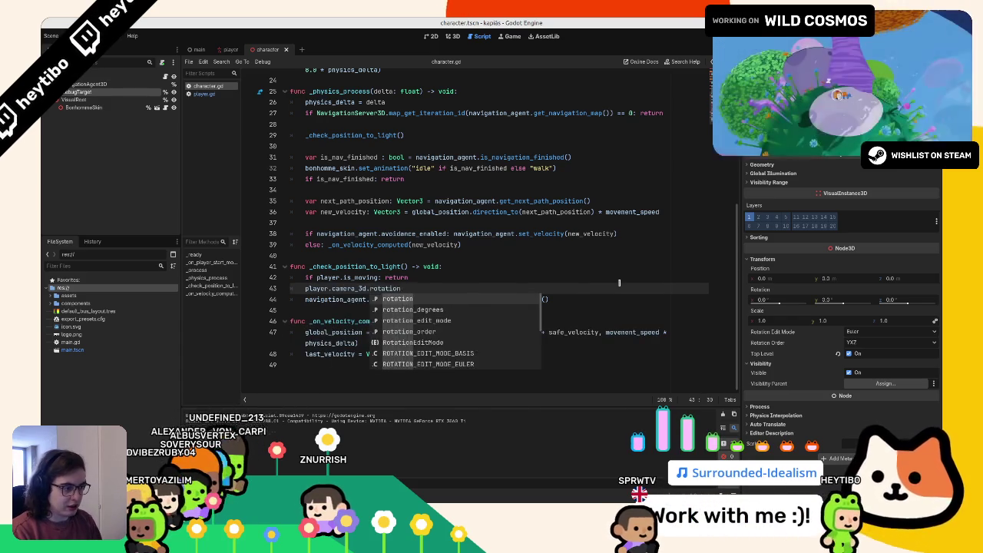
{"action": "type", "text": ".y"}
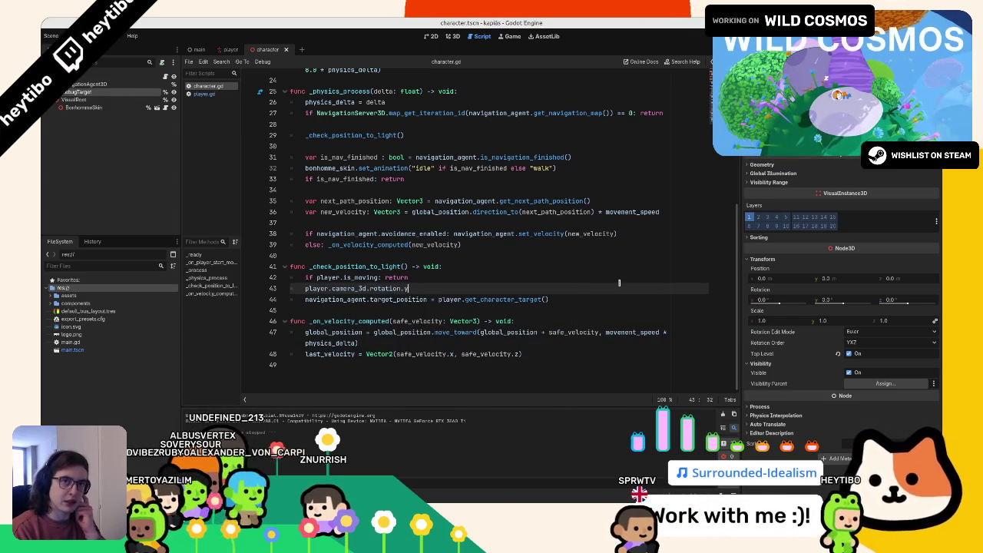
{"action": "scroll", "coordinate": [619, 283], "scroll_direction": "up", "scroll_amount": 1}
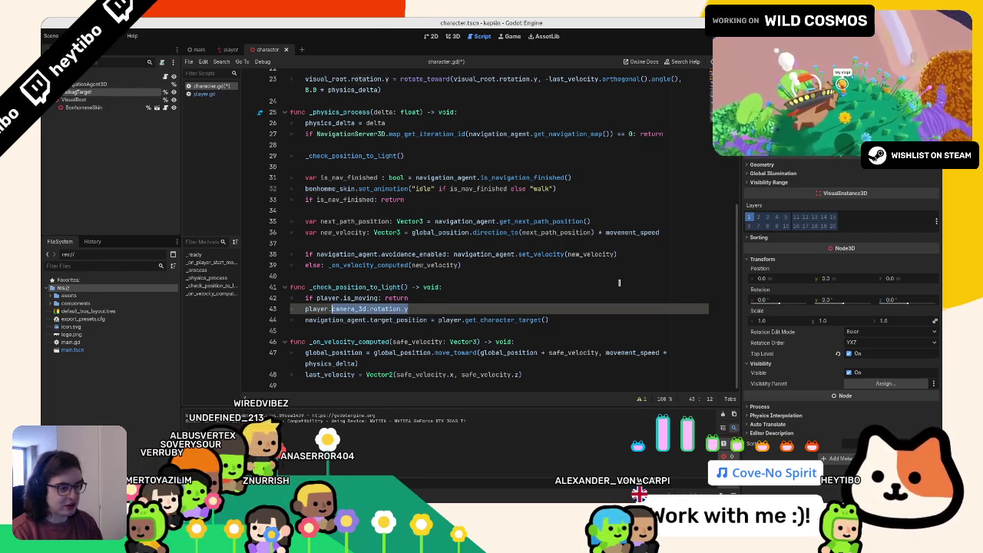
{"action": "type", "text": "ve"}
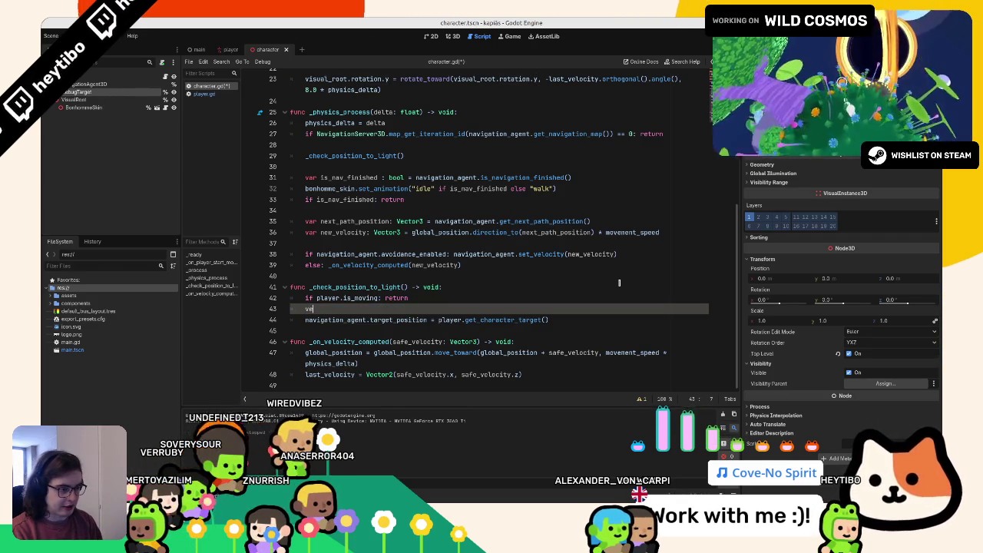
{"action": "key", "text": "Escape"}
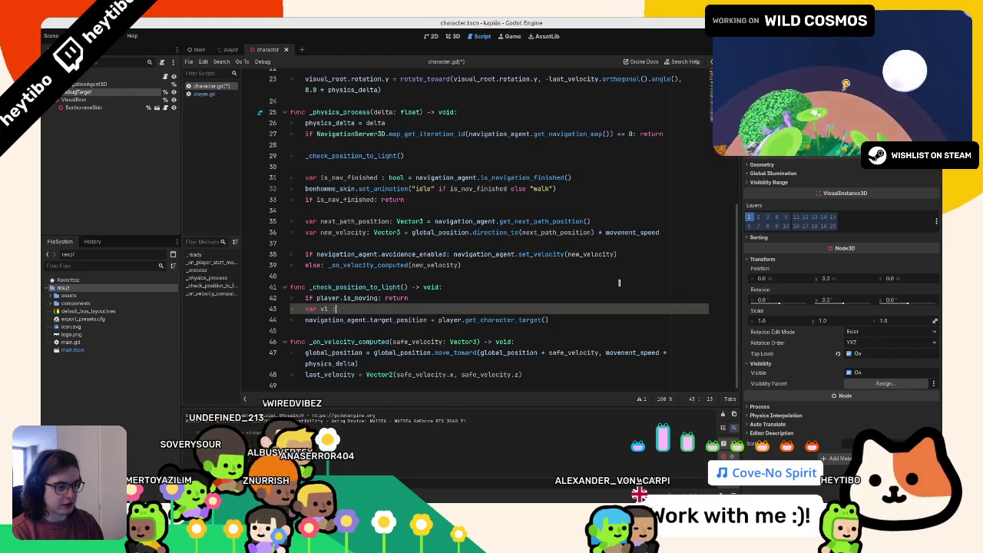
{"action": "type", "text": "float"}
{"action": "key", "text": "Return"}
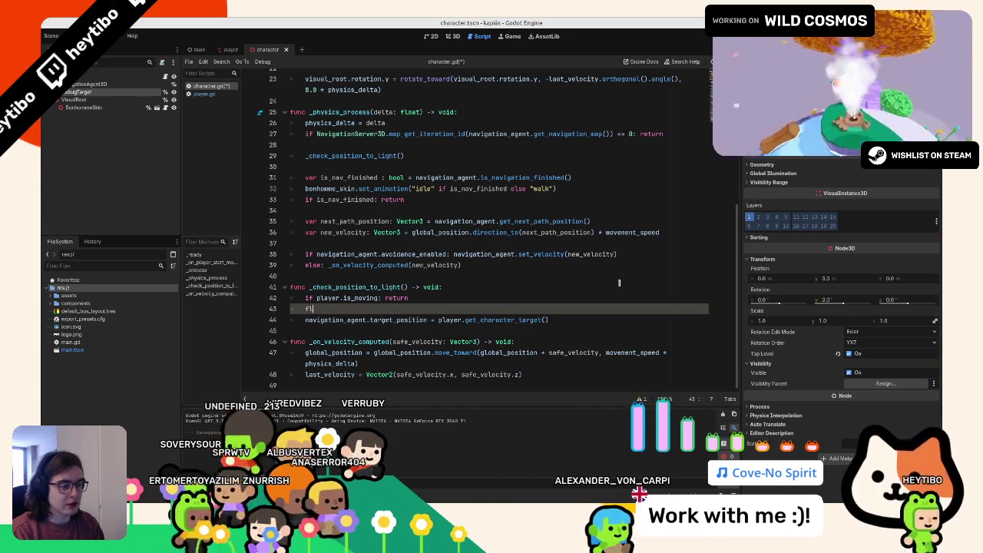
{"action": "key", "text": "BackSpace"}
{"action": "key", "text": "BackSpace"}
- Comment out the target_position line and write 'var angle_1: float = player.camera_3d.rotation.y'
{"action": "type", "text": "var"}
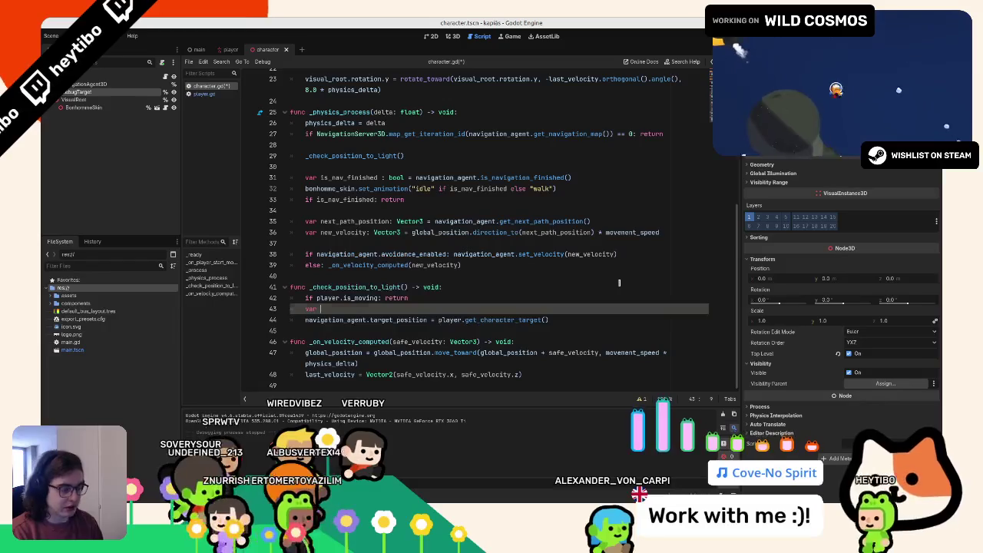
{"action": "key", "text": "Down"}
{"action": "key", "text": "ctrl+k"}
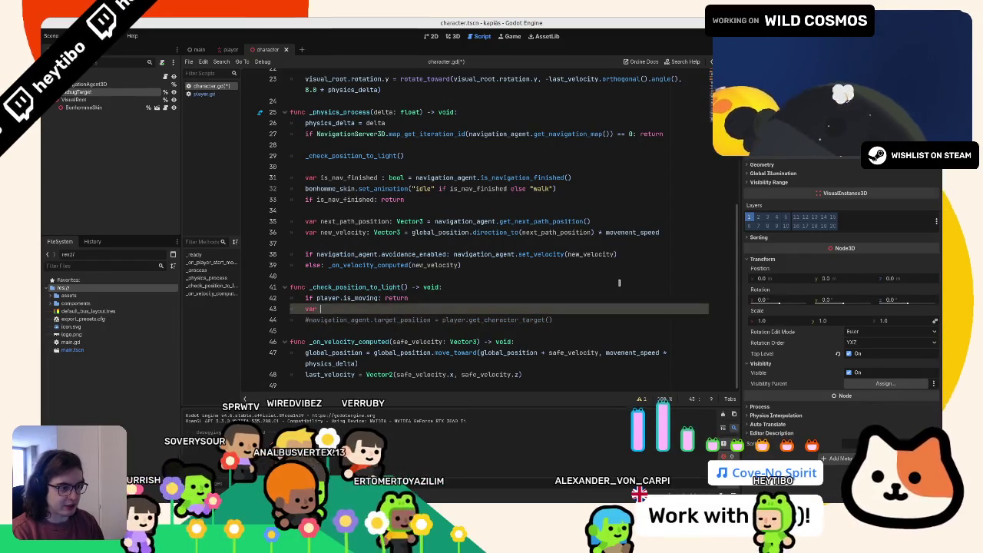
{"action": "key", "text": "ctrl+shift+Return"}
{"action": "key", "text": "Up"}
{"action": "key", "text": "Down"}
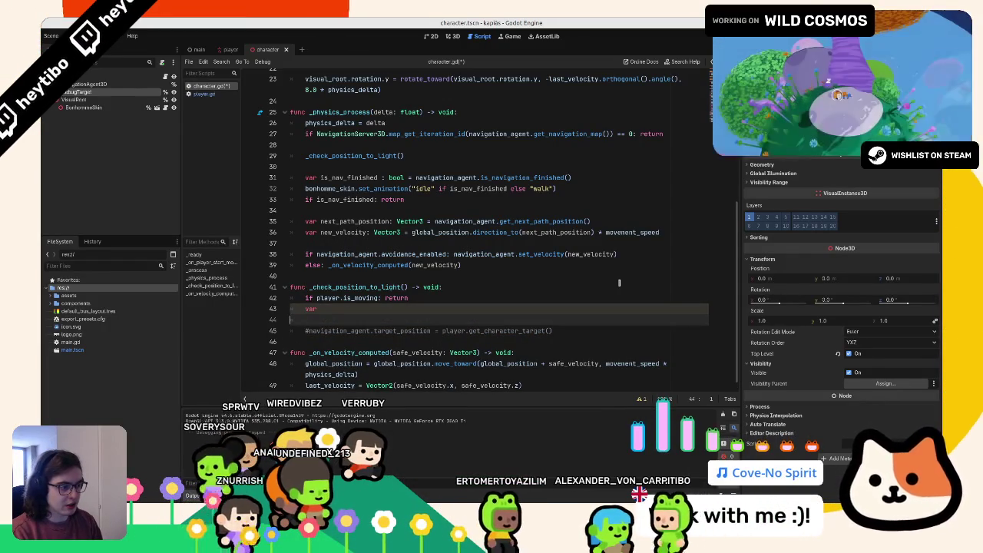
{"action": "key", "text": "Up"}
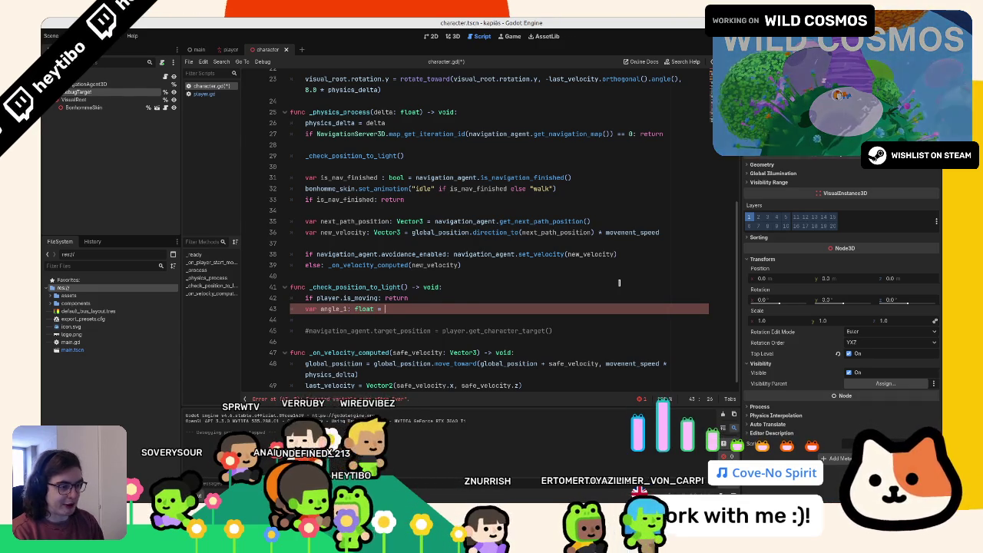
{"action": "type", "text": "player.camera_3d.rotation.y"}
{"action": "key", "text": "Return"}
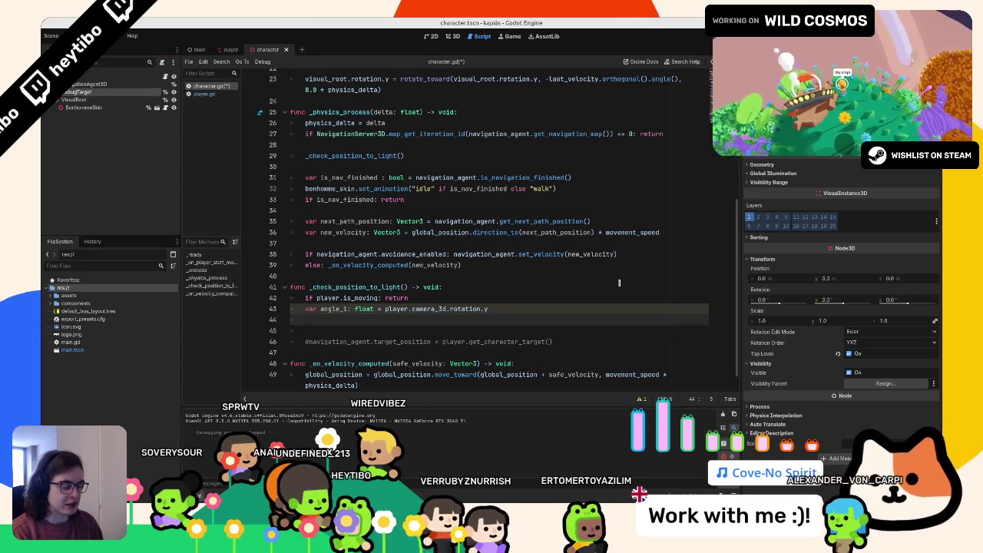
- Write player.to_local(global_position) and begin a 'local_v: Vector' declaration for it
{"action": "type", "text": "player."}
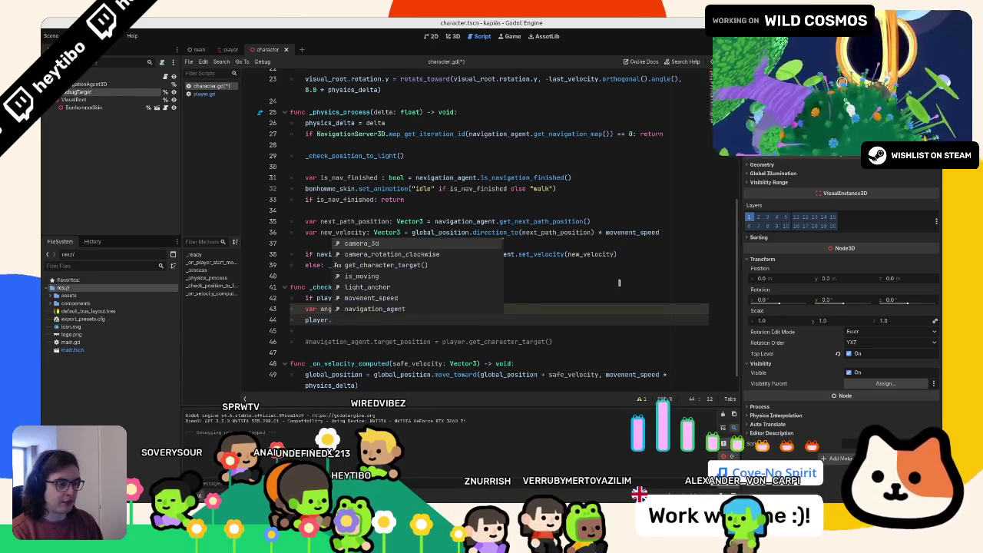
{"action": "key", "text": "BackSpace"}
{"action": "key", "text": "BackSpace"}
{"action": "key", "text": "BackSpace"}
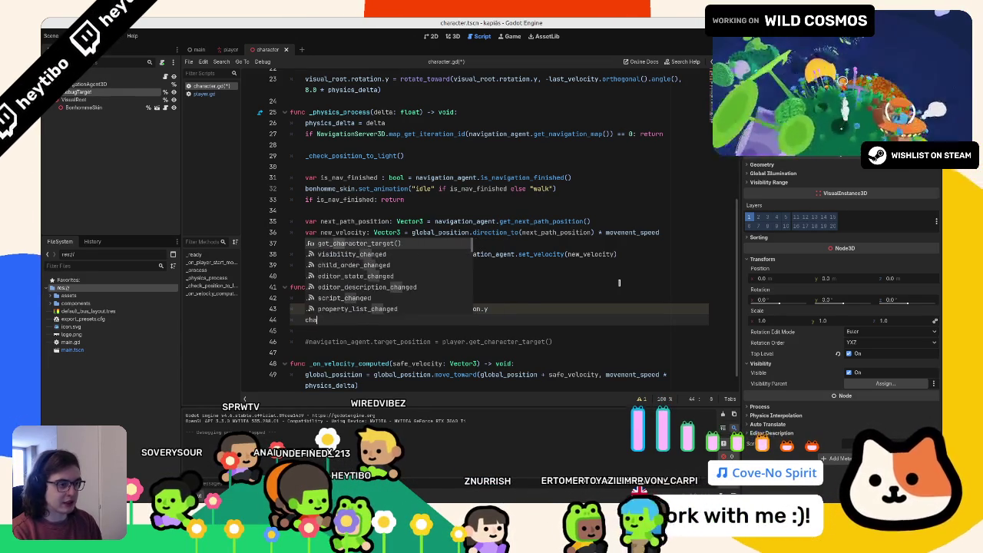
{"action": "type", "text": "cha"}
{"action": "key", "text": "BackSpace"}
{"action": "key", "text": "BackSpace"}
{"action": "key", "text": "BackSpace"}
{"action": "type", "text": "glo"}
{"action": "key", "text": "Return"}
{"action": "type", "text": "player.local"}
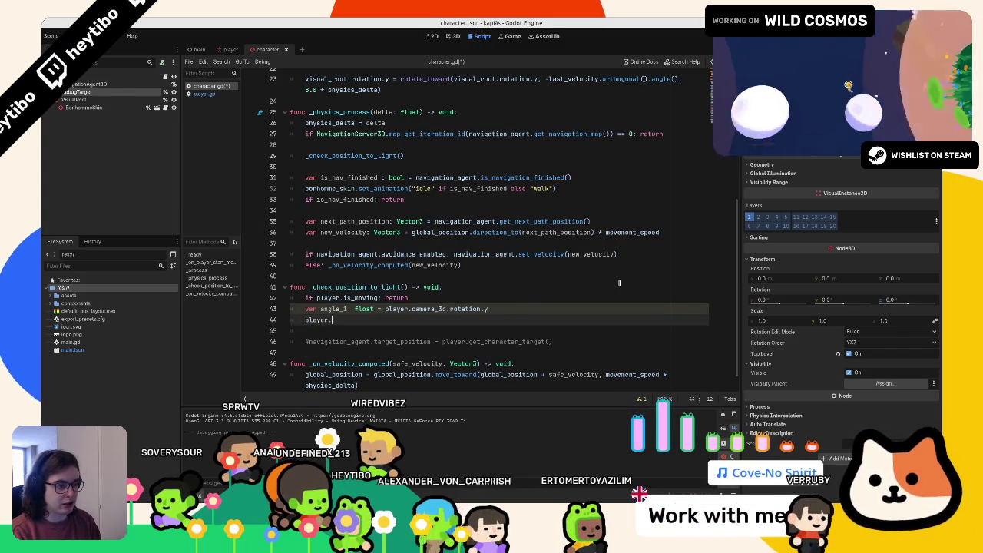
{"action": "key", "text": "Down"}
{"action": "key", "text": "Return"}
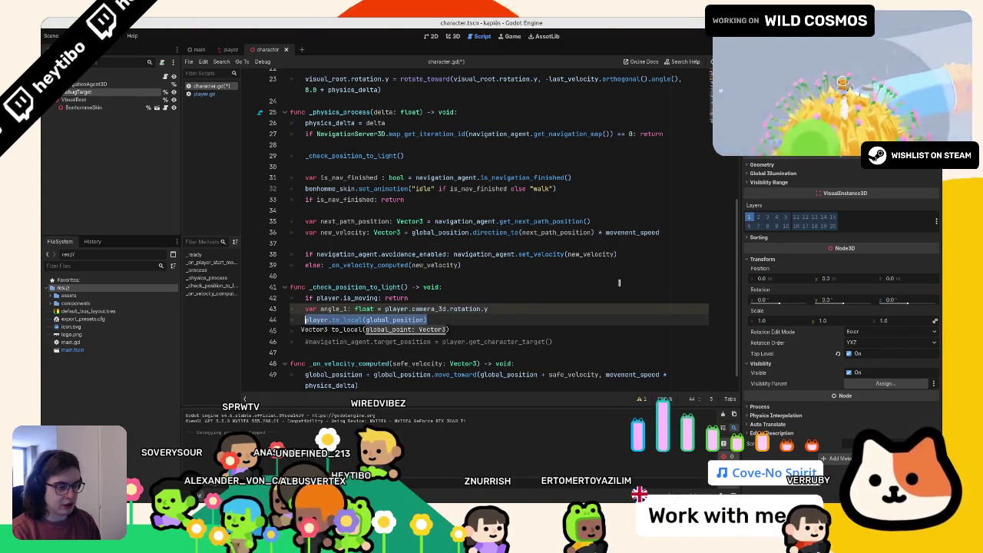
{"action": "type", "text": "local_v: Ve"}
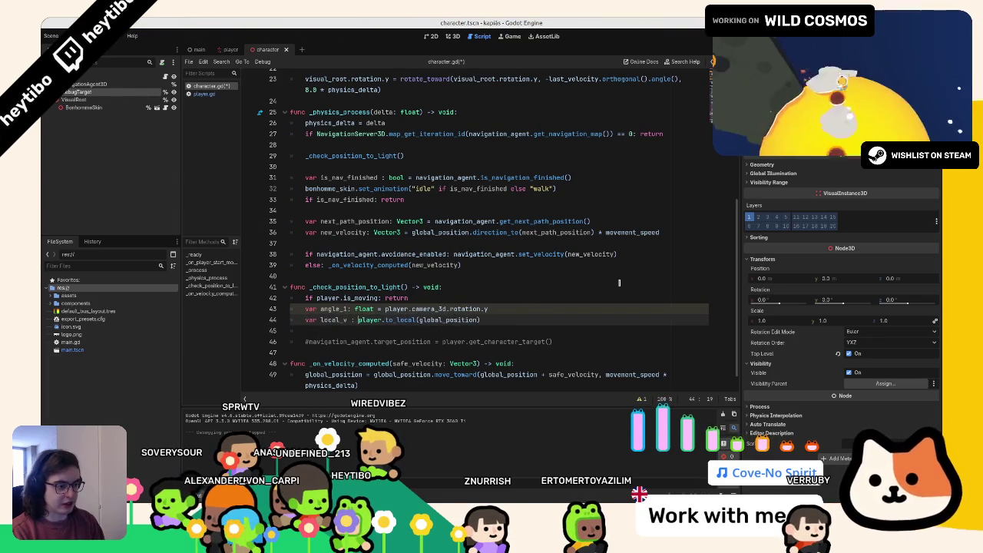
{"action": "type", "text": "ctor"}
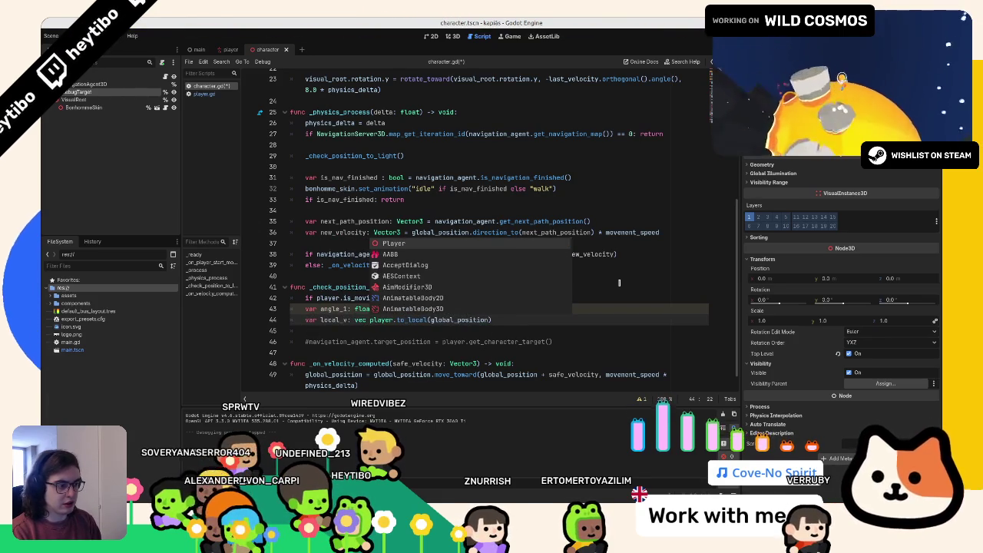
- Finish declaring local_v with the Vector3 type and start a new line below it
{"action": "key", "text": "Return"}
{"action": "type", "text": "="}
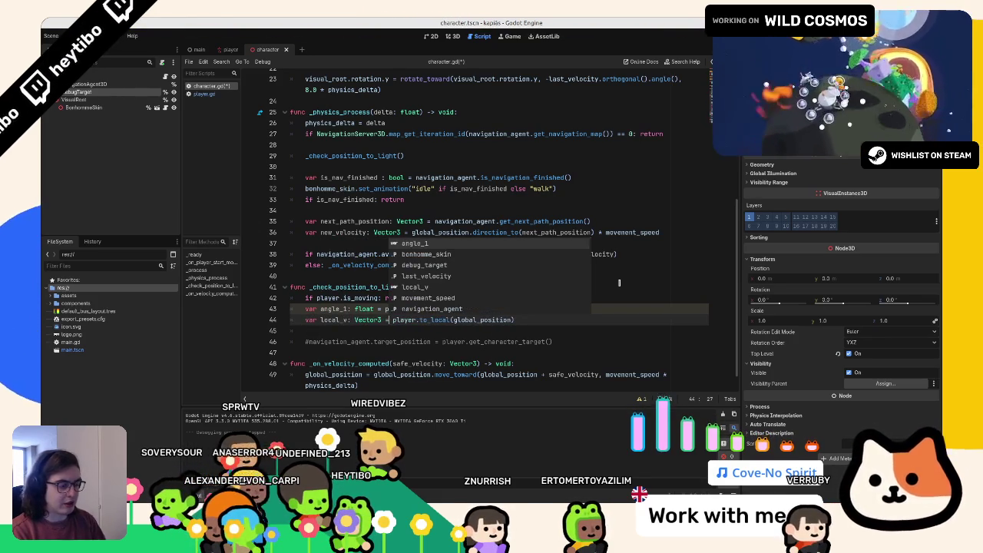
{"action": "key", "text": "Escape"}
{"action": "key", "text": "Return"}
{"action": "type", "text": "vec"}
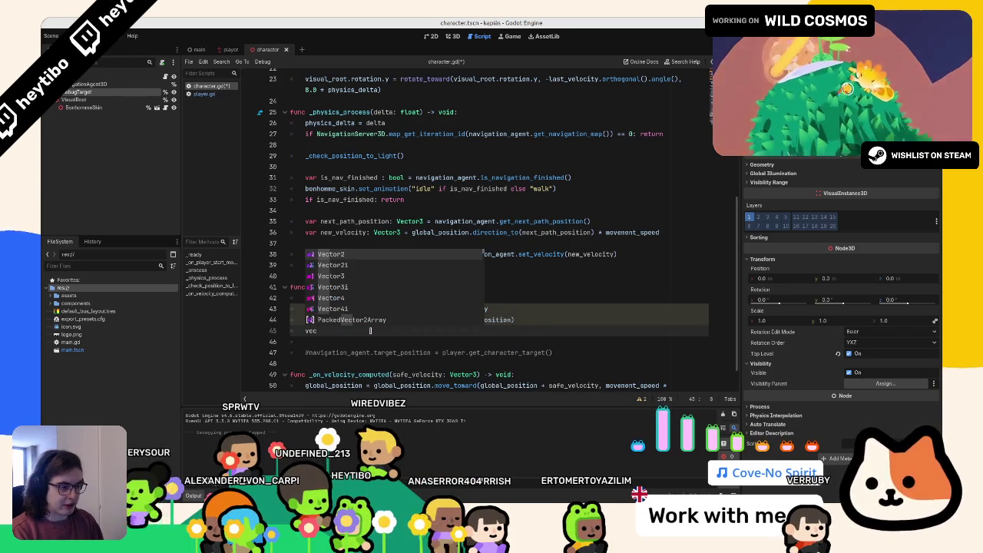
- Add 'var angle_2: float = Vector2(local_v.x, local_v.z).angle()'
{"action": "key", "text": "BackSpace"}
{"action": "key", "text": "BackSpace"}
{"action": "key", "text": "BackSpace"}
{"action": "type", "text": "var "}
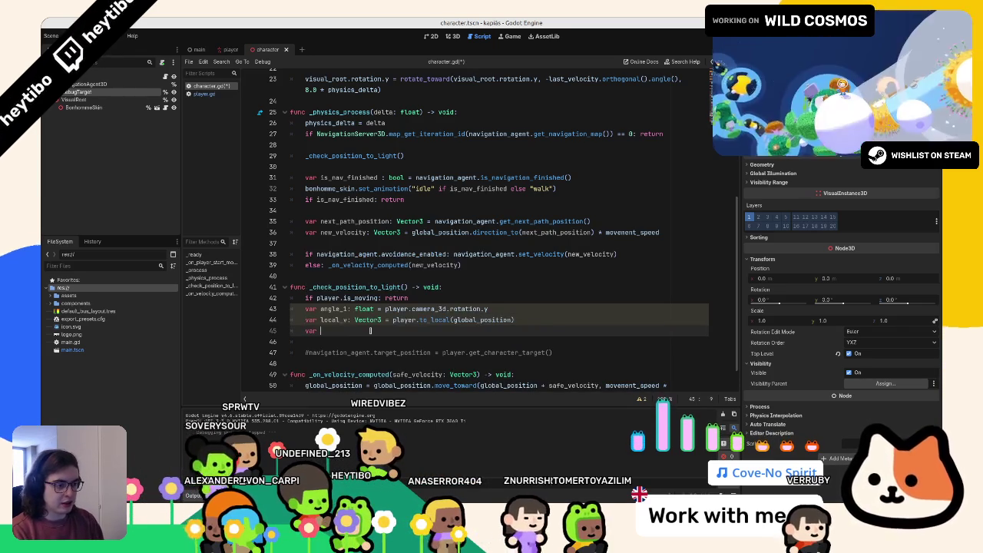
{"action": "type", "text": "angle_2: float ="}
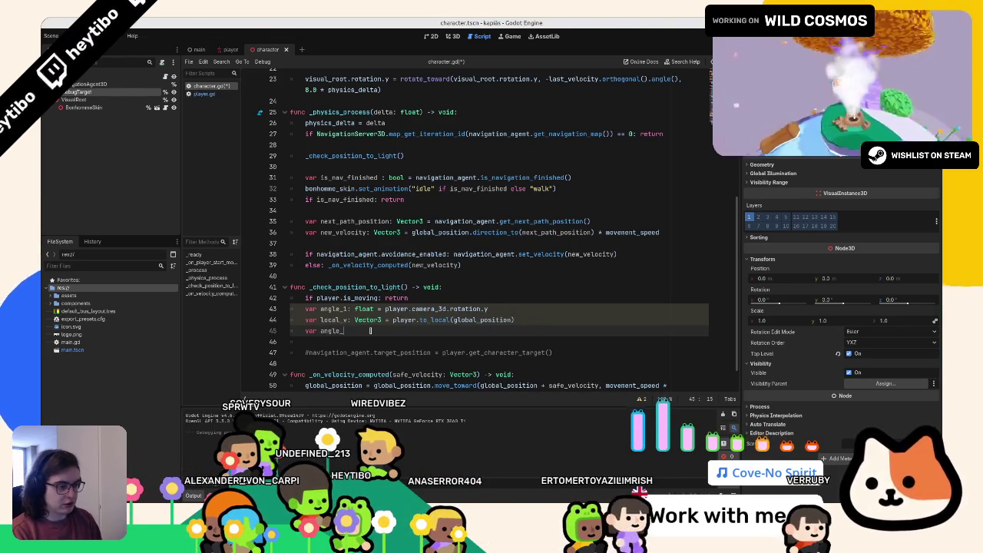
{"action": "key", "text": "ctrl+space"}
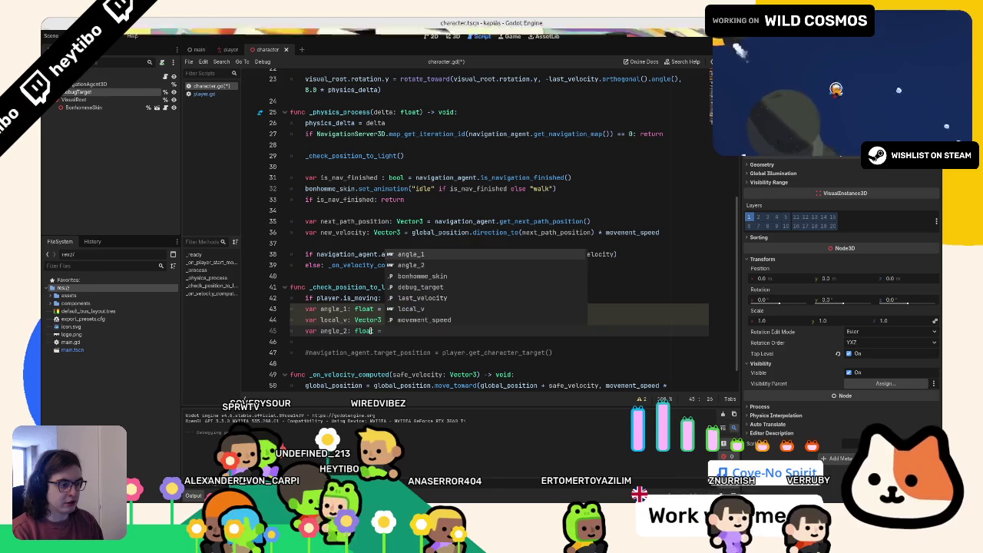
{"action": "type", "text": "Vector2"}
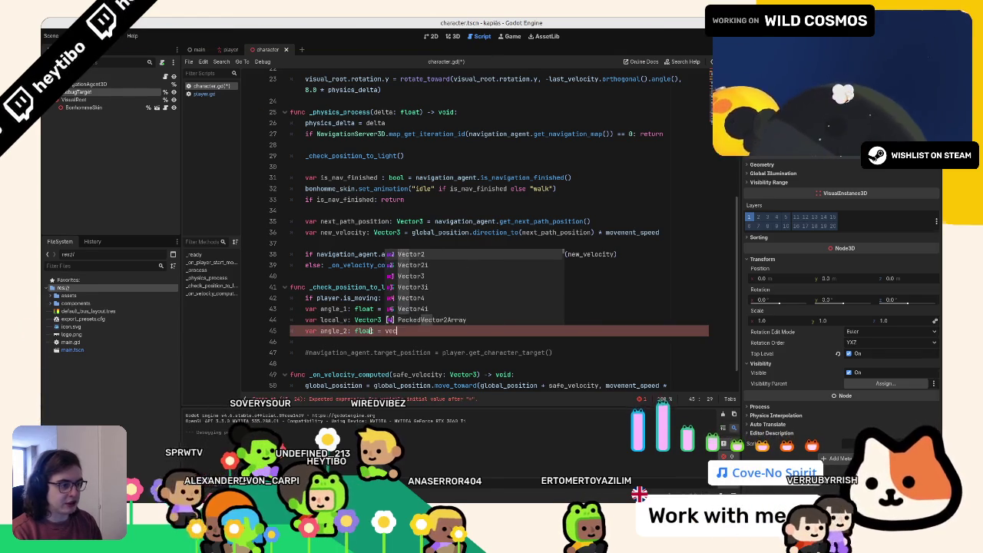
{"action": "type", "text": "(local_v.x"}
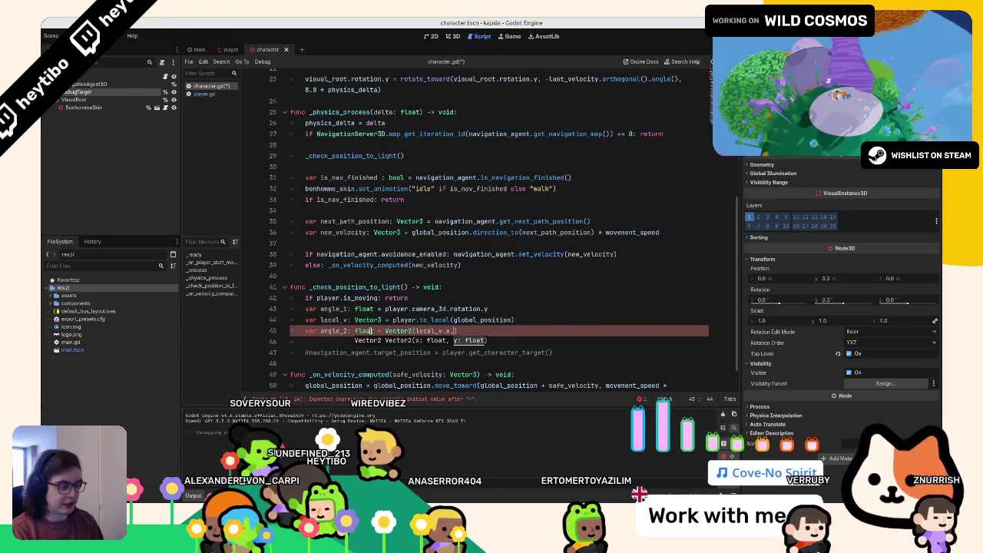
{"action": "type", "text": ", local_v.z"}
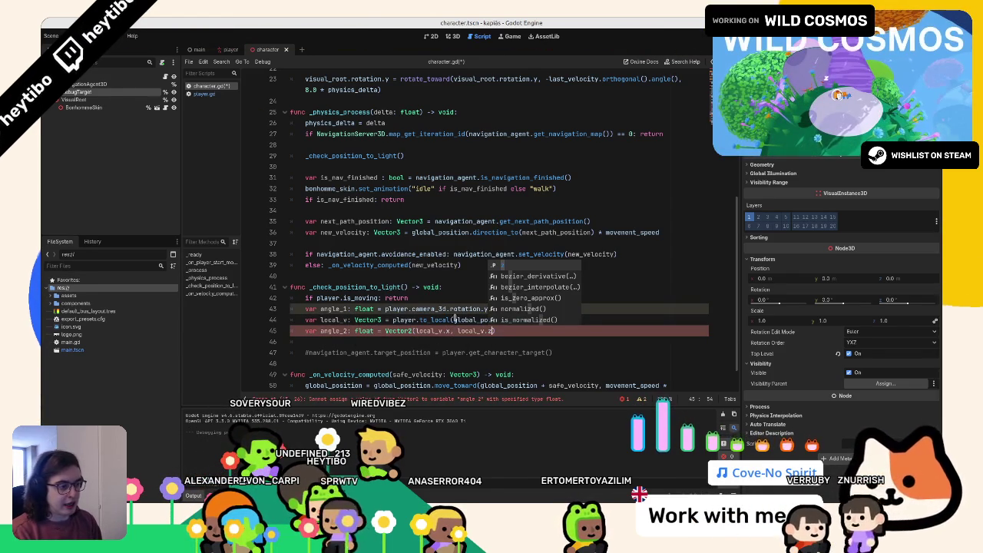
{"action": "key", "text": "Escape"}
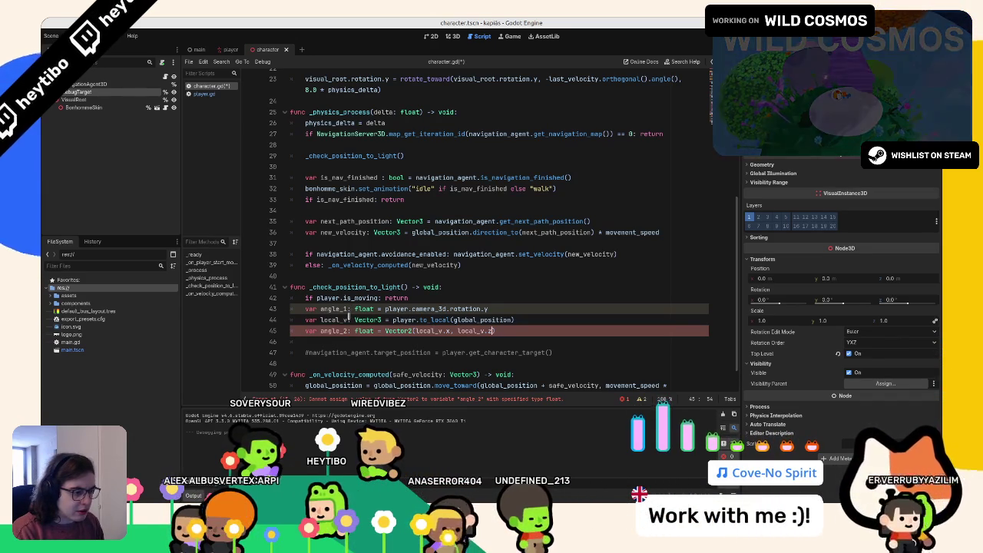
{"action": "key", "text": "Down"}
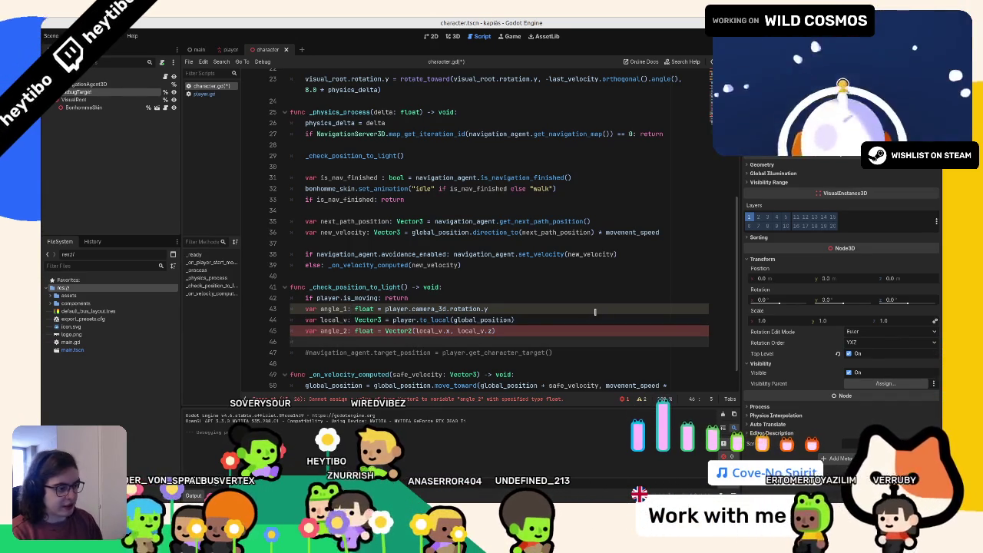
{"action": "key", "text": "Left"}
{"action": "type", "text": ".an"}
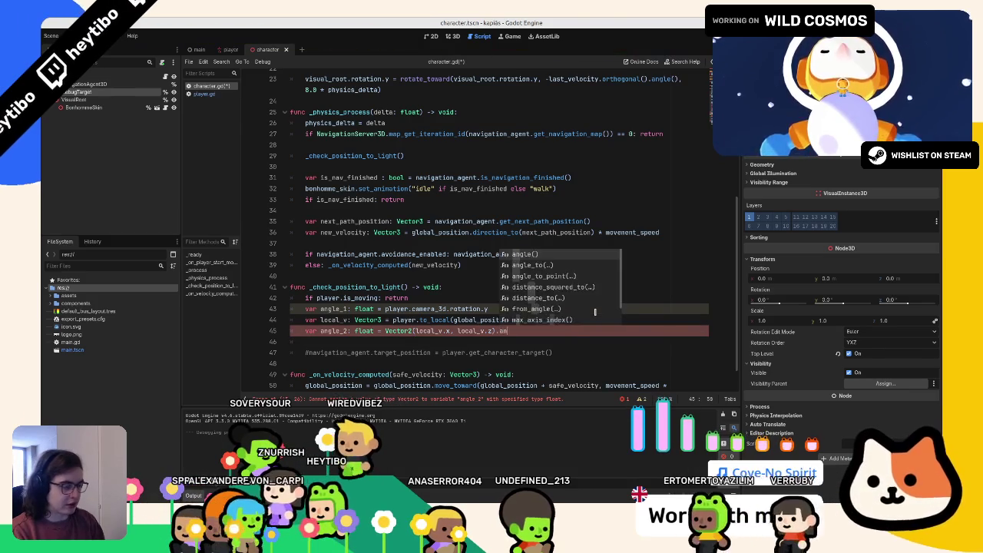
{"action": "key", "text": "Return"}
{"action": "key", "text": "Return"}
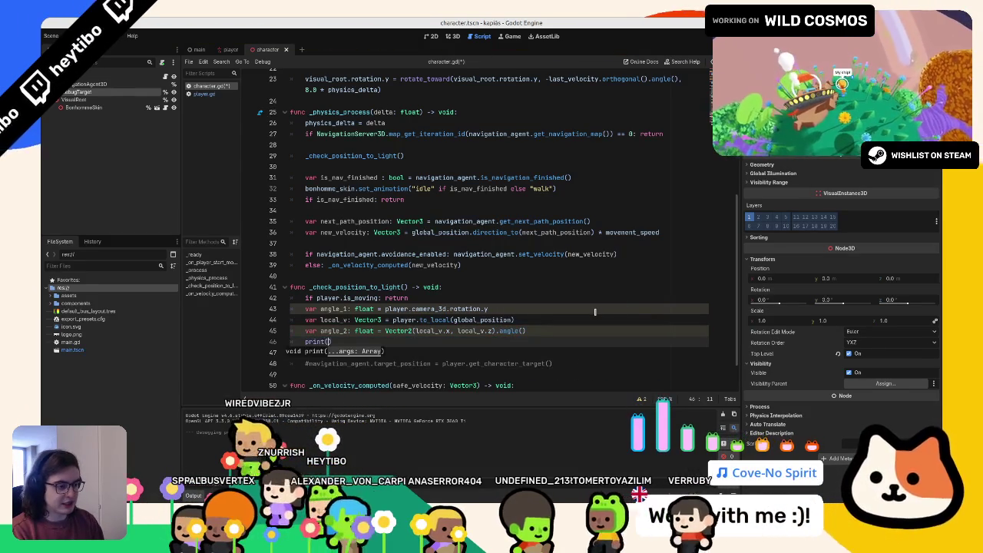
- Add print(angle_2) and run the game to check the printed angle
{"action": "type", "text": "print(angle_2)"}
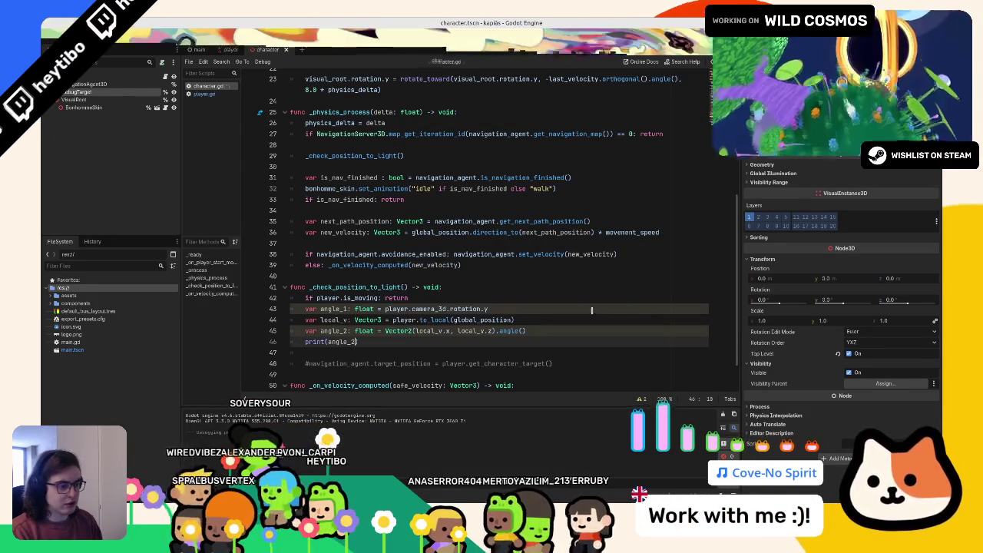
{"action": "left_click", "coordinate": [511, 278]}
{"action": "key", "text": "F5"}
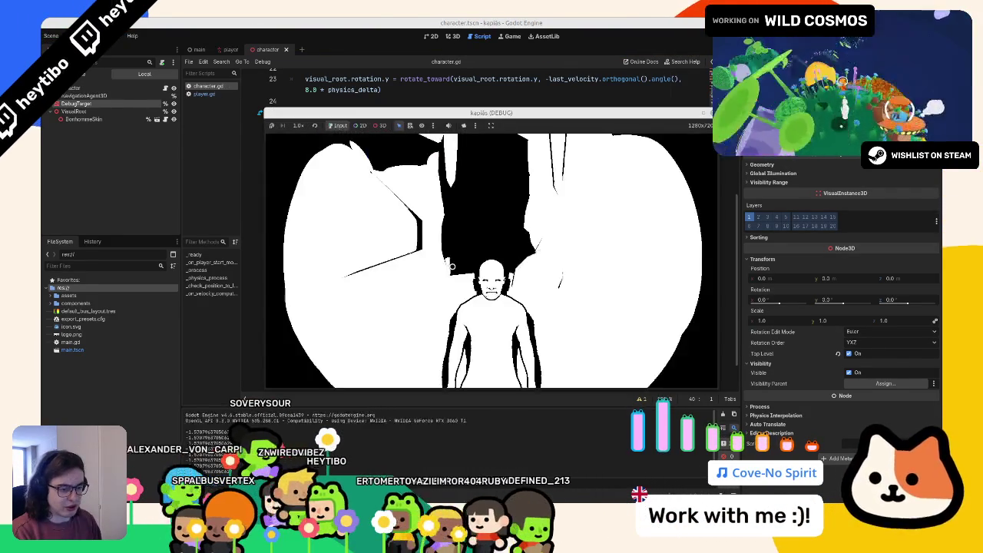
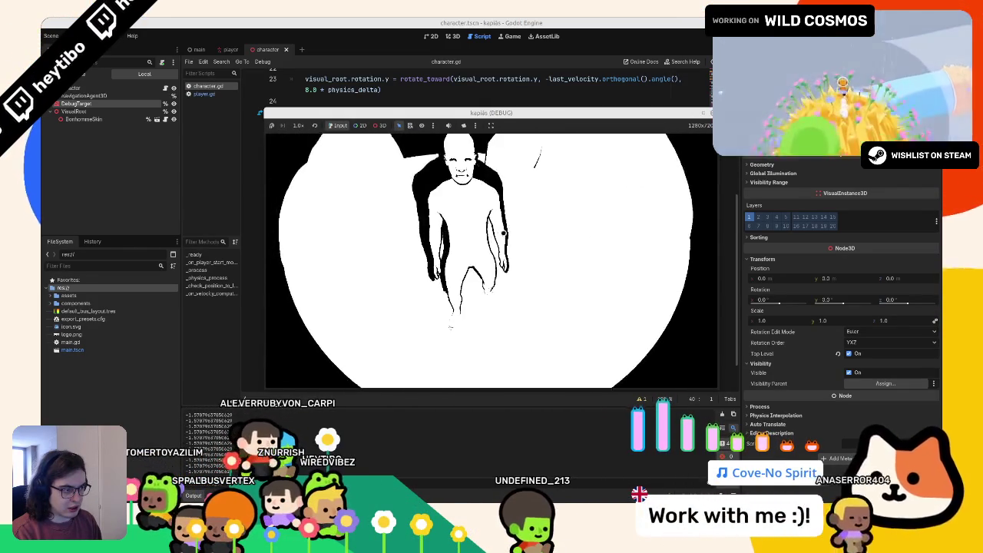
- Change print(angle_2) to print(angle_difference(angle_1, angle_2)) using autocomplete
{"action": "key", "text": "F8"}
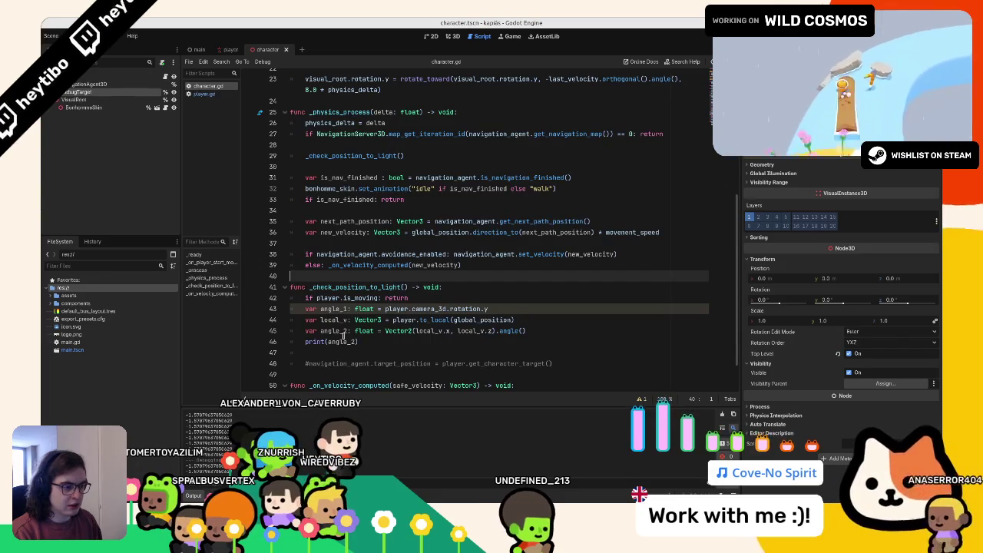
{"action": "double_click", "coordinate": [344, 340]}
{"action": "type", "text": "angle"}
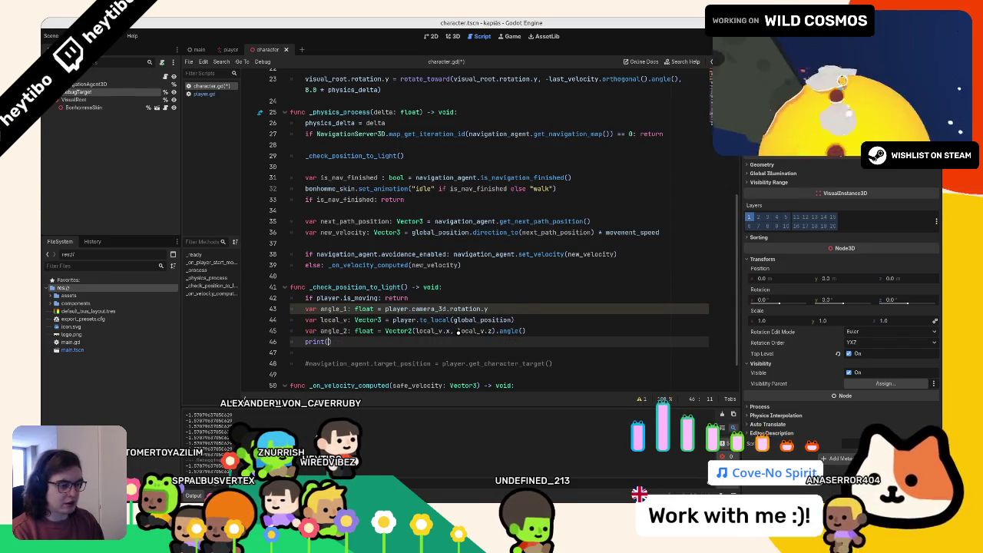
{"action": "key", "text": "Down"}
{"action": "key", "text": "Down"}
{"action": "key", "text": "Return"}
{"action": "type", "text": "angle_difference("}
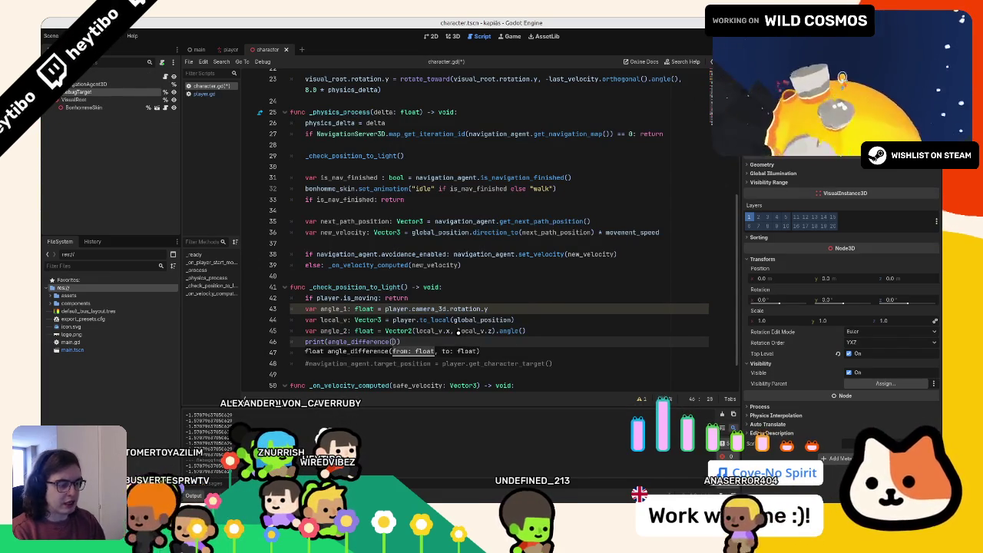
{"action": "type", "text": "ngle_1, ang"}
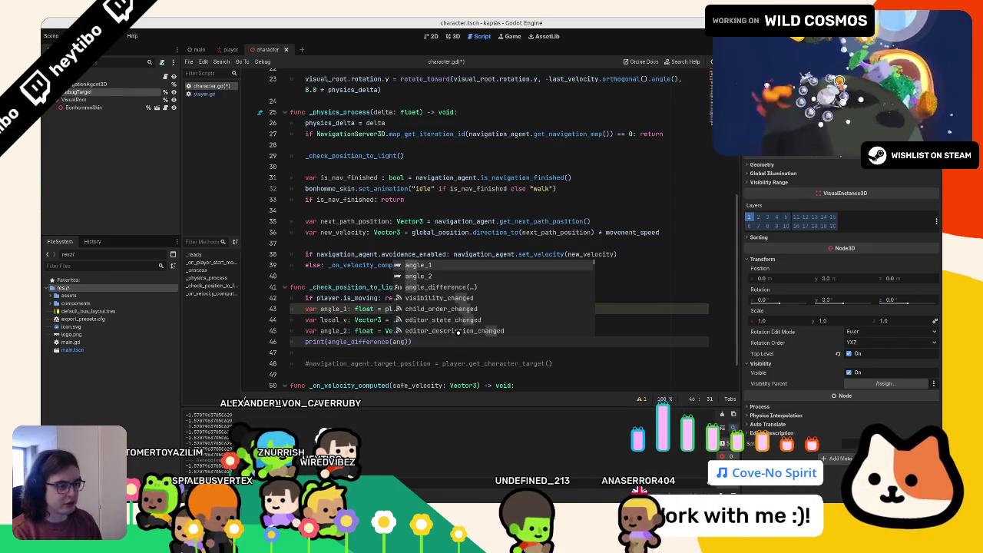
{"action": "type", "text": "le_2"}
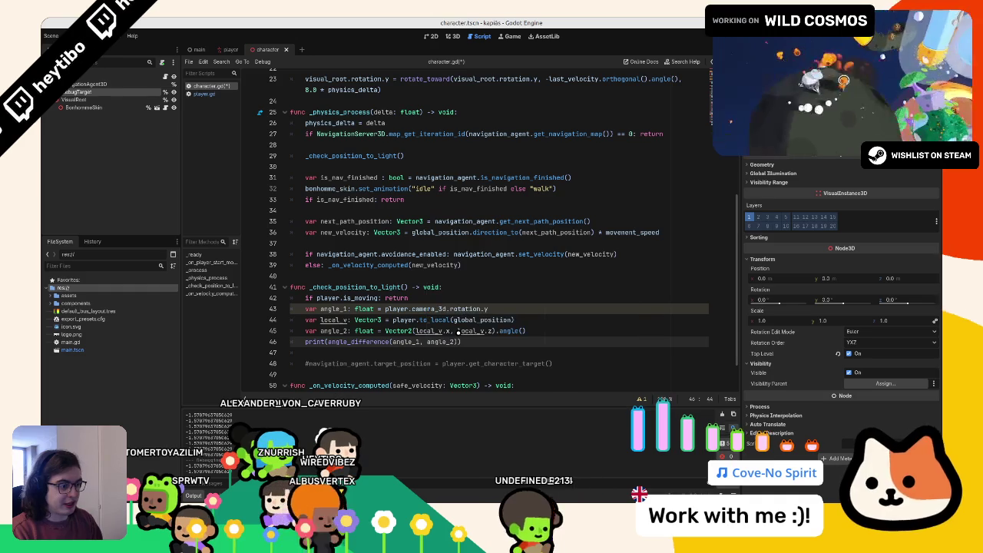
- Test-run the game twice to check the printed angle differences
{"action": "key", "text": "F5"}
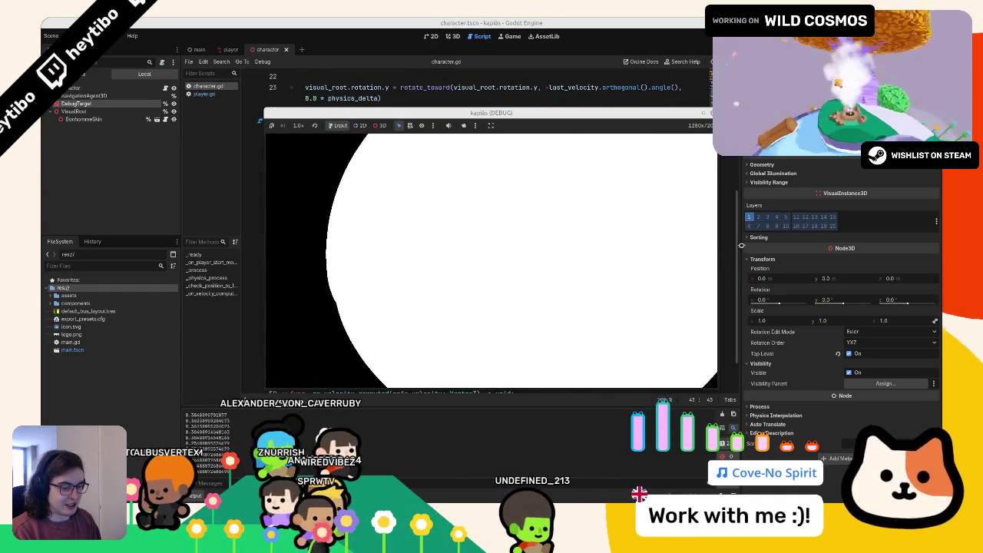
{"action": "key", "text": "F8"}
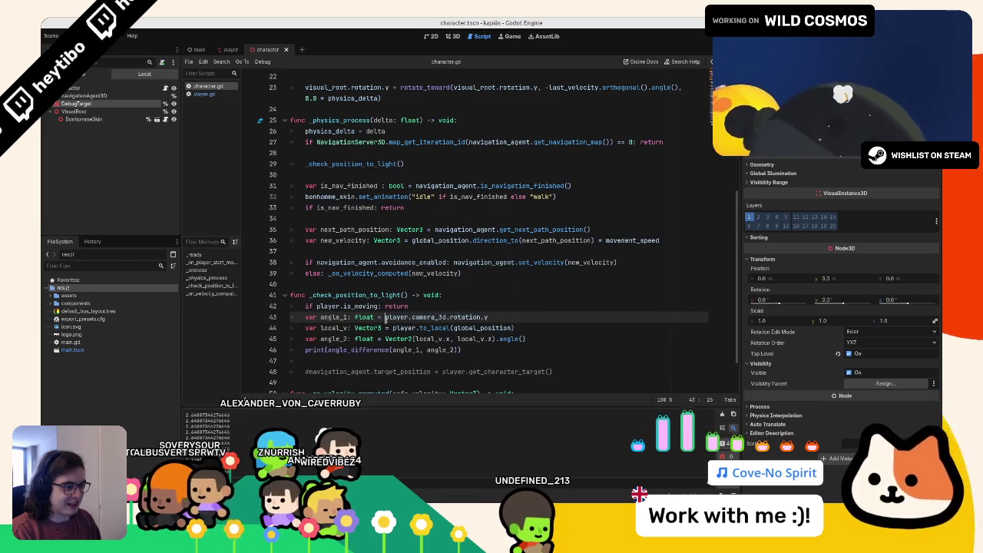
{"action": "key", "text": "F5"}
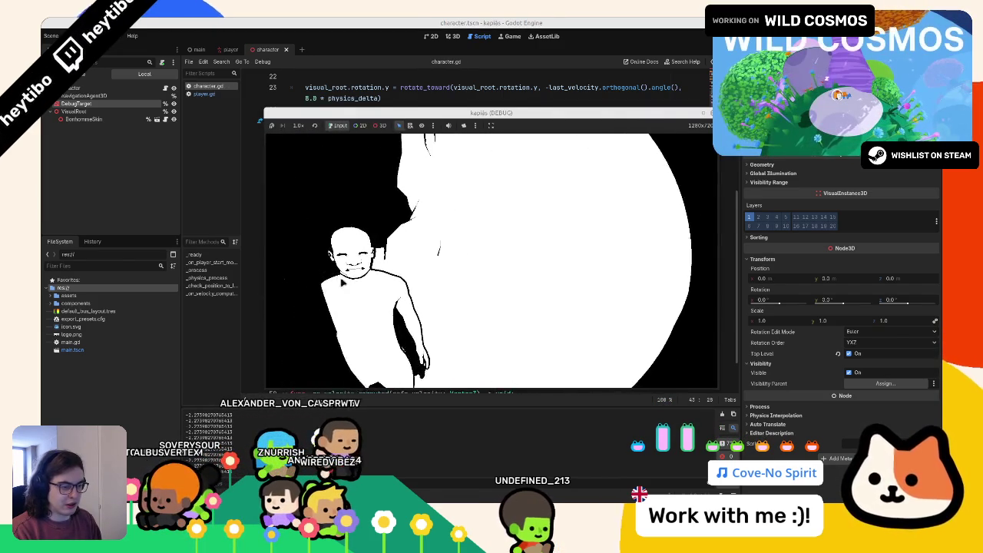
{"action": "key", "text": "F8"}
{"action": "double_click", "coordinate": [491, 339]}
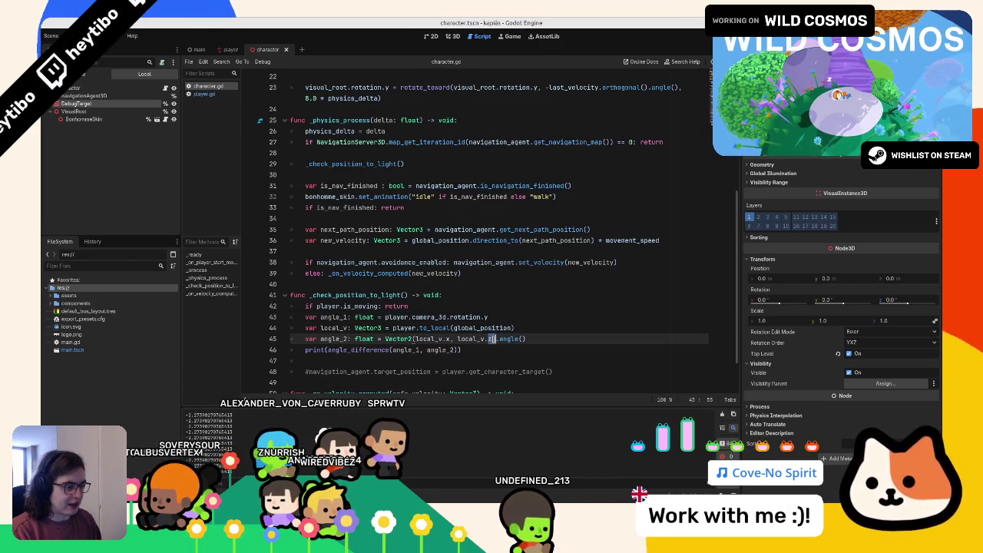
- Change angle_2's second vector component to y and test-run the game
{"action": "type", "text": "y"}
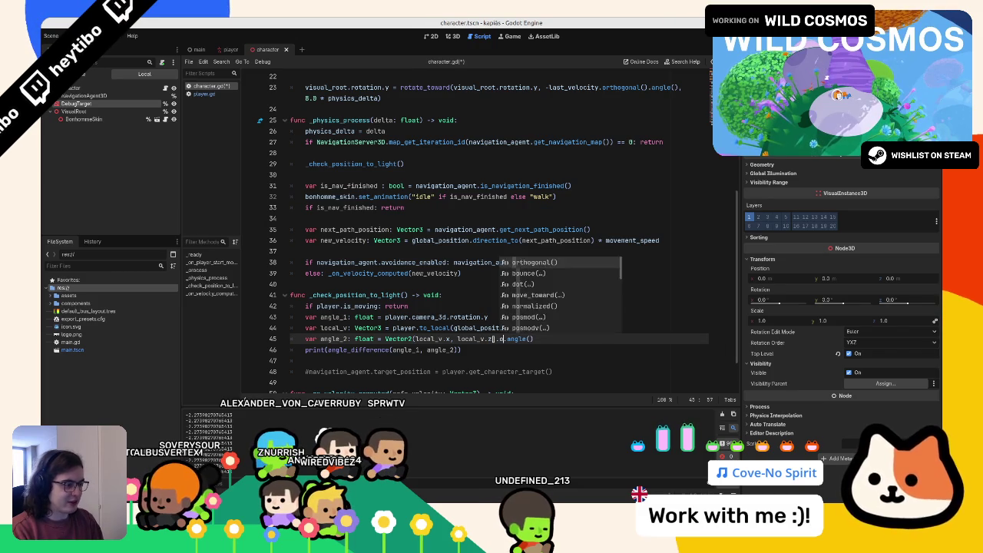
{"action": "key", "text": "F5"}
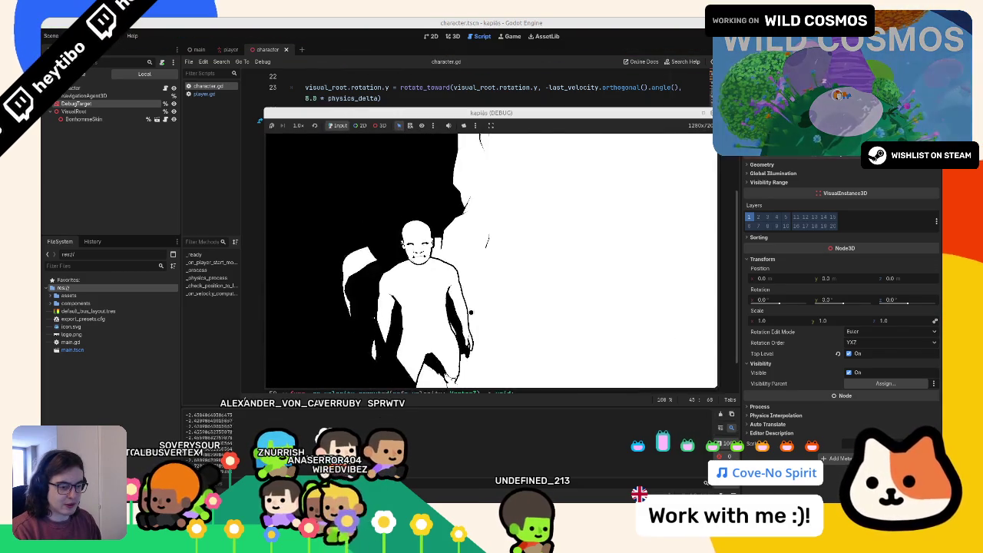
{"action": "key", "text": "F8"}
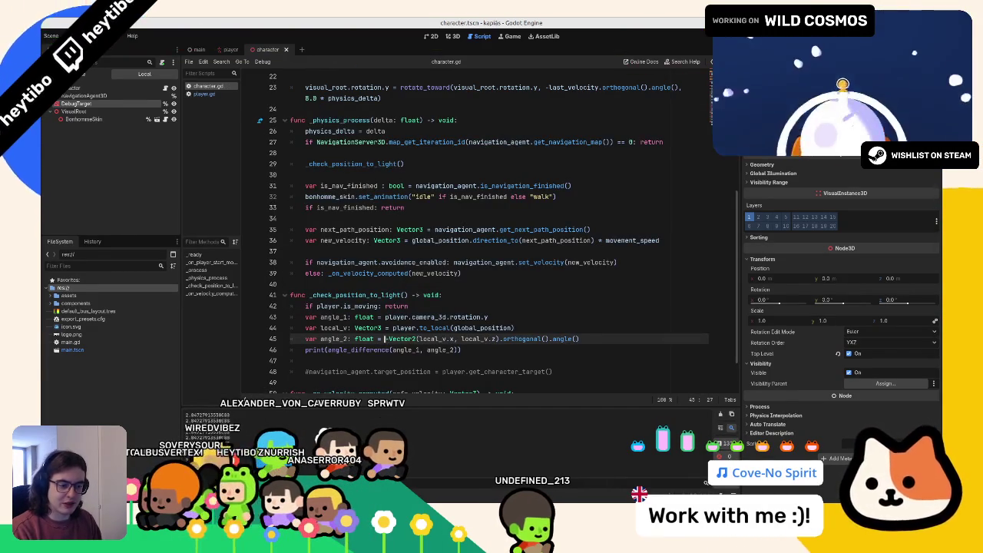
- Undo the line 45 edits and try x as angle_2's second vector component
{"action": "left_click", "coordinate": [382, 316]}
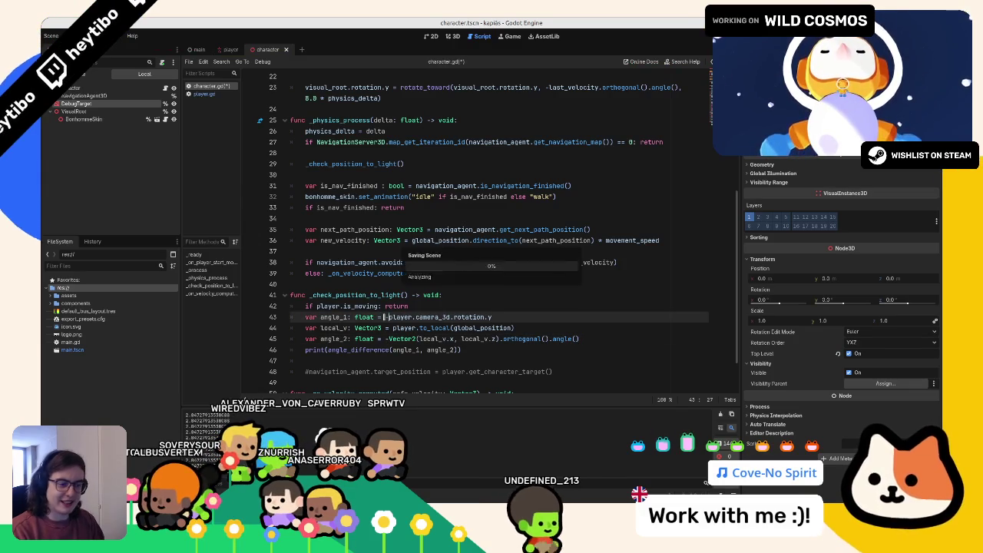
{"action": "key", "text": "ctrl+z"}
{"action": "key", "text": "ctrl+z"}
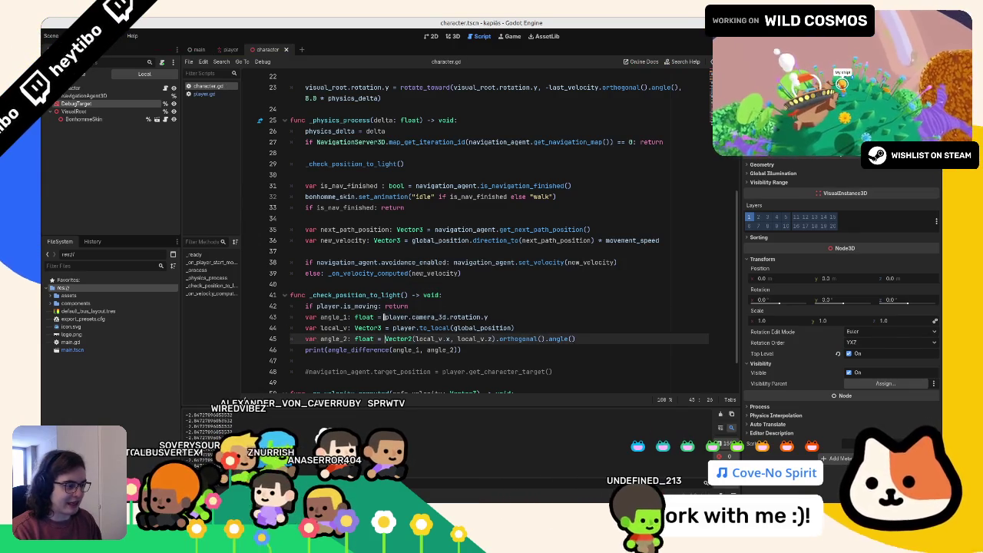
{"action": "left_click", "coordinate": [448, 339]}
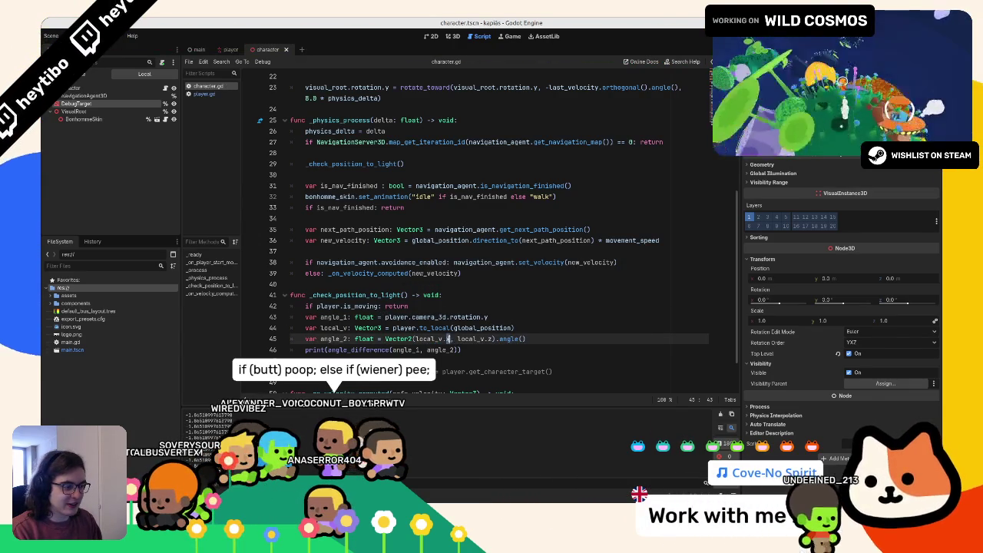
{"action": "type", "text": "z"}
{"action": "left_click", "coordinate": [490, 338]}
{"action": "type", "text": "x"}
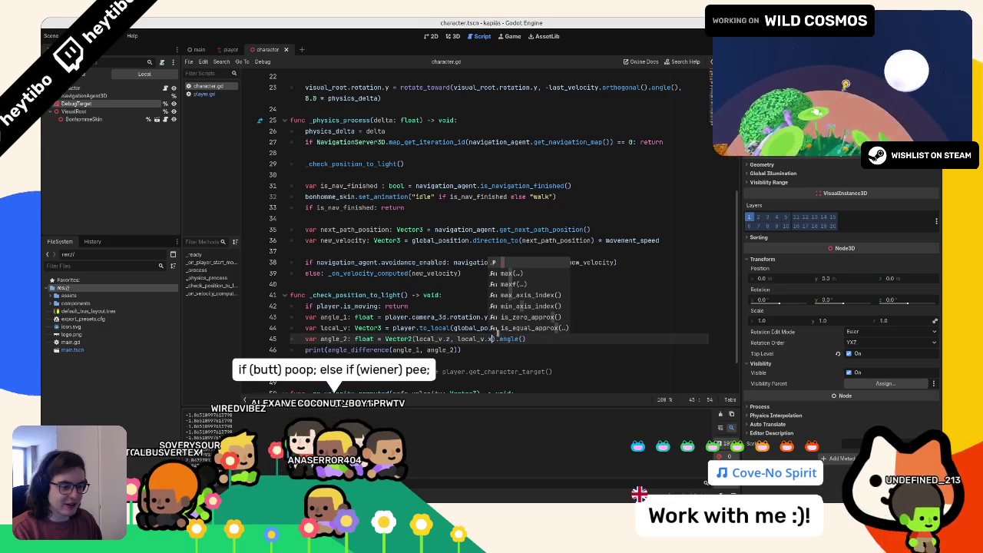
{"action": "key", "text": "alt+Tab"}
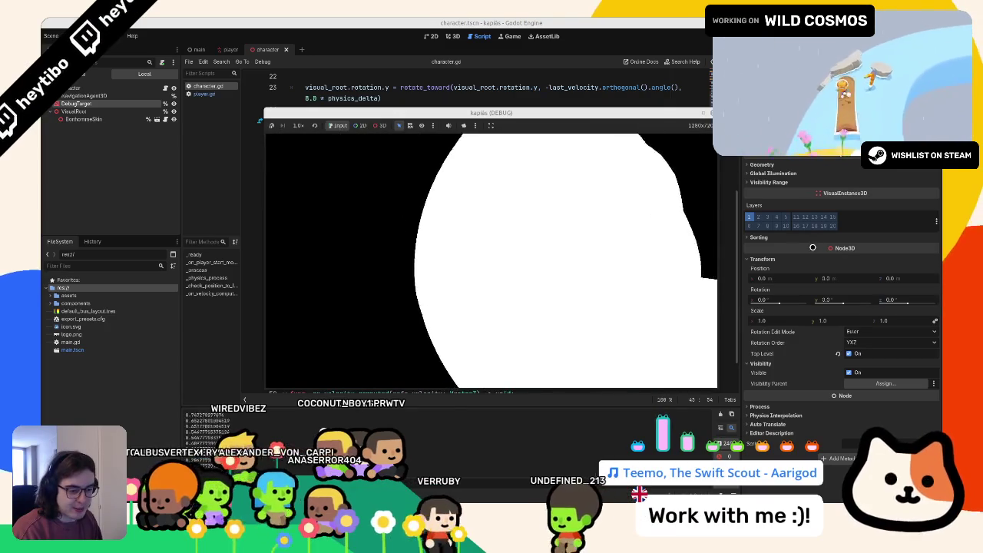
{"action": "key", "text": "alt+Tab"}
- Restore angle_2's vector components to local_v.x and local_v.z
{"action": "key", "text": "BackSpace"}
{"action": "type", "text": "z"}
{"action": "left_click", "coordinate": [448, 339]}
{"action": "key", "text": "BackSpace"}
{"action": "type", "text": "x, local_v.z).angle()"}
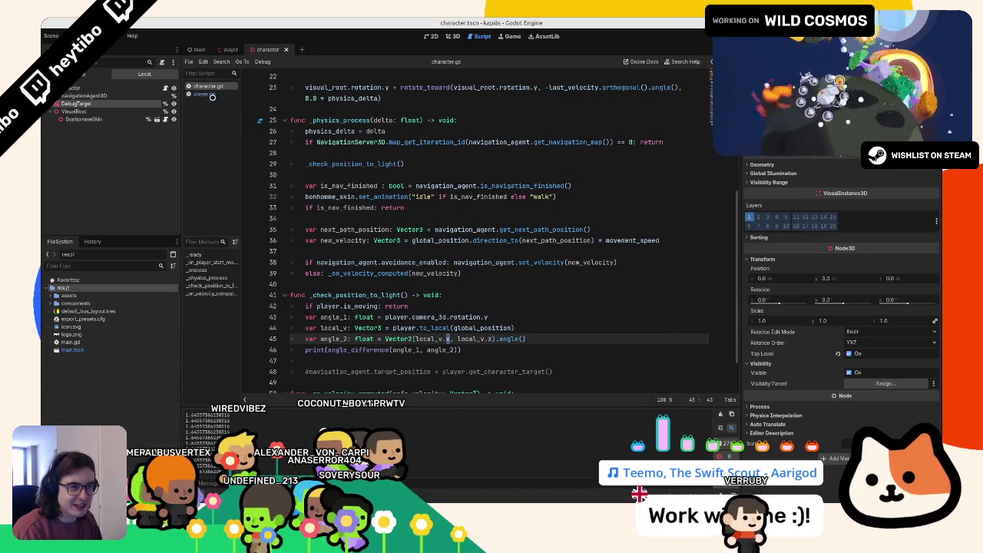
- Negate player.camera_3d.rotation.y for angle_1 on line 43 and test-run the game
{"action": "left_click", "coordinate": [382, 317]}
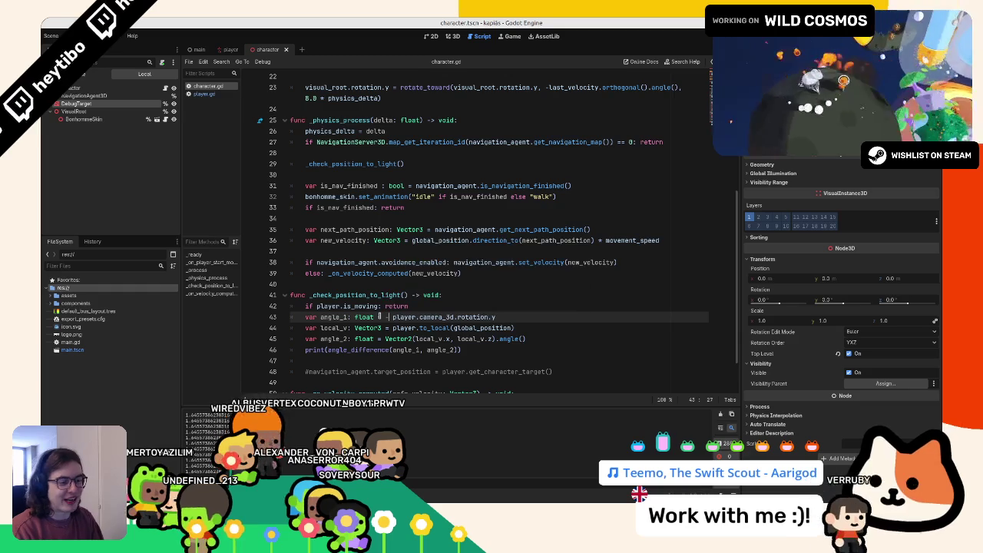
{"action": "key", "text": "F5"}
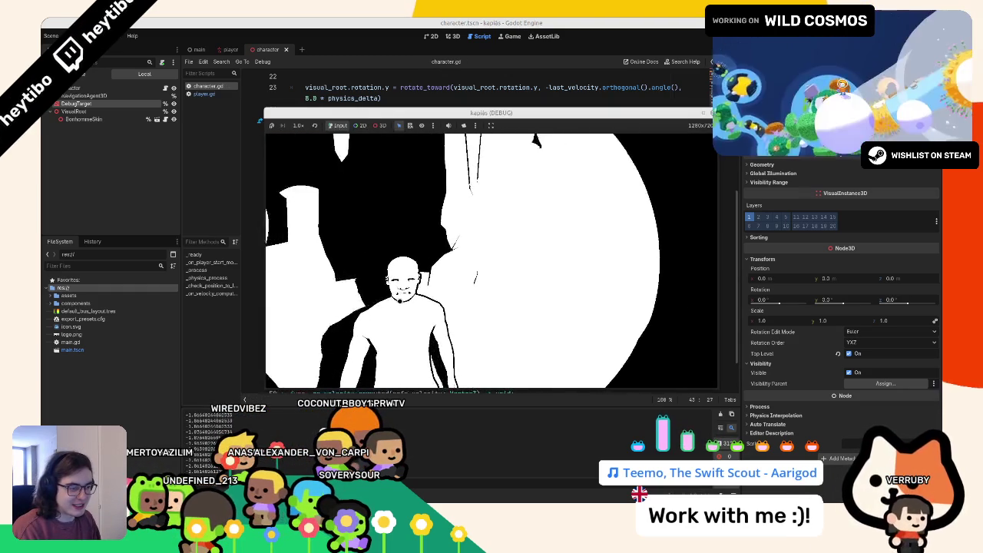
{"action": "key", "text": "F8"}
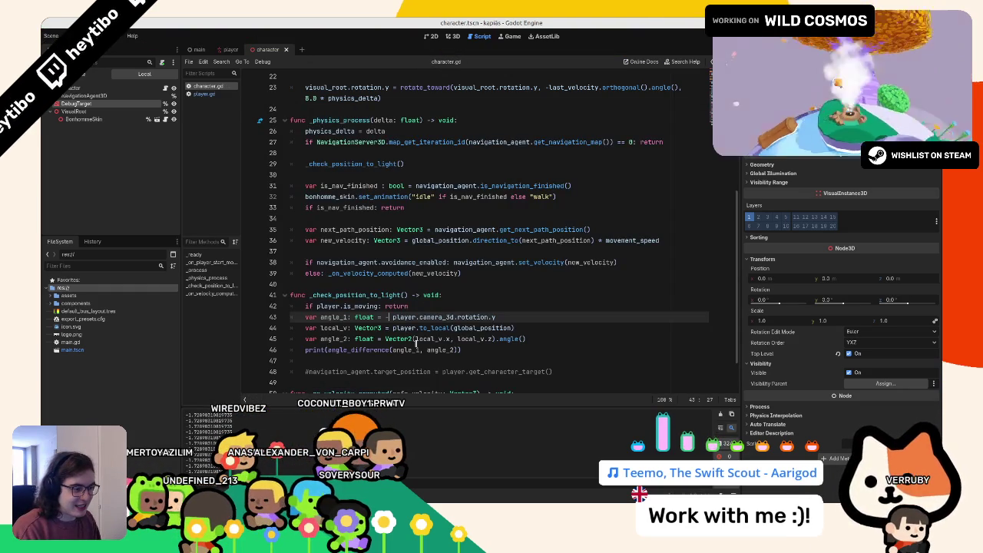
{"action": "left_click", "coordinate": [437, 350]}
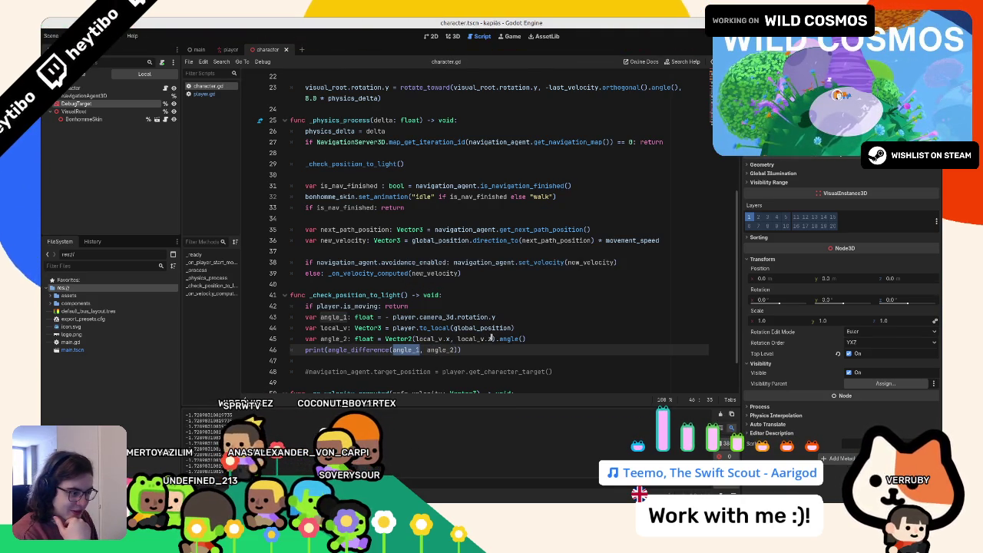
{"action": "double_click", "coordinate": [420, 329]}
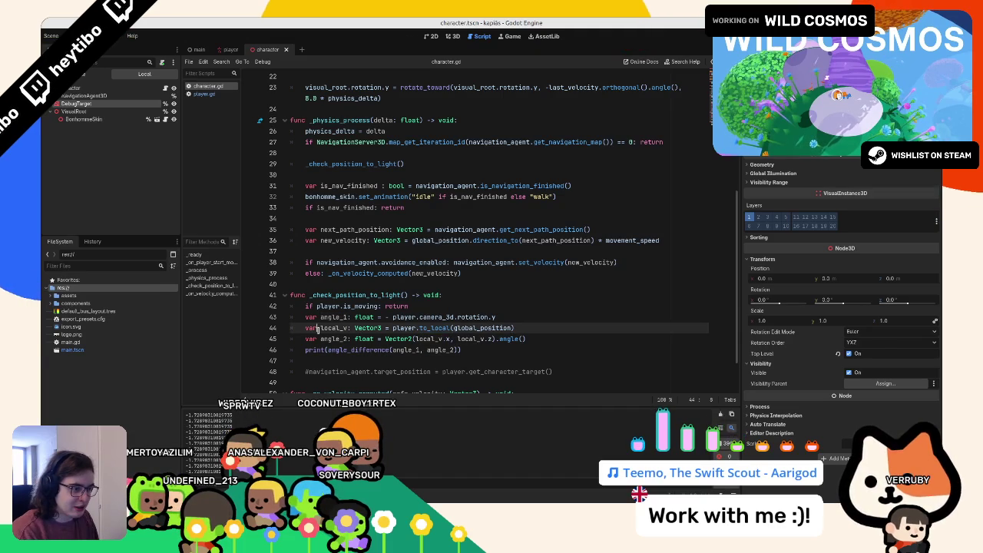
{"action": "left_click", "coordinate": [564, 315]}
{"action": "left_click", "coordinate": [559, 326]}
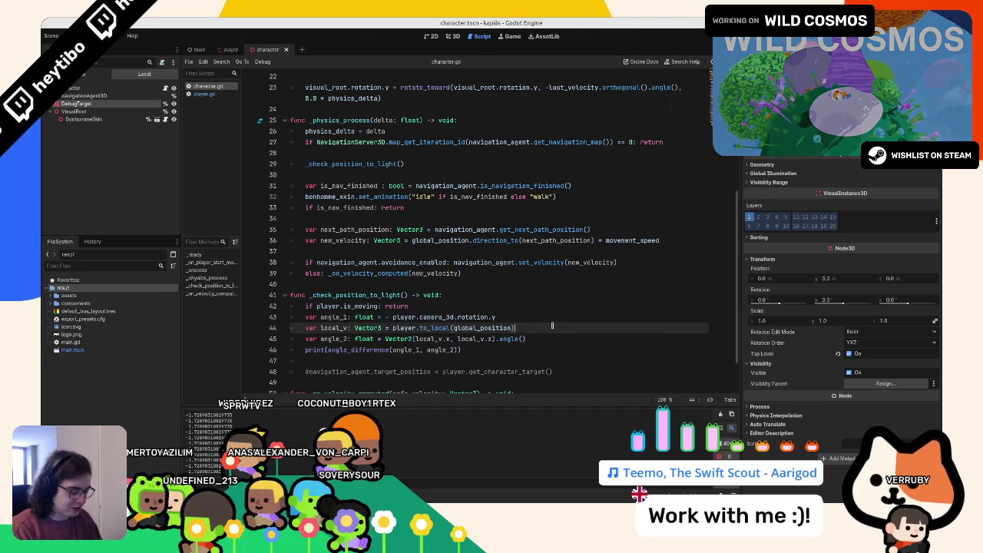
{"action": "key", "text": "Return"}
{"action": "type", "text": "print(local_v"}
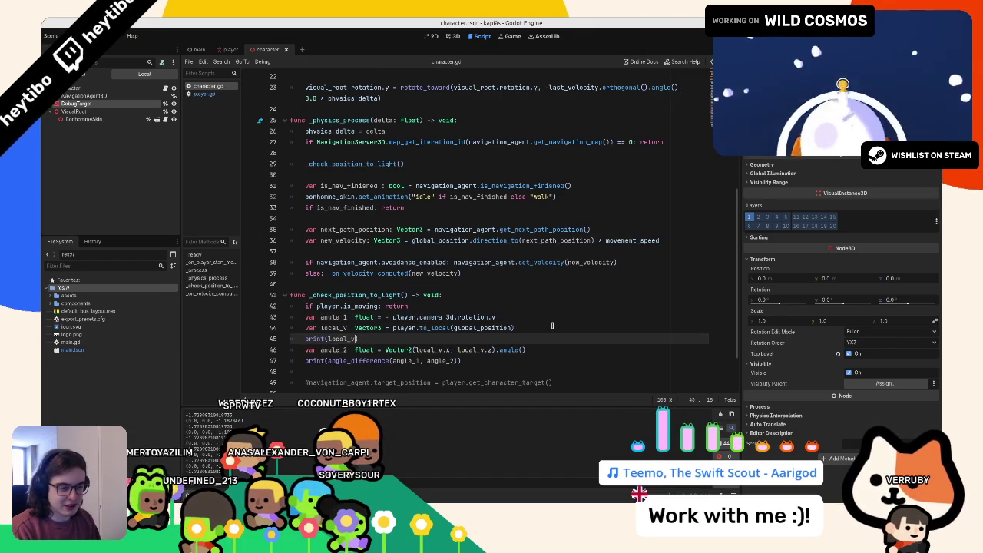
{"action": "key", "text": "ctrl+z"}
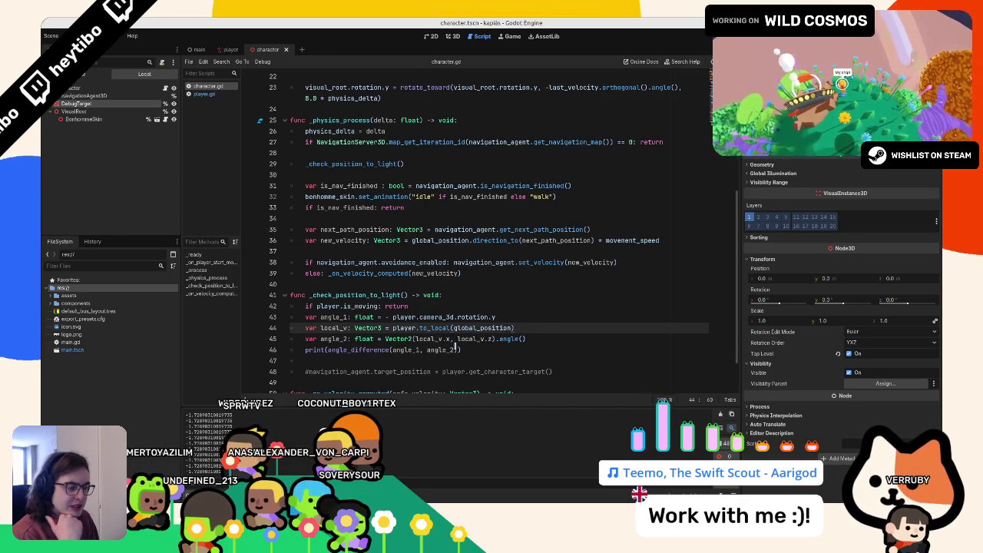
- Try y, then z, as the first vector component on line 45
{"action": "left_click", "coordinate": [489, 339]}
{"action": "left_click", "coordinate": [447, 338]}
{"action": "key", "text": "BackSpace"}
{"action": "type", "text": "y"}
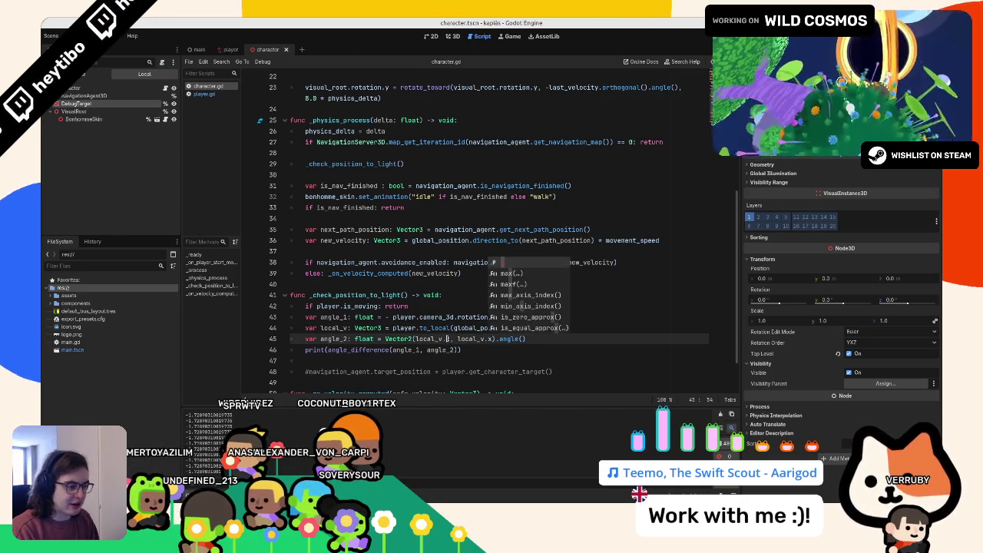
{"action": "key", "text": "BackSpace"}
{"action": "type", "text": "z"}
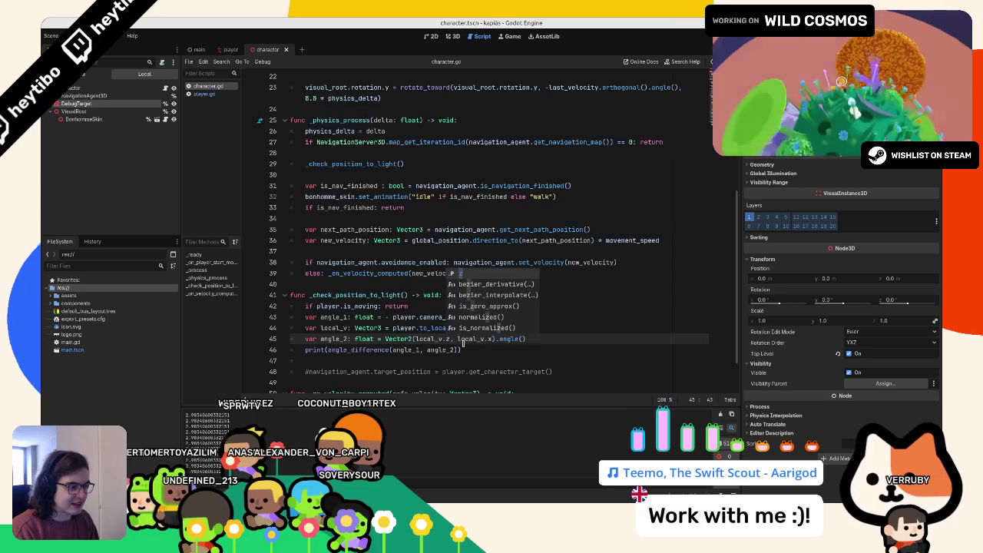
- Try appending .orthogonal() to angle_2's vector, then take it back out
{"action": "left_click", "coordinate": [490, 339]}
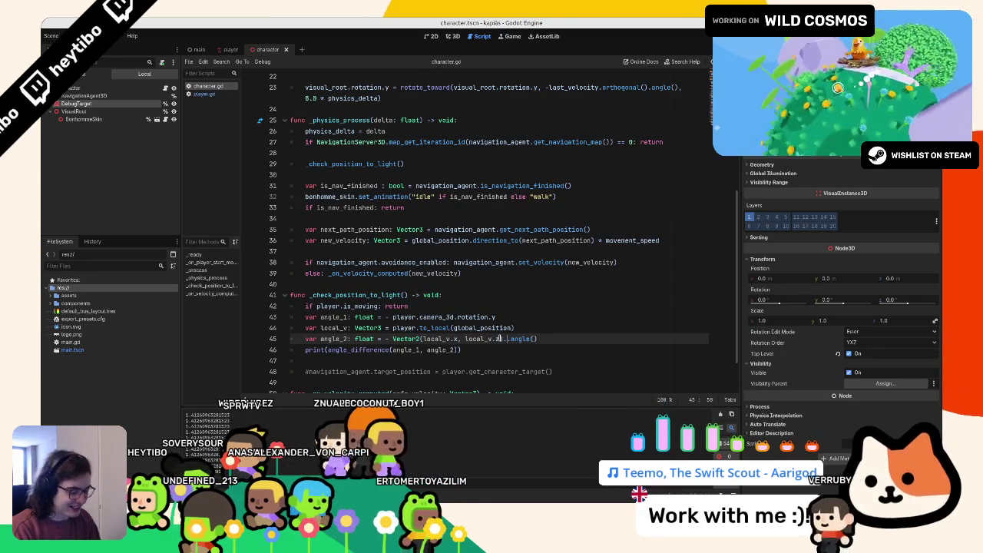
{"action": "type", "text": ".orthogonal()."}
{"action": "key", "text": "Return"}
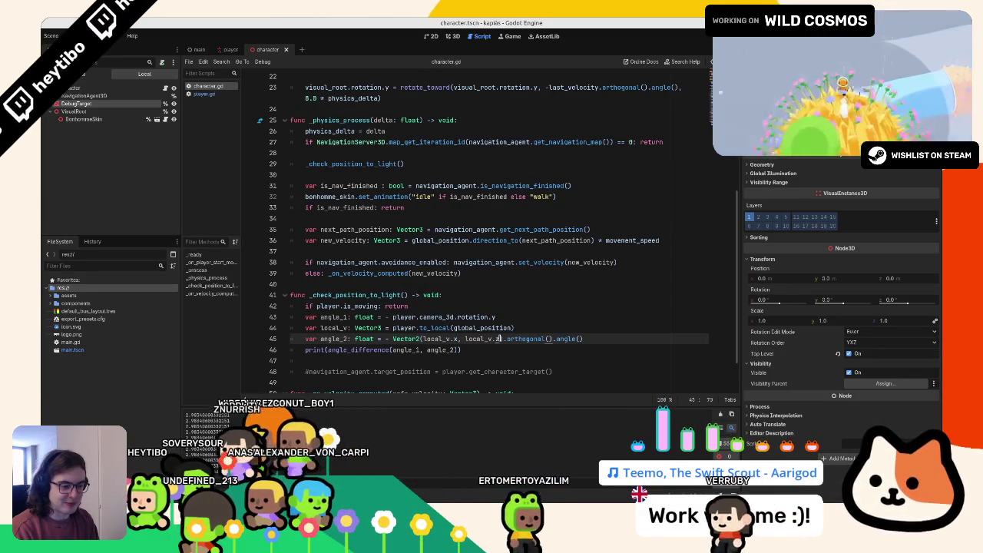
{"action": "key", "text": "ctrl+z"}
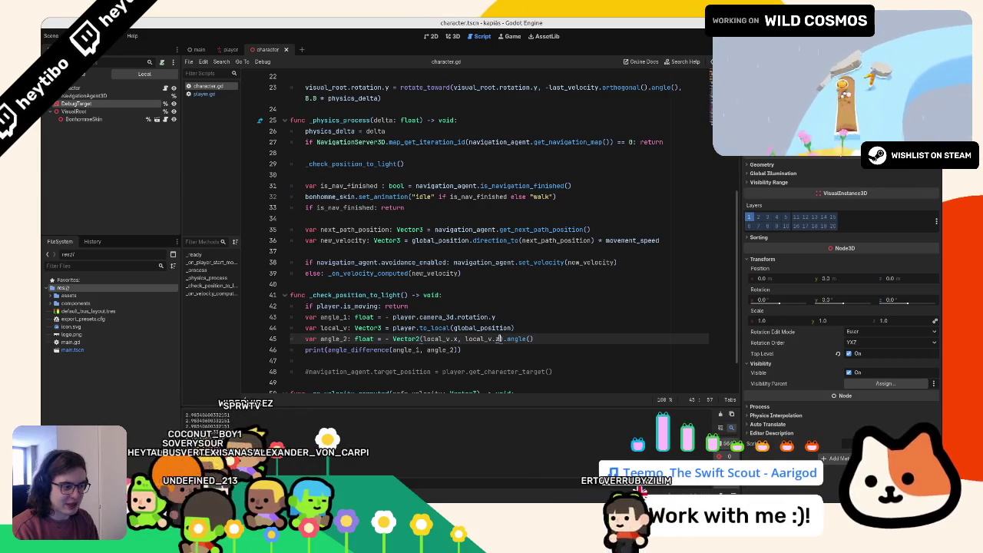
{"action": "type", "text": "x"}
{"action": "key", "text": "BackSpace"}
{"action": "type", "text": "z"}
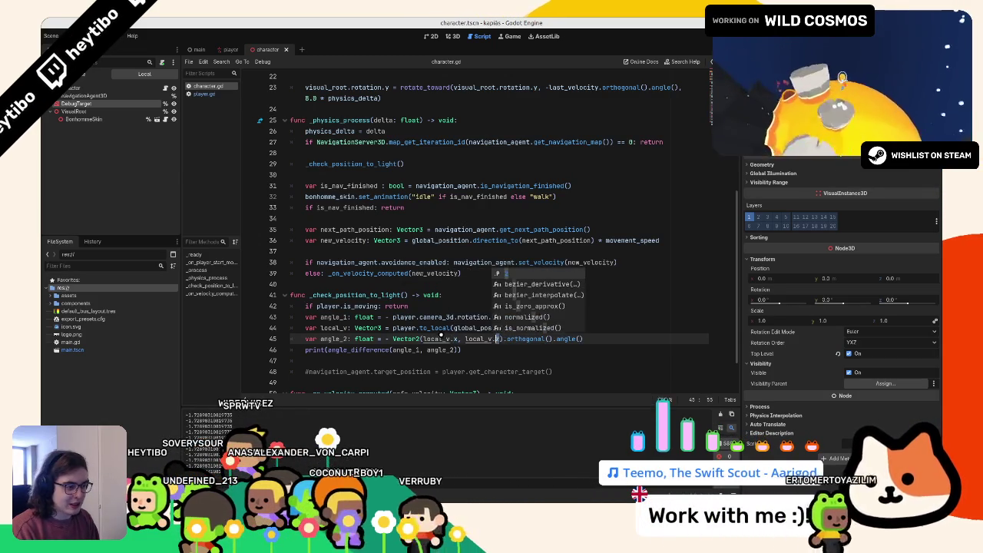
{"action": "key", "text": "ctrl+z"}
- Change line 43 to use camera_3d.global_rotation.y instead of rotation
{"action": "left_click", "coordinate": [568, 307]}
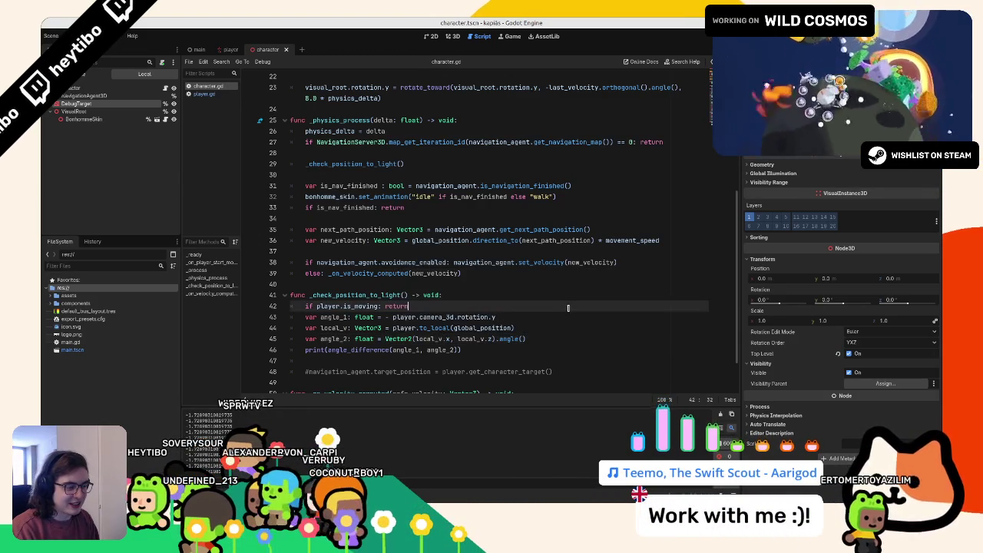
{"action": "double_click", "coordinate": [472, 317]}
{"action": "type", "text": "global"}
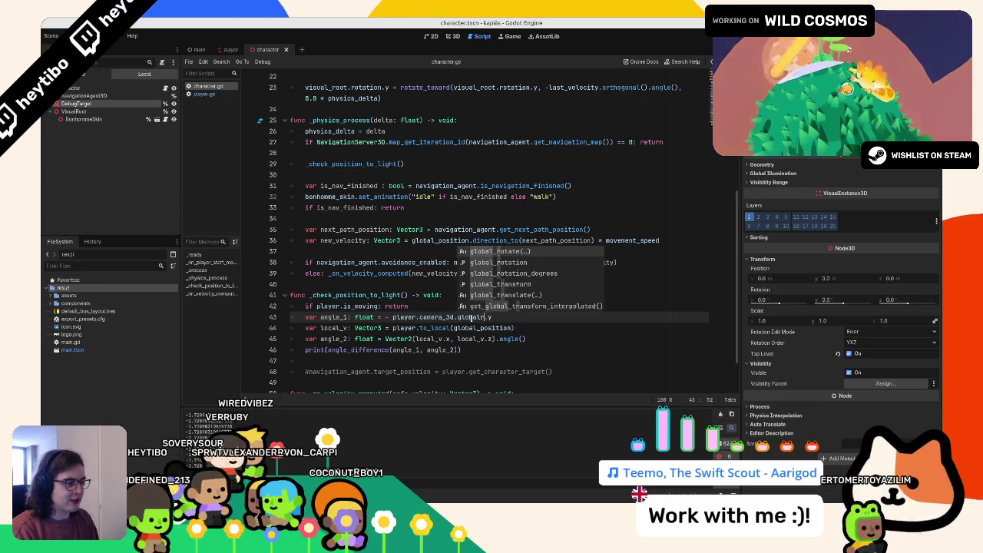
{"action": "key", "text": "Return"}
{"action": "type", "text": "_rot"}
{"action": "key", "text": "Return"}
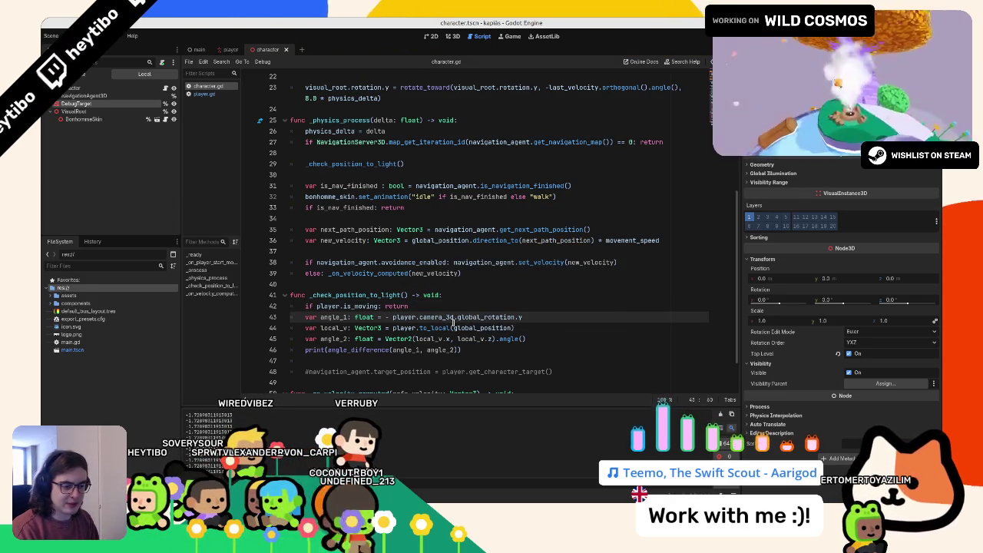
{"action": "left_click", "coordinate": [501, 283]}
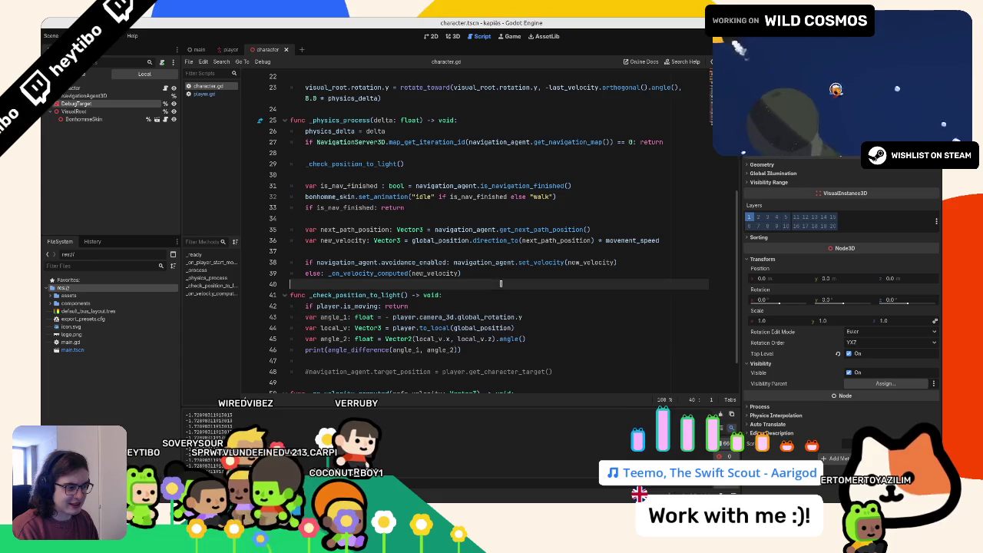
- Add .orthogonal() on line 45, save, then undo the recent edits
{"action": "left_click", "coordinate": [443, 307]}
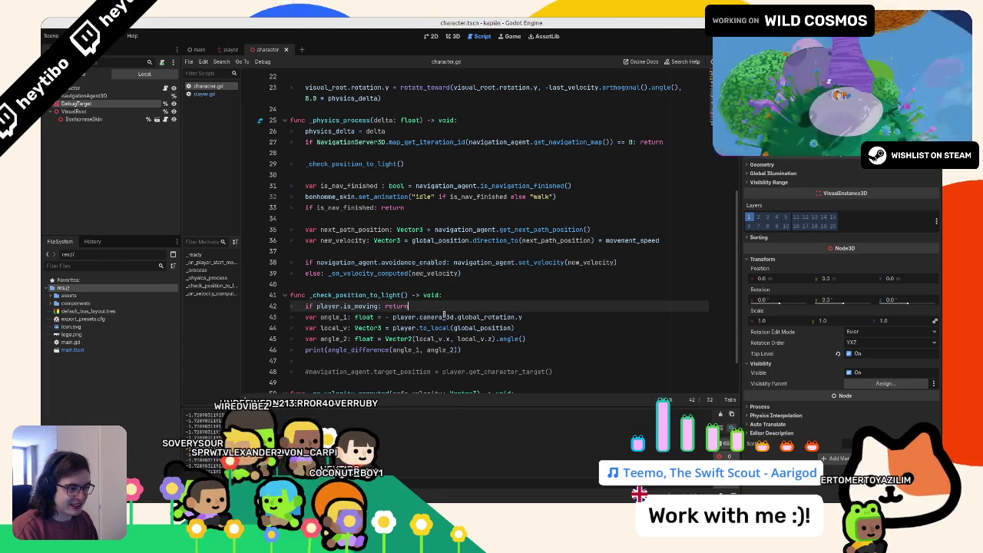
{"action": "left_click", "coordinate": [546, 336]}
{"action": "type", "text": "- PI"}
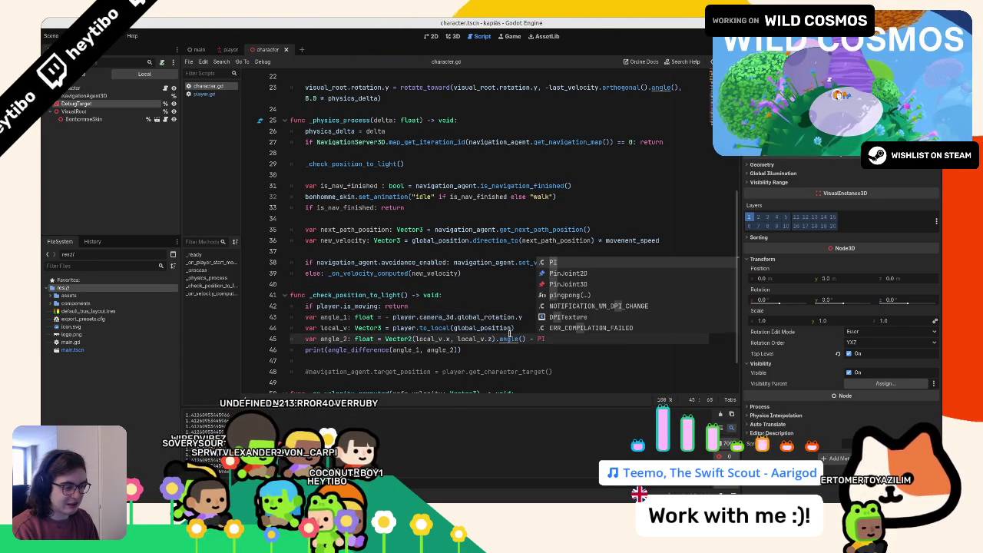
{"action": "type", "text": "/ 2.0"}
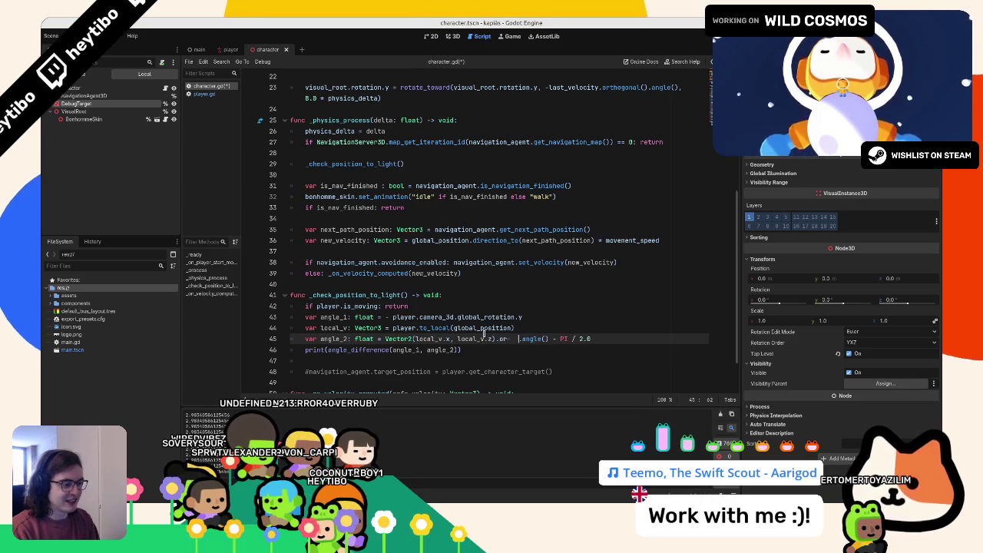
{"action": "key", "text": "Return"}
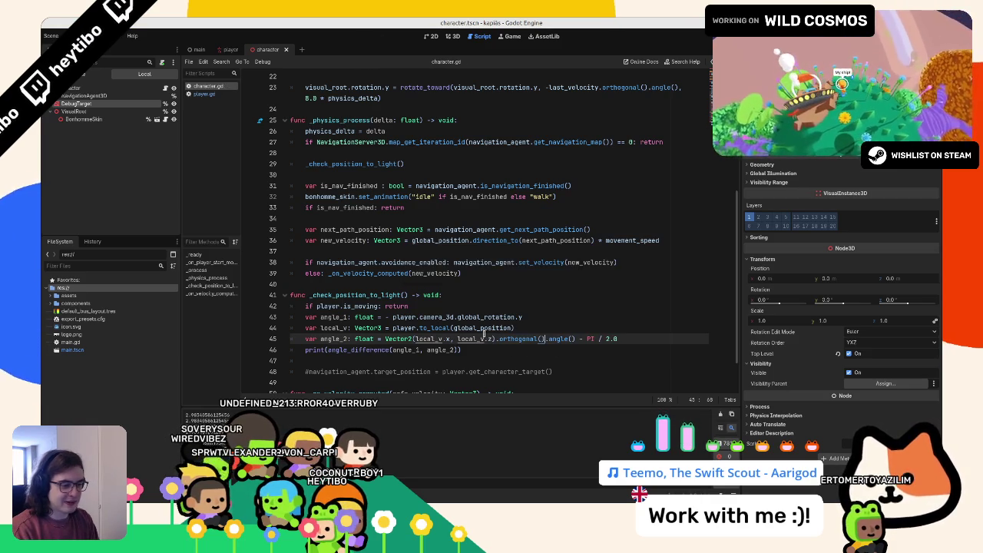
{"action": "key", "text": "ctrl+s"}
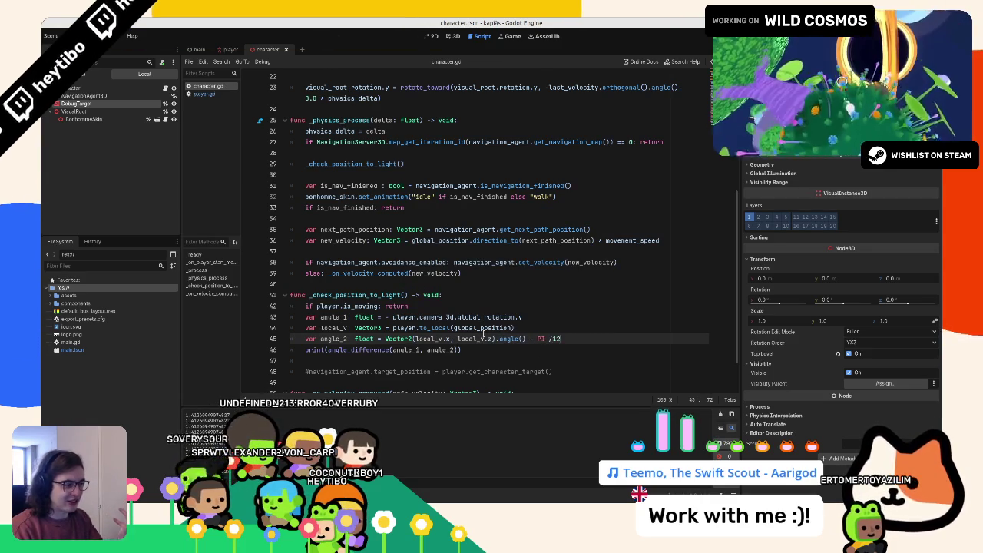
{"action": "key", "text": "ctrl+z"}
{"action": "left_click", "coordinate": [482, 337]}
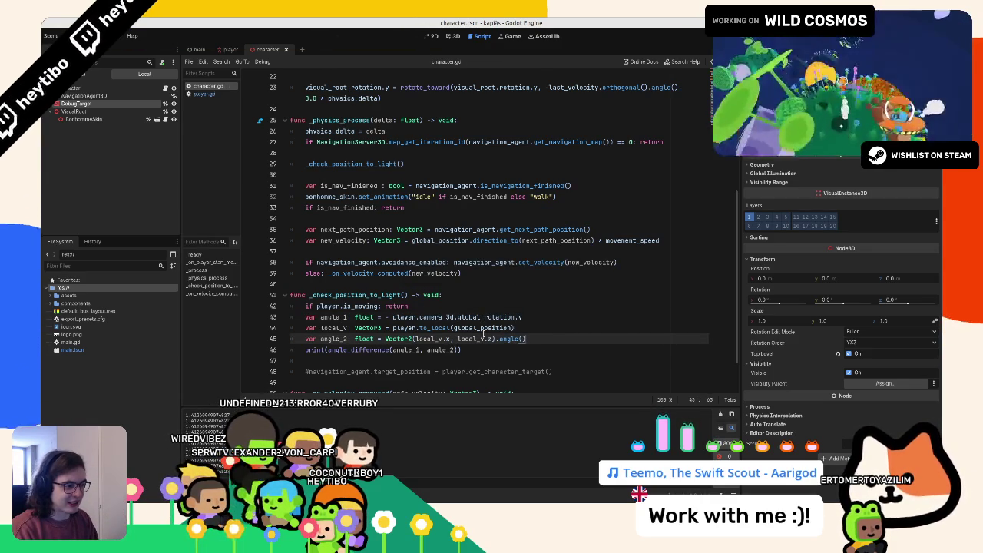
- Test-run the game, re-add .orthogonal() to line 45, save and run again
{"action": "key", "text": "F5"}
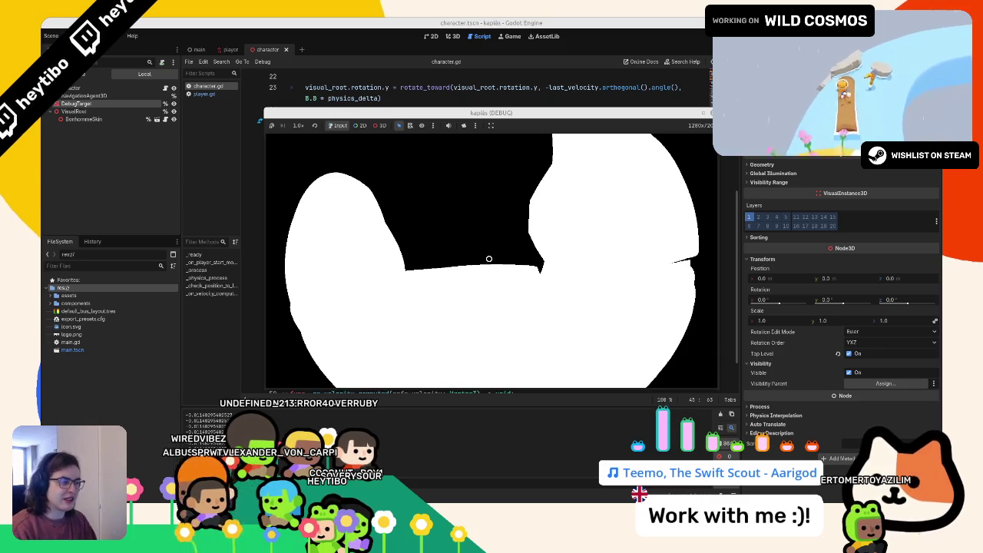
{"action": "key", "text": "F8"}
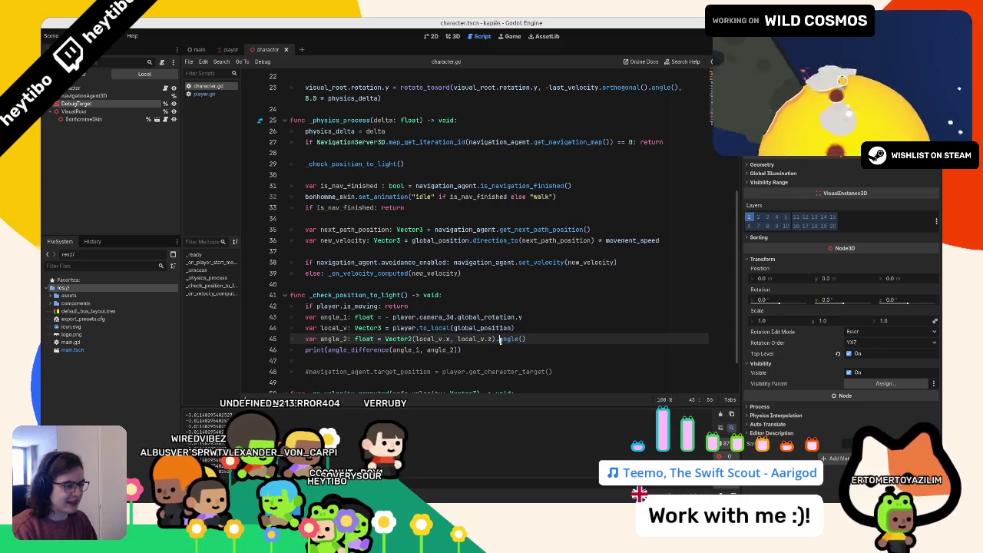
{"action": "type", "text": "-orthogonal()."}
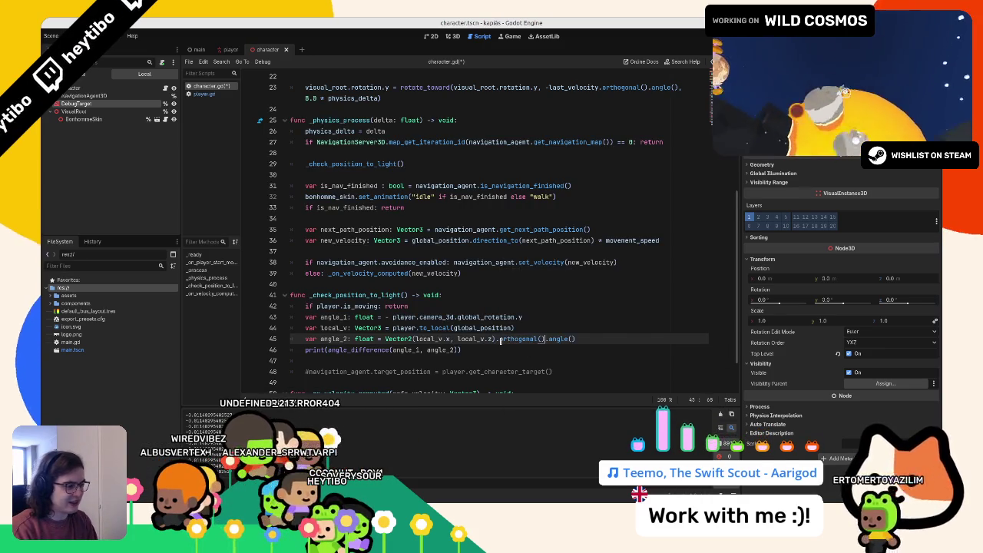
{"action": "key", "text": "ctrl+s"}
{"action": "key", "text": "F5"}
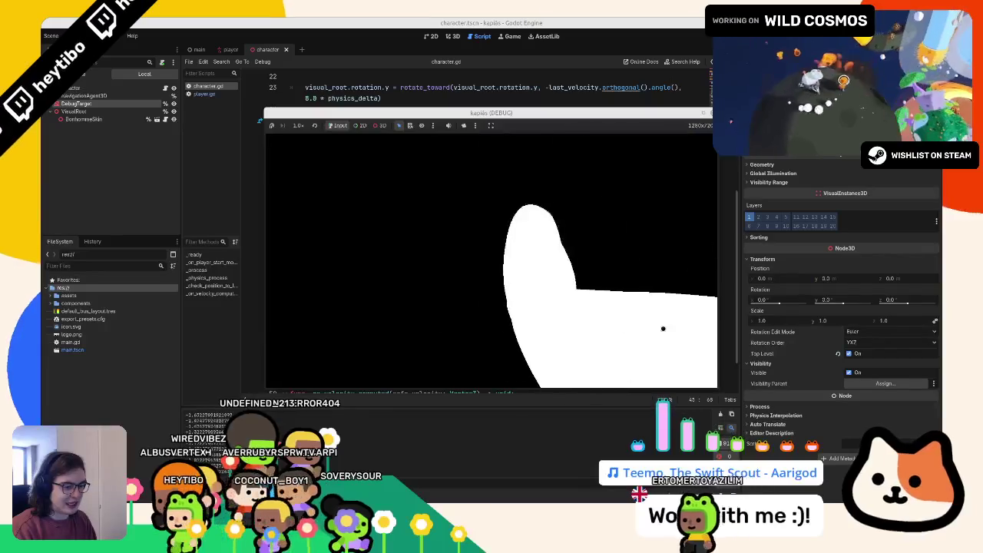
{"action": "key", "text": "F8"}
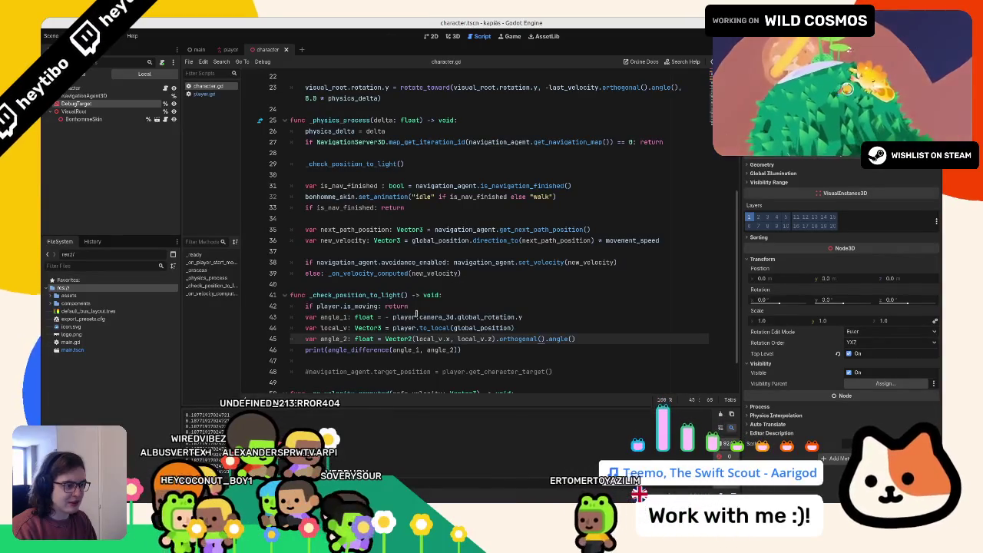
{"action": "left_click", "coordinate": [380, 316]}
{"action": "key", "text": "F5"}
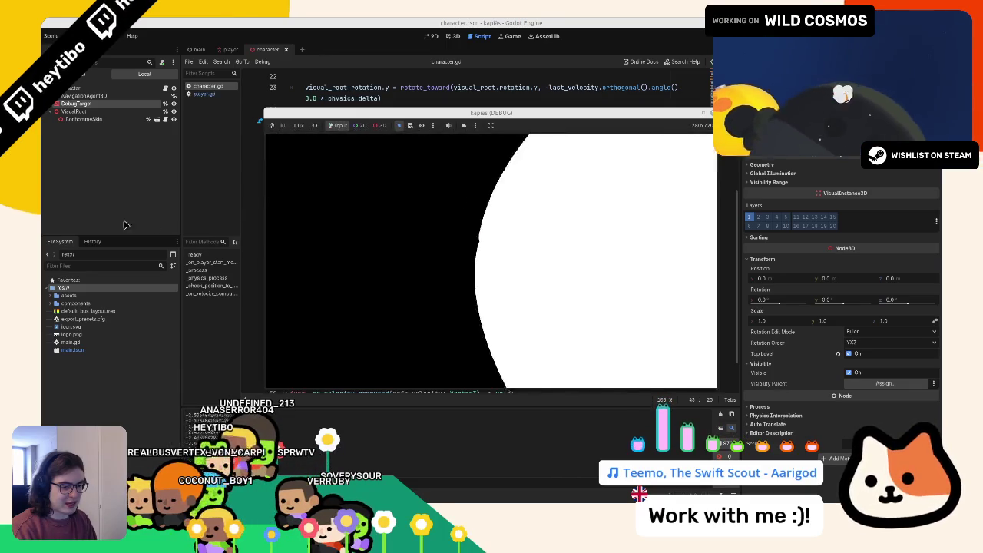
{"action": "key", "text": "F8"}
{"action": "key", "text": "Up"}
{"action": "key", "text": "Up"}
- Change the print line's angle argument to 2 and test-run the game
{"action": "key", "text": "Down"}
{"action": "key", "text": "Down"}
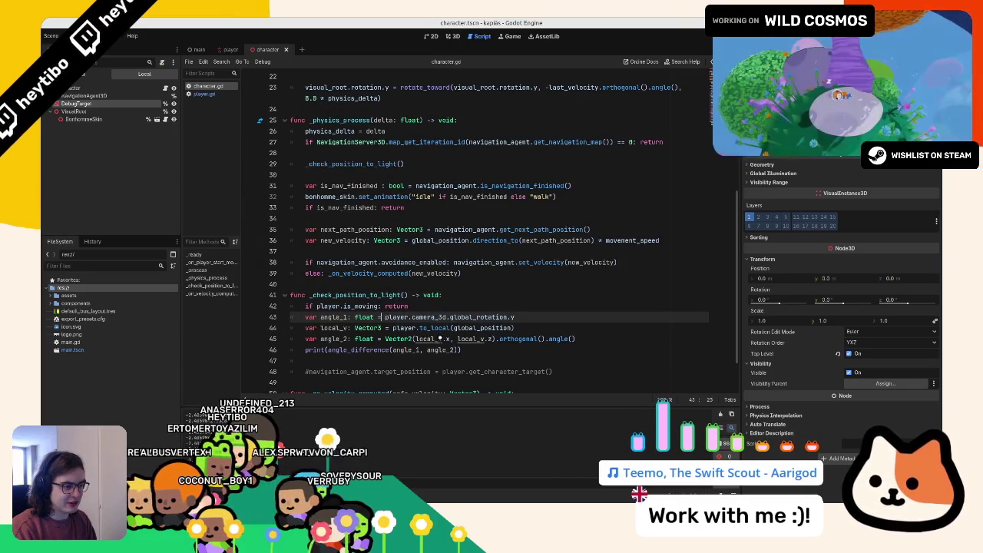
{"action": "left_click", "coordinate": [449, 350]}
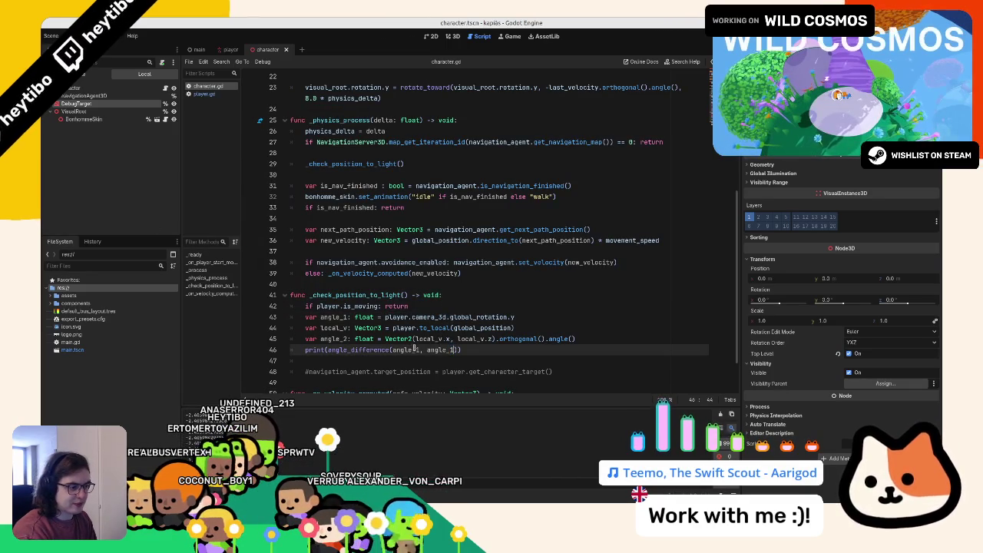
{"action": "type", "text": "2"}
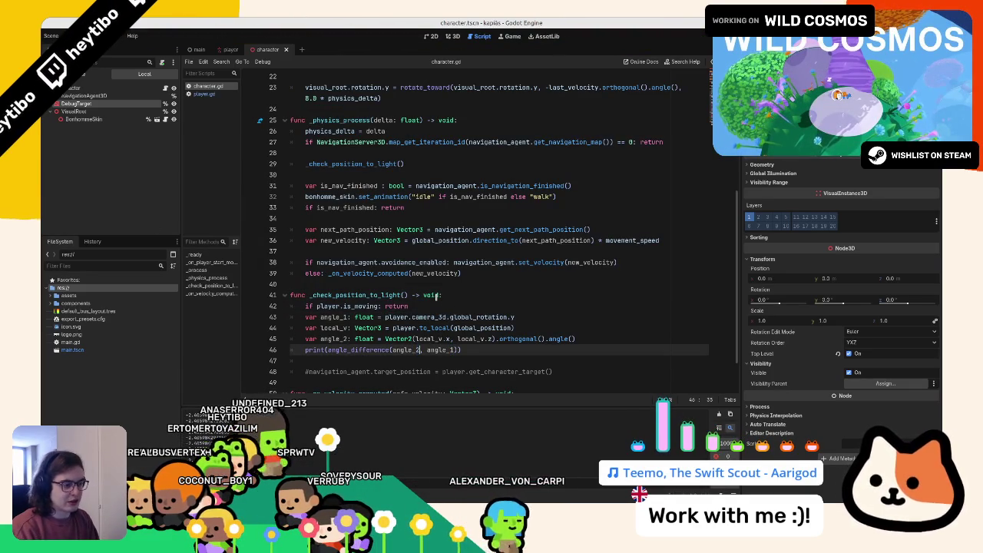
{"action": "key", "text": "F5"}
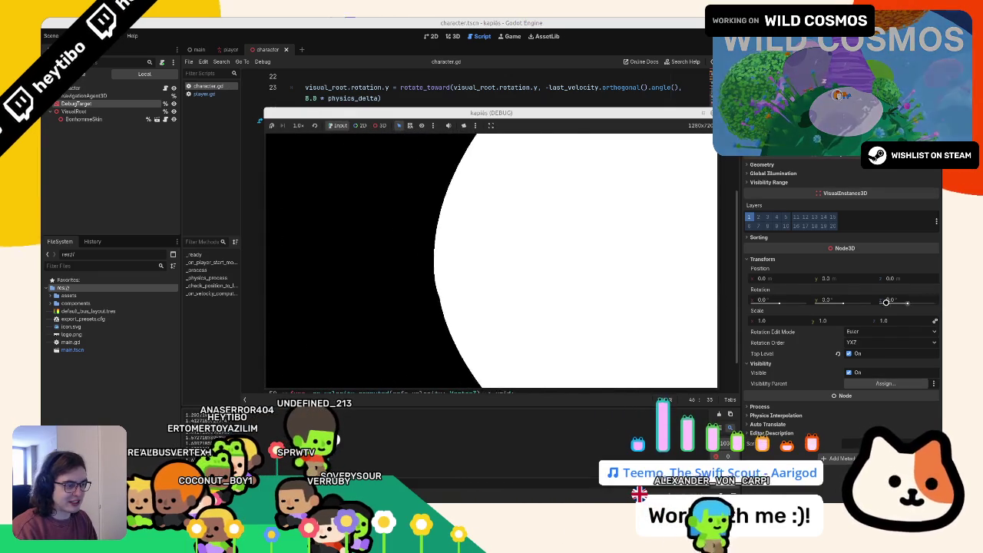
{"action": "key", "text": "F8"}
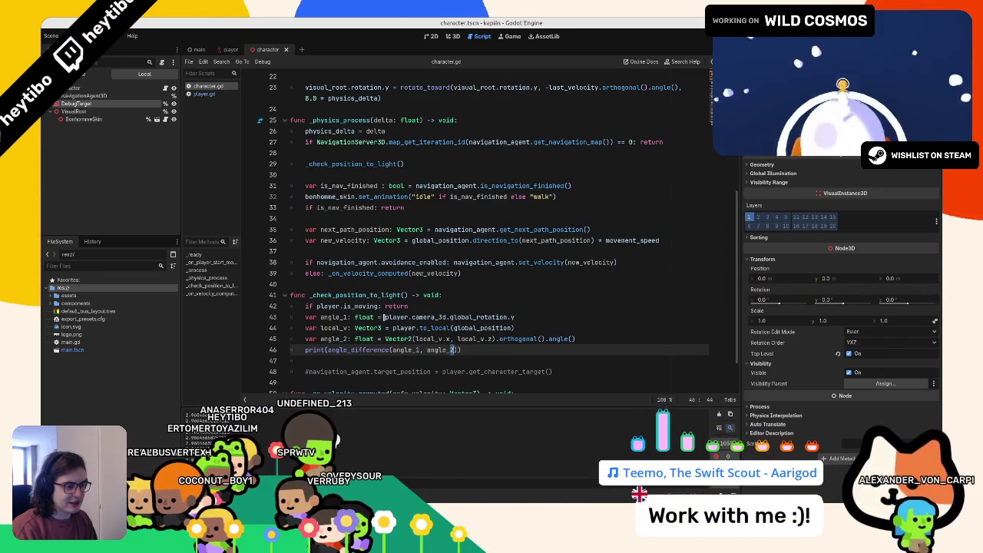
- Run the game again, then select the angle_difference print line
{"action": "left_click", "coordinate": [381, 316]}
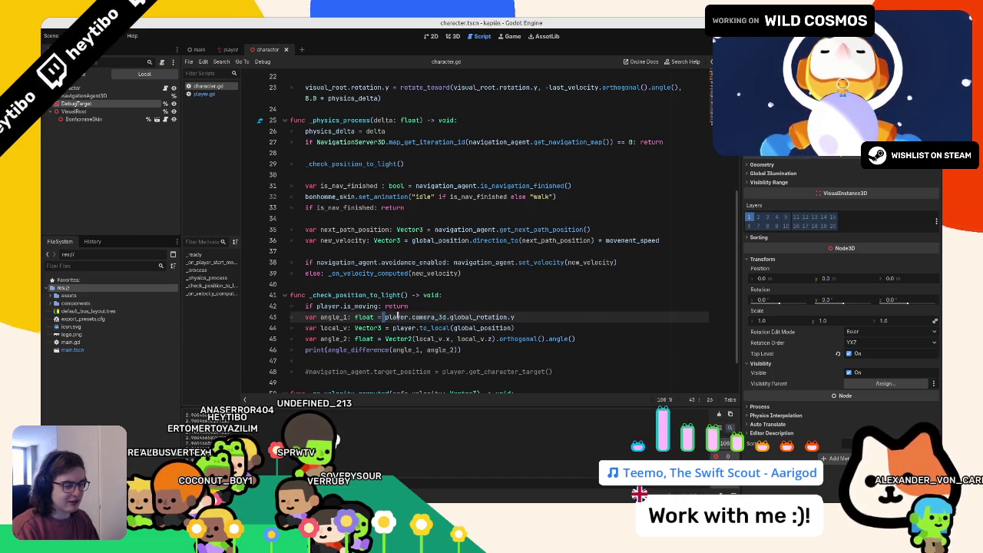
{"action": "type", "text": "-"}
{"action": "key", "text": "F5"}
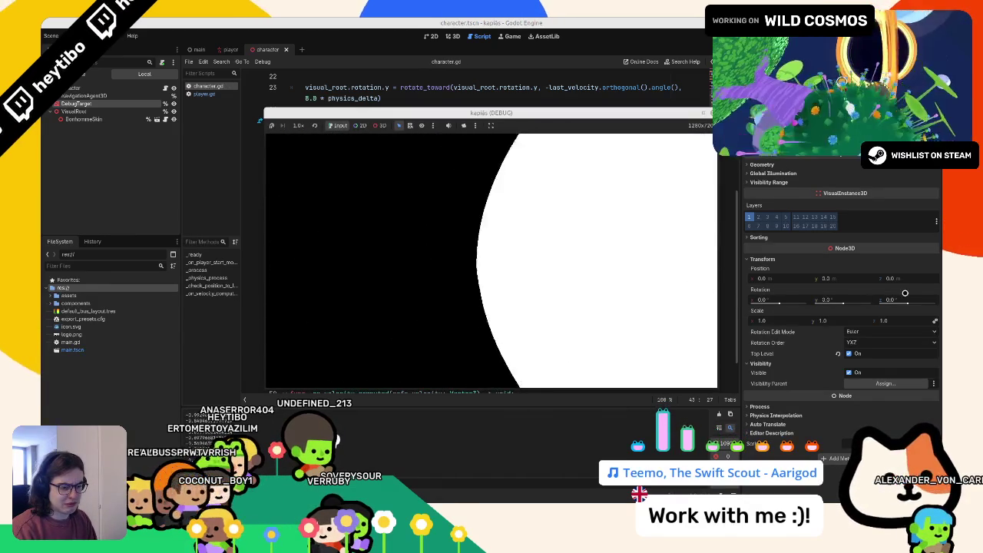
{"action": "key", "text": "F5"}
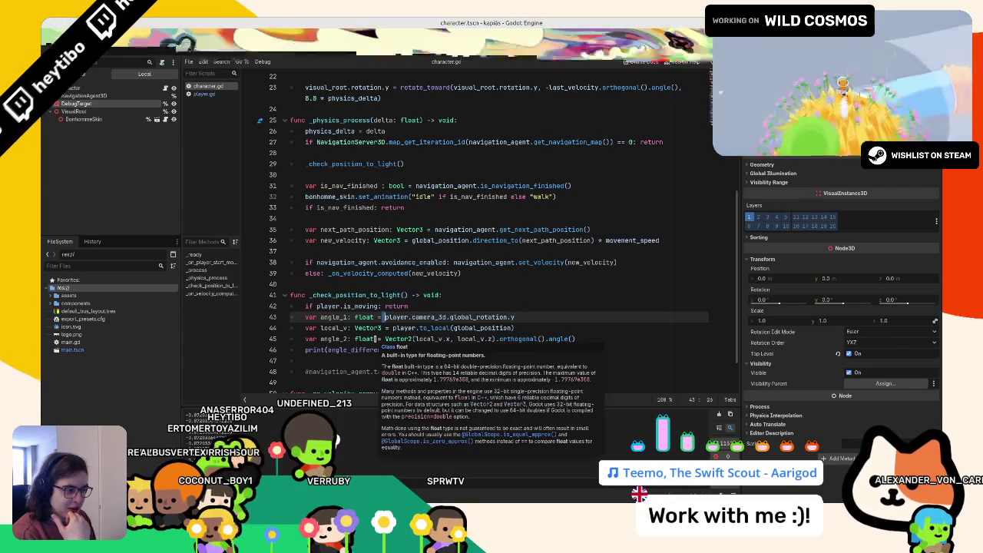
{"action": "triple_click", "coordinate": [369, 350]}
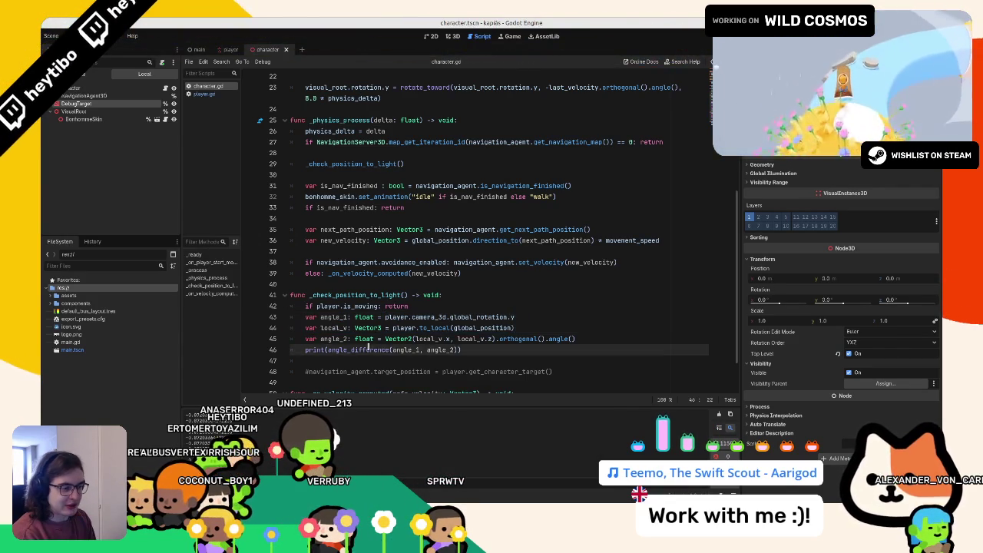
- Rename angle_2 to v2 and angle_1 to v1
{"action": "double_click", "coordinate": [511, 339]}
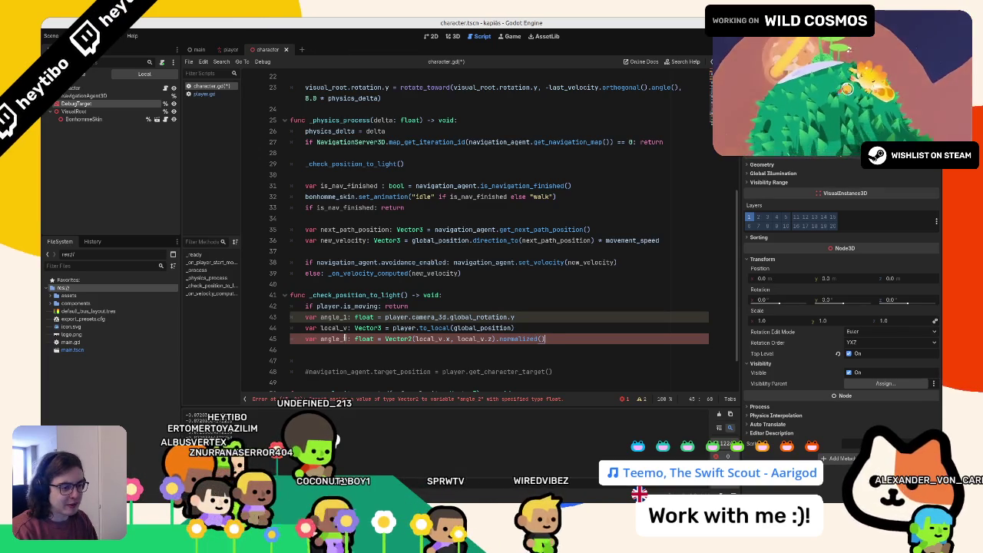
{"action": "double_click", "coordinate": [335, 339]}
{"action": "type", "text": "vec"}
{"action": "key", "text": "BackSpace"}
{"action": "key", "text": "BackSpace"}
{"action": "type", "text": "2"}
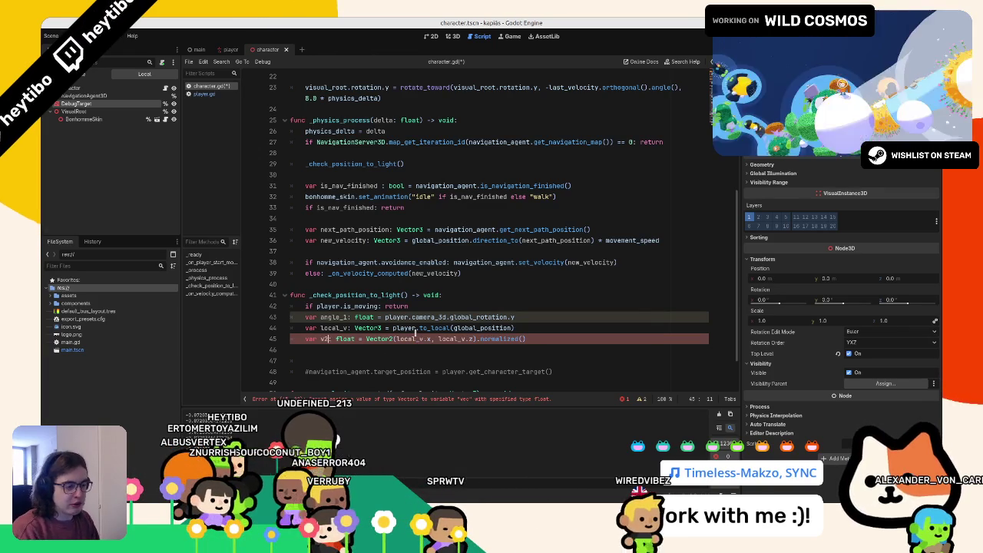
{"action": "double_click", "coordinate": [336, 317]}
{"action": "type", "text": "v1"}
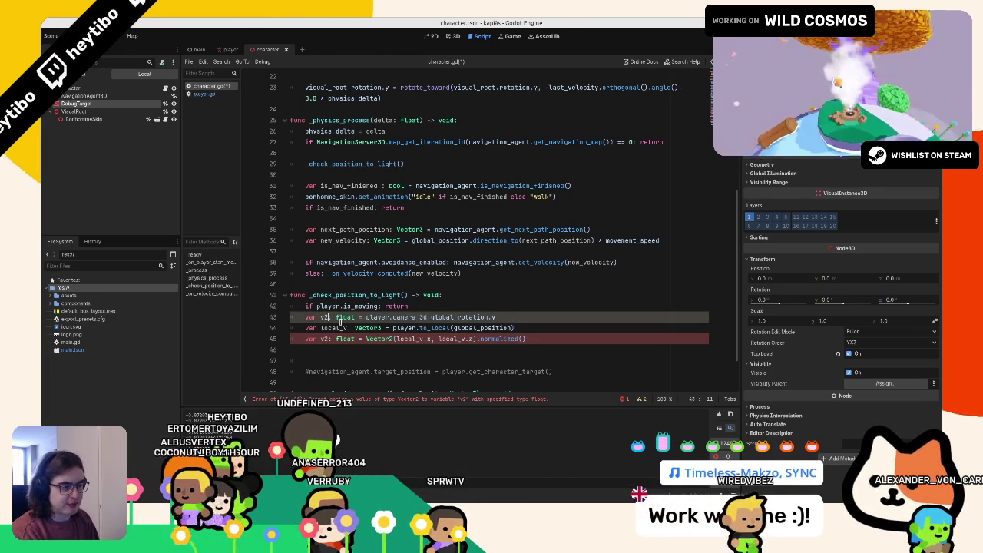
{"action": "key", "text": "Return"}
{"action": "key", "text": "BackSpace"}
{"action": "key", "text": "BackSpace"}
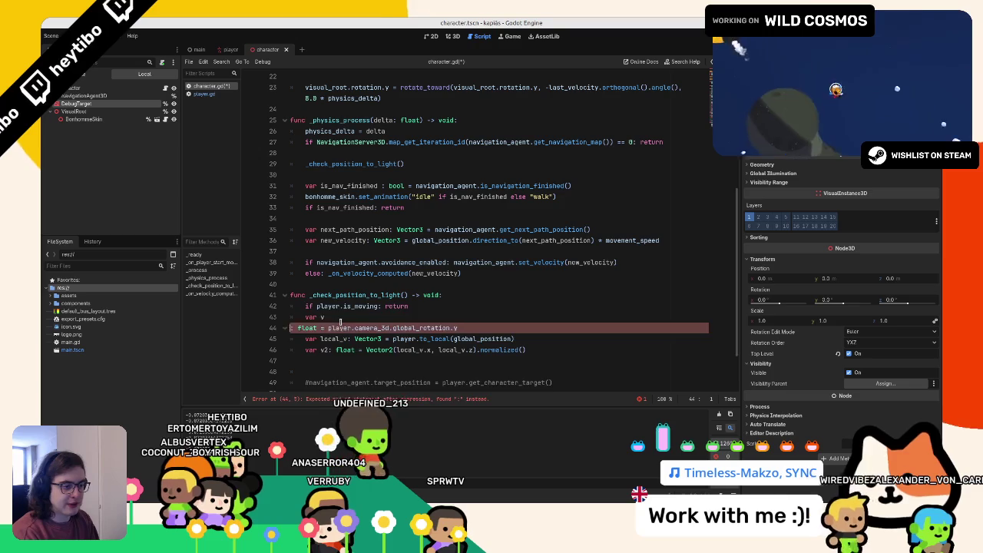
{"action": "key", "text": "Delete"}
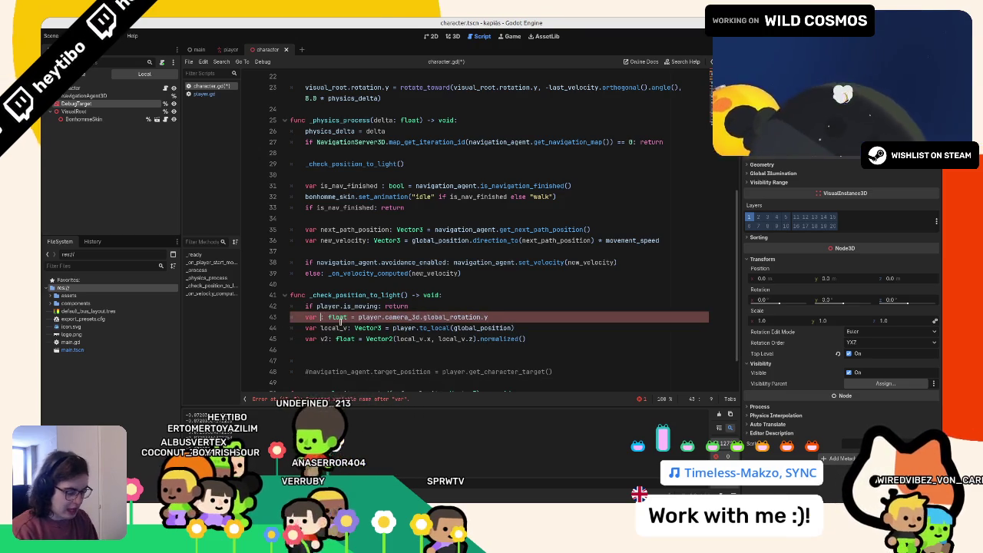
{"action": "type", "text": "v1"}
- Type v2 as Vector2 and rewrite v1 as Vector2.from_angle of the camera rotation
{"action": "double_click", "coordinate": [343, 339]}
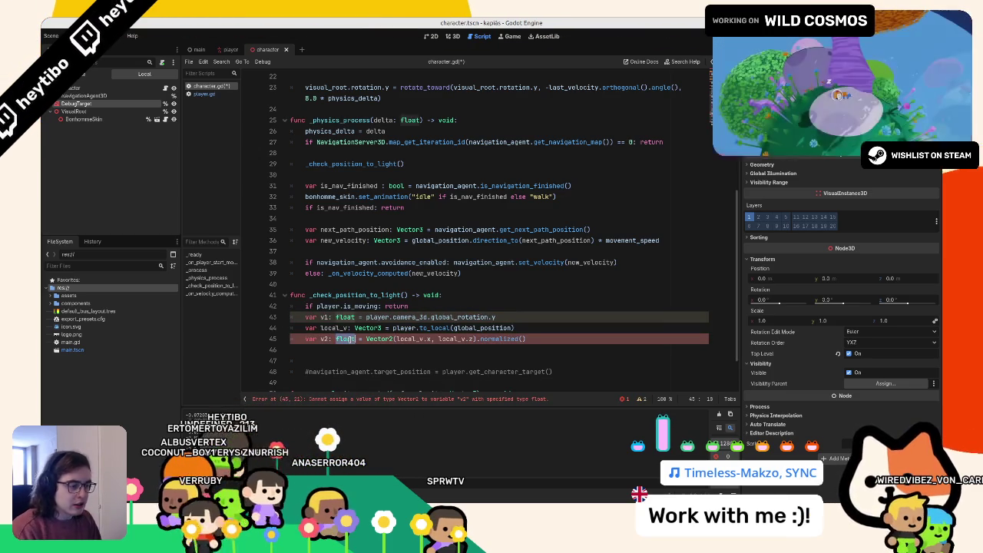
{"action": "type", "text": "vec"}
{"action": "key", "text": "Return"}
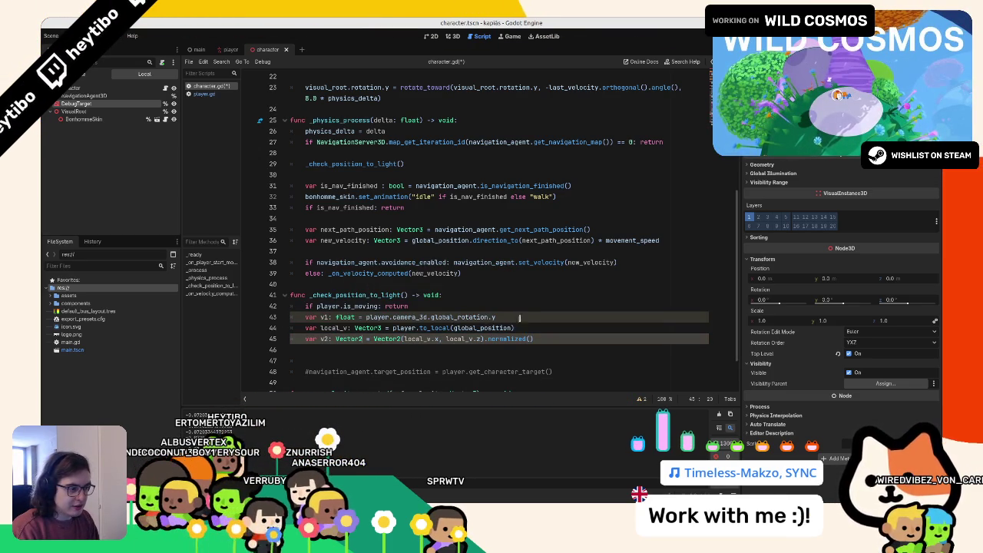
{"action": "left_click_drag", "start_coordinate": [502, 317], "coordinate": [392, 318]}
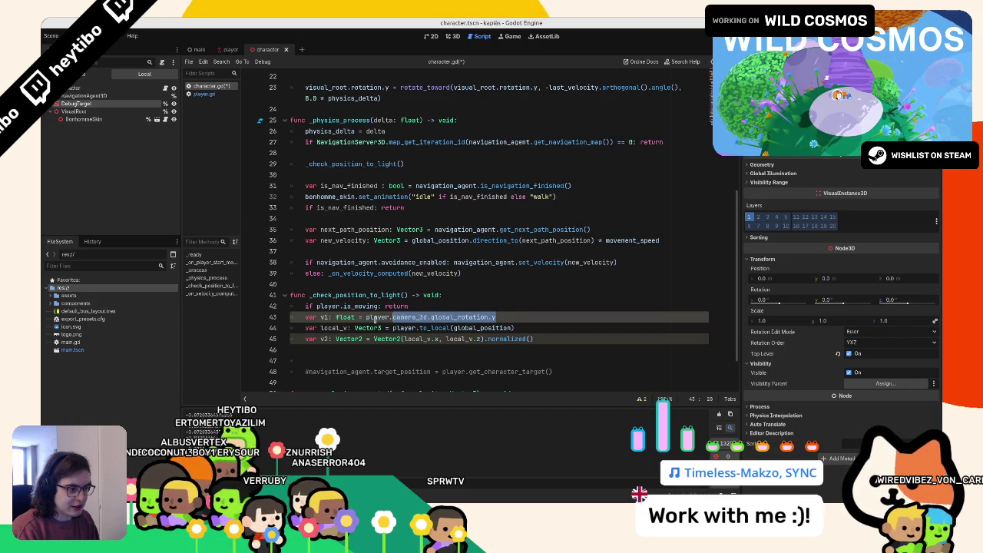
{"action": "type", "text": "vec"}
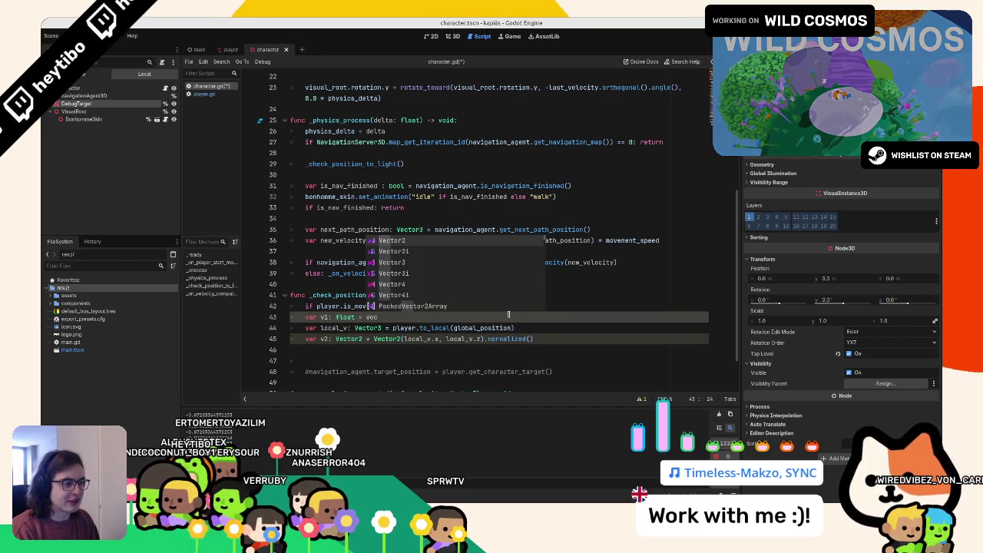
{"action": "key", "text": "Return"}
{"action": "type", "text": "fro"}
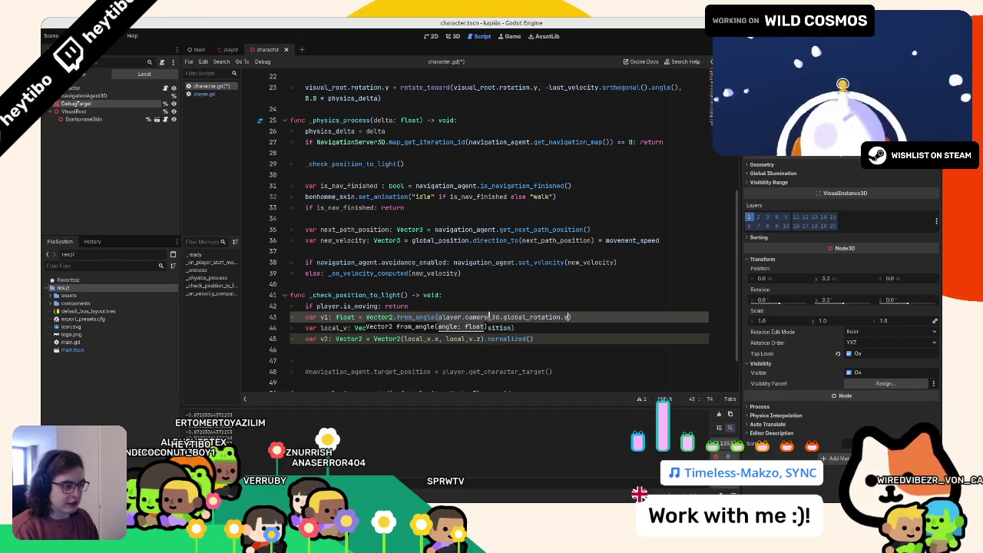
- Add print(v1.dot(v2)) and give v1 the Vector2 type
{"action": "left_click", "coordinate": [374, 351]}
{"action": "key", "text": "Return"}
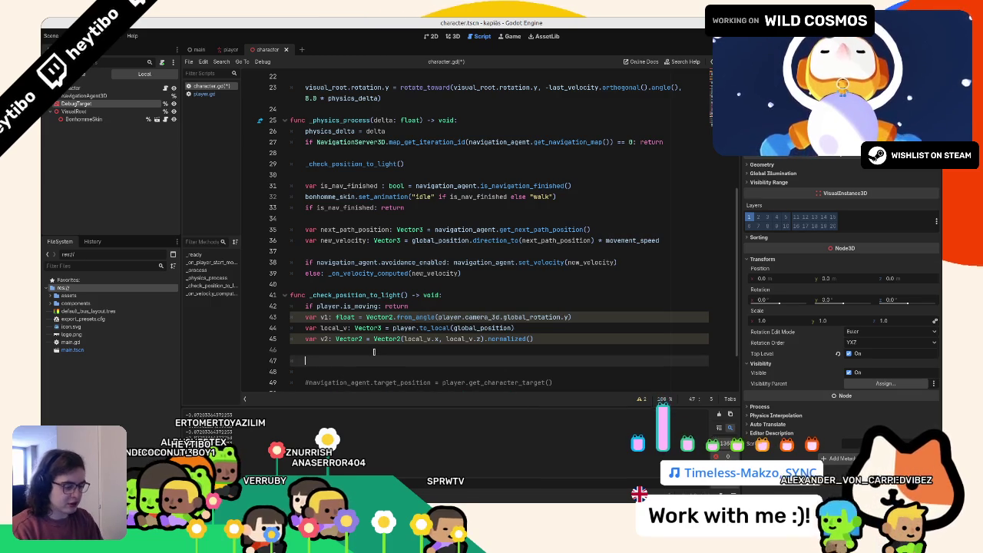
{"action": "type", "text": "print(v1.do"}
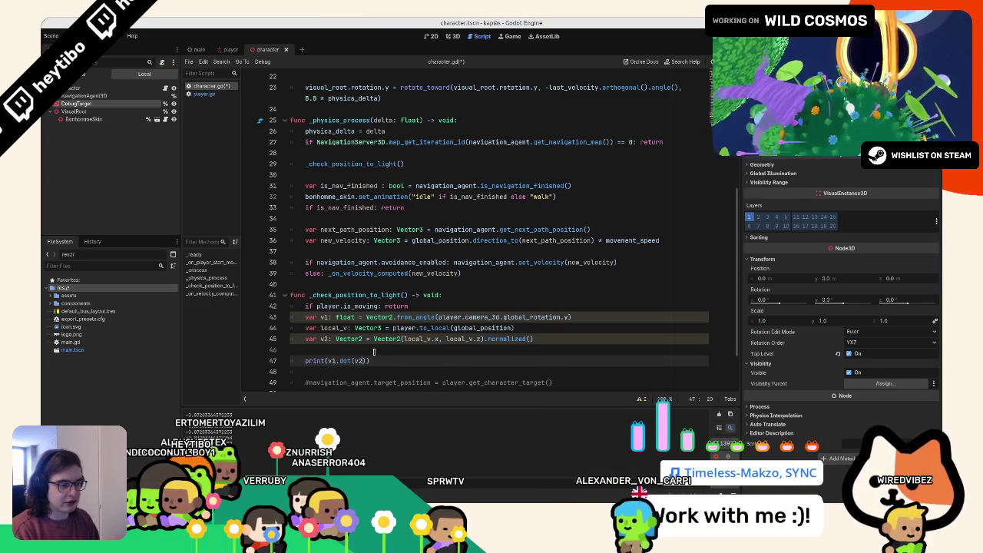
{"action": "type", "text": "t(v2"}
{"action": "key", "text": "Escape"}
{"action": "key", "text": "Down"}
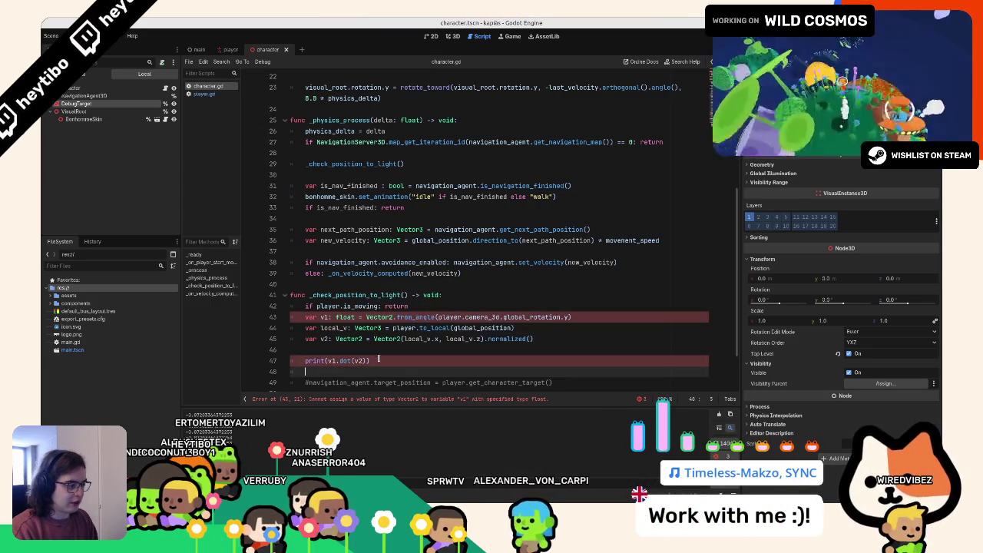
{"action": "double_click", "coordinate": [345, 316]}
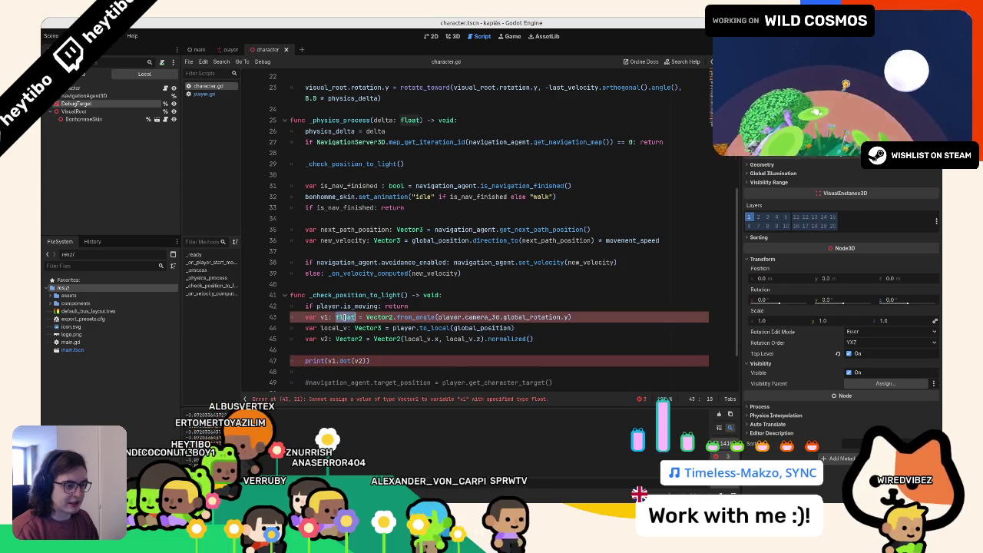
{"action": "type", "text": "vec2"}
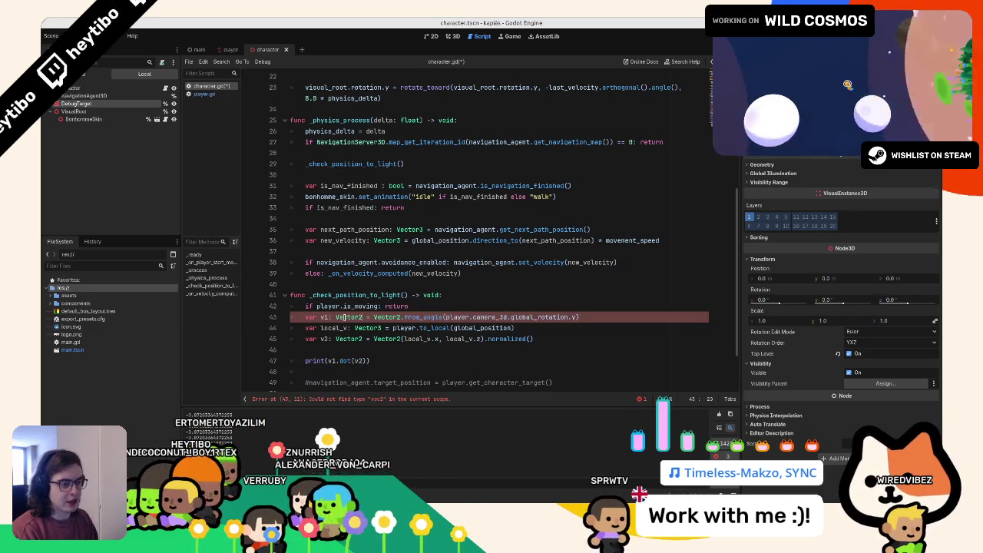
- Test the dot product, add .orthogonal() to v2, retest, and check the Vector2.from_angle docs
{"action": "key", "text": "F5"}
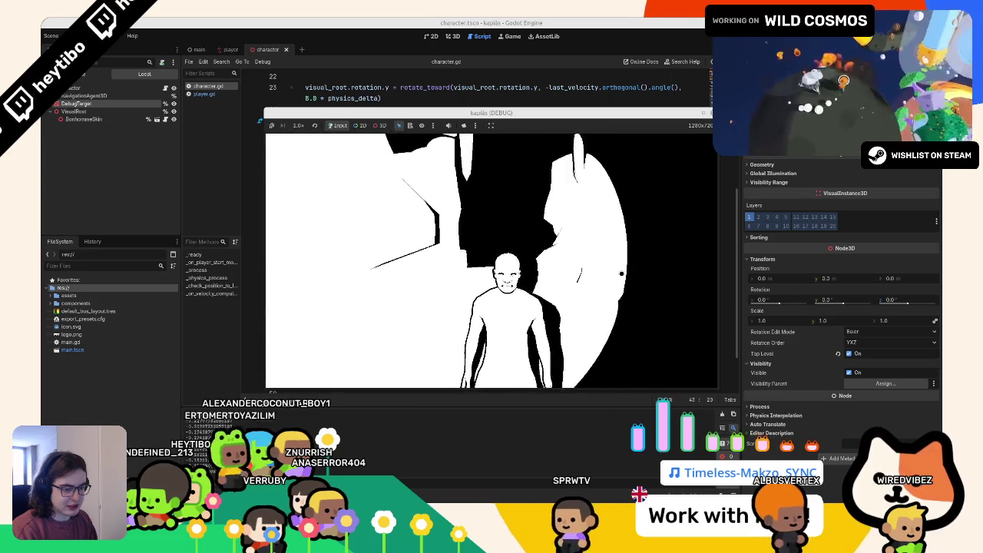
{"action": "key", "text": "F8"}
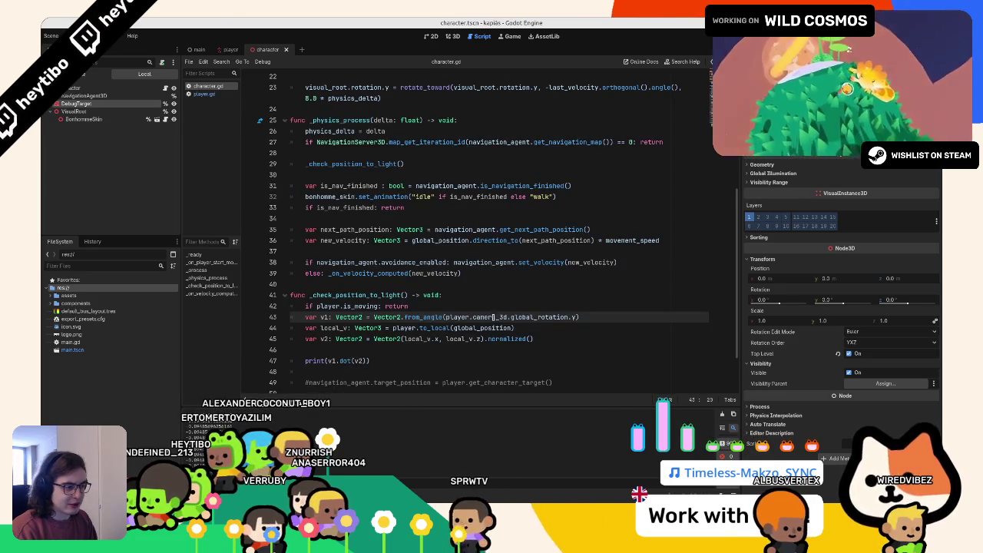
{"action": "left_click", "coordinate": [484, 338]}
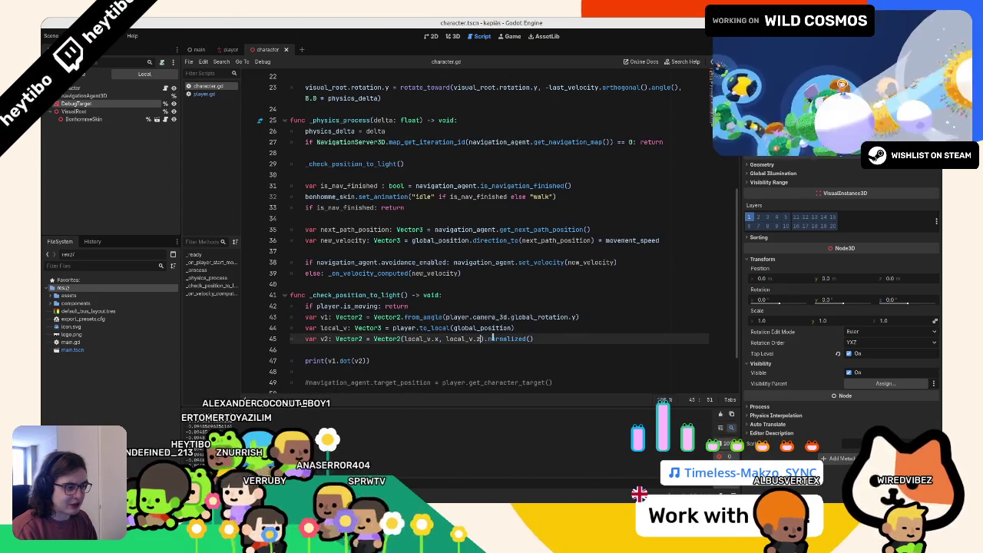
{"action": "type", "text": ".orth"}
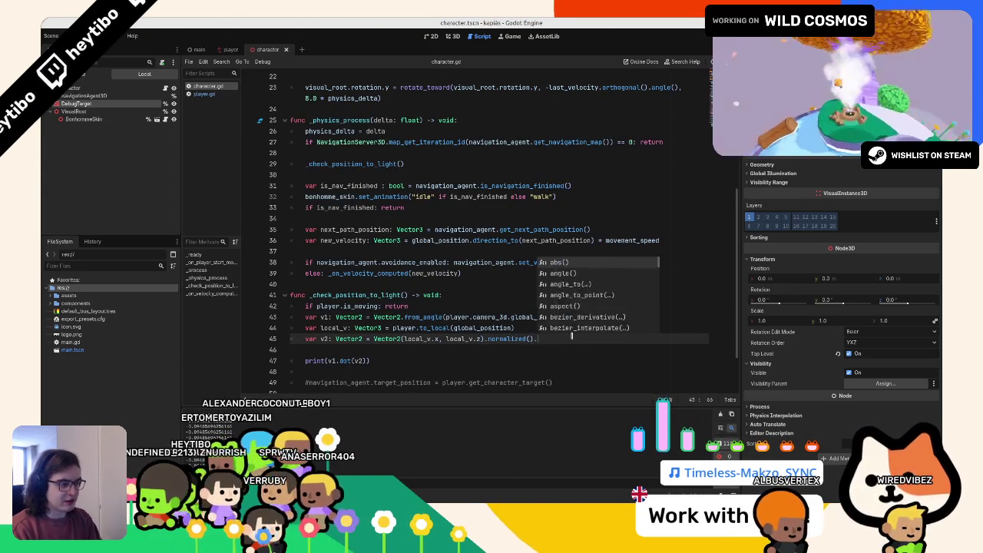
{"action": "key", "text": "Return"}
{"action": "key", "text": "F5"}
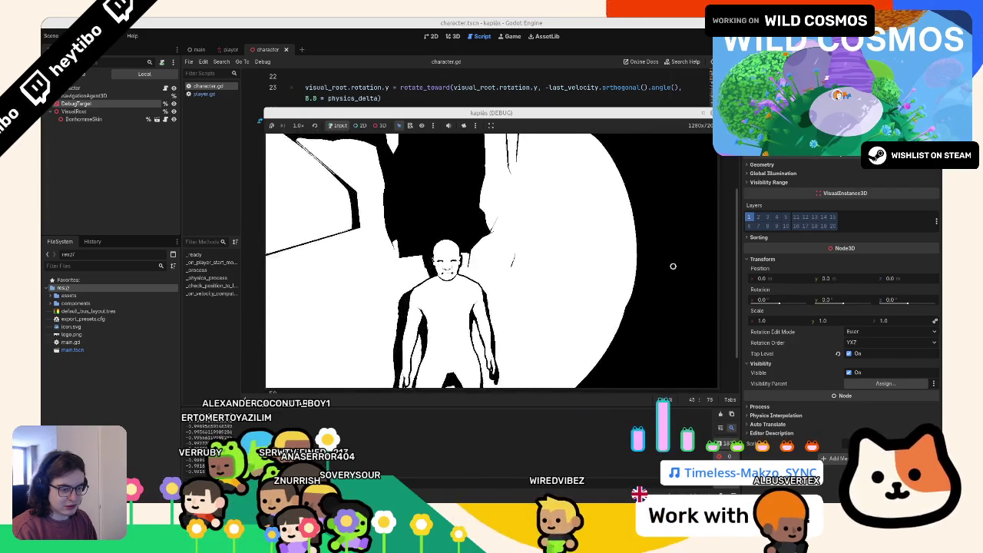
{"action": "key", "text": "F8"}
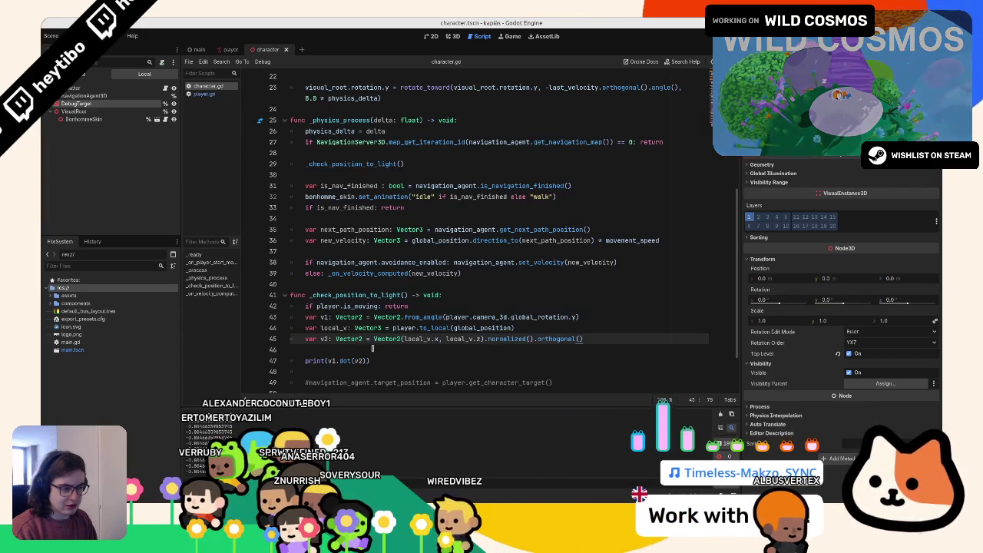
{"action": "left_click", "coordinate": [395, 317], "text": "ctrl"}
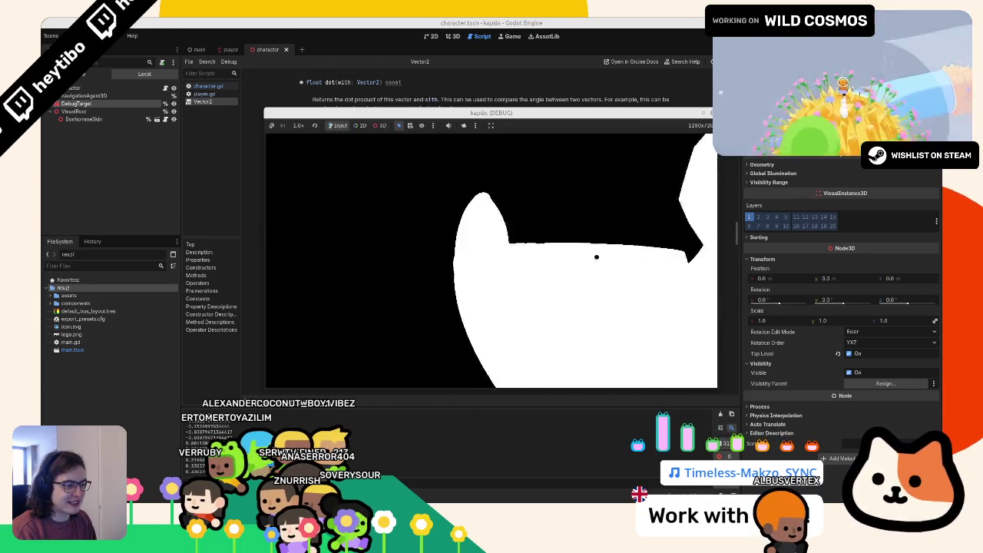
{"action": "left_click", "coordinate": [219, 85]}
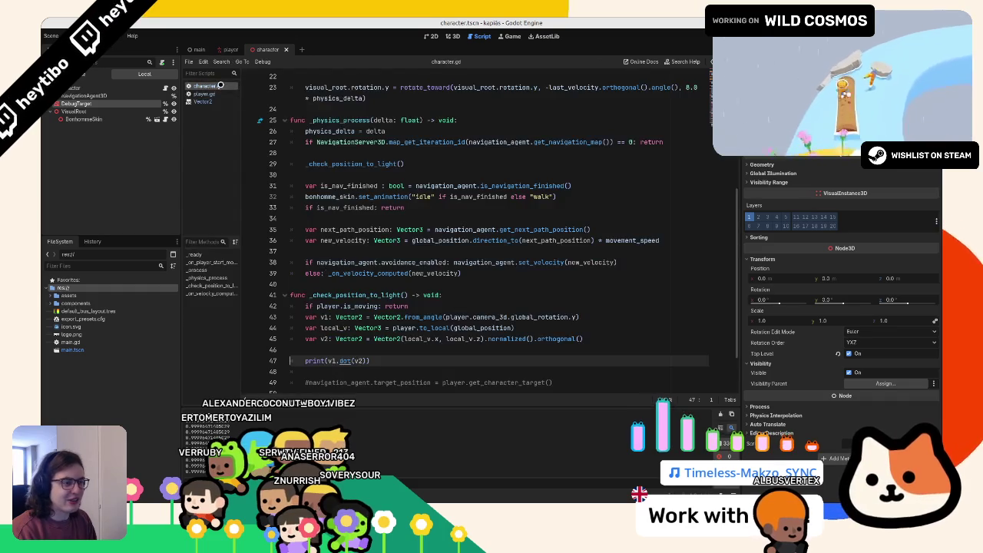
- Try a minus in from_angle and moving orthogonal on v2, then undo both
{"action": "left_click", "coordinate": [445, 316]}
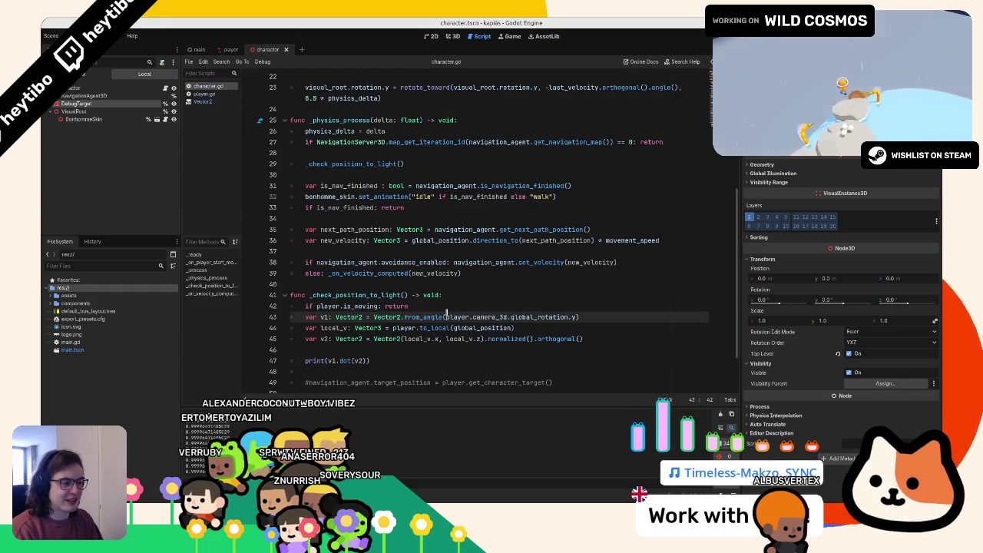
{"action": "type", "text": "-"}
{"action": "key", "text": "BackSpace"}
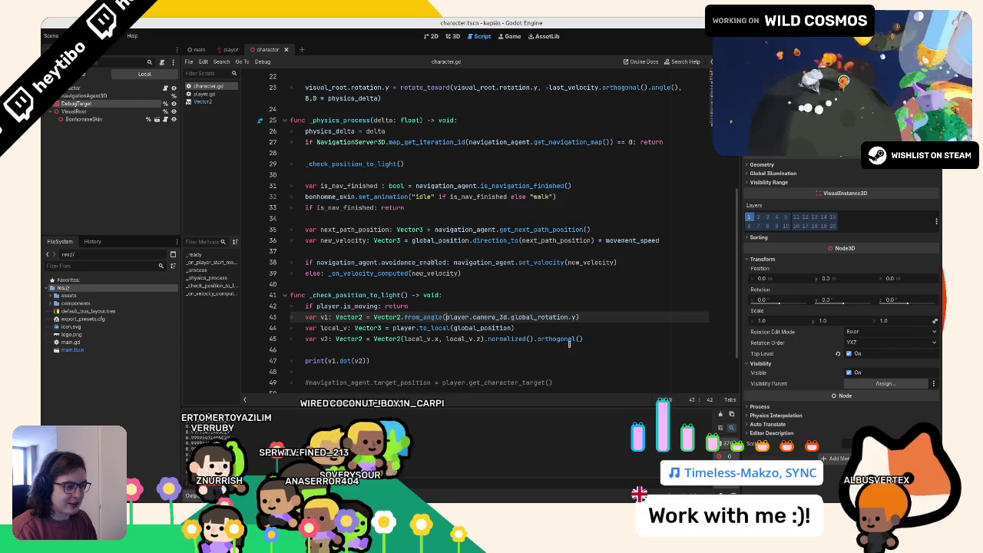
{"action": "double_click", "coordinate": [512, 340]}
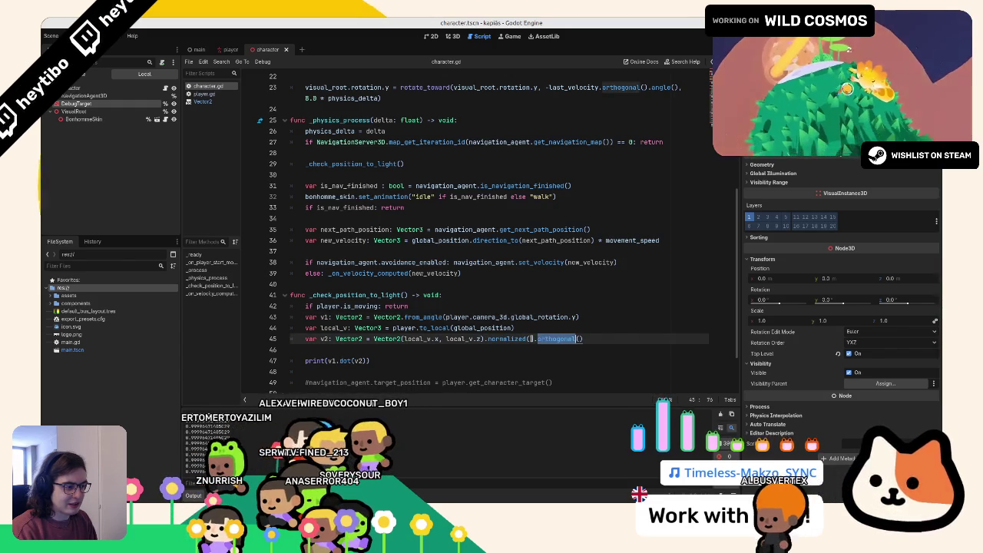
{"action": "left_click_drag", "start_coordinate": [541, 339], "coordinate": [485, 339]}
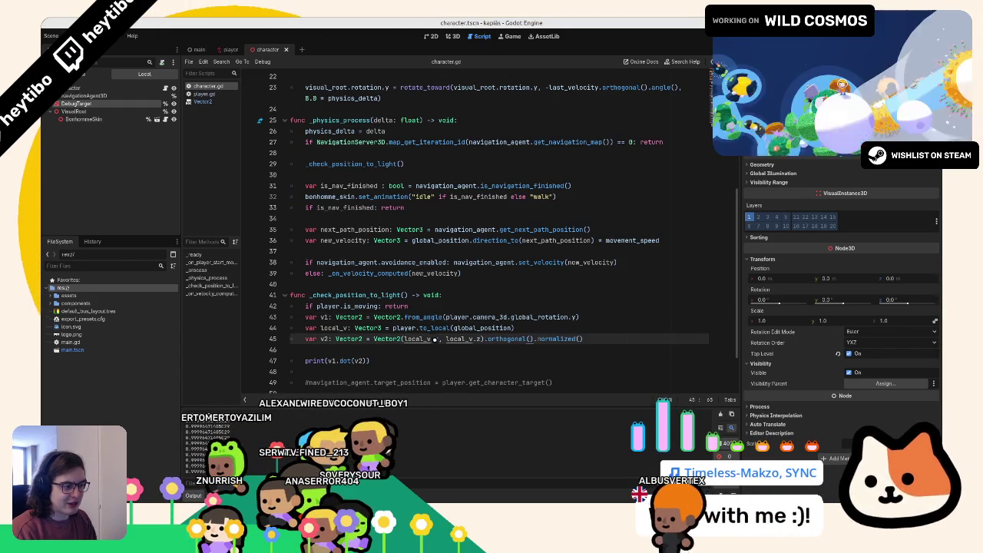
{"action": "key", "text": "ctrl+z"}
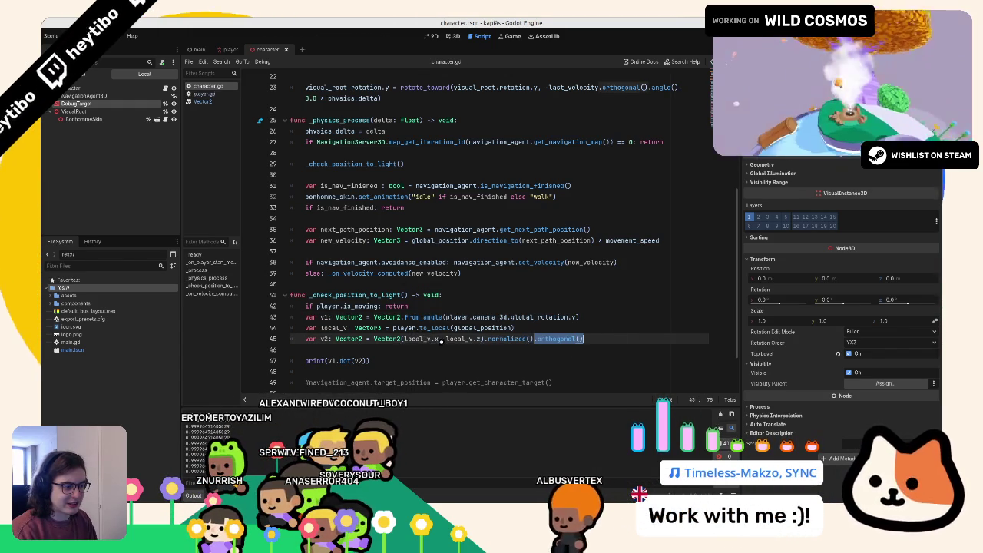
- Swap v2's components to local_v.z and local_v.x and test-run the game
{"action": "double_click", "coordinate": [436, 339]}
{"action": "type", "text": "z"}
{"action": "double_click", "coordinate": [477, 339]}
{"action": "type", "text": "x"}
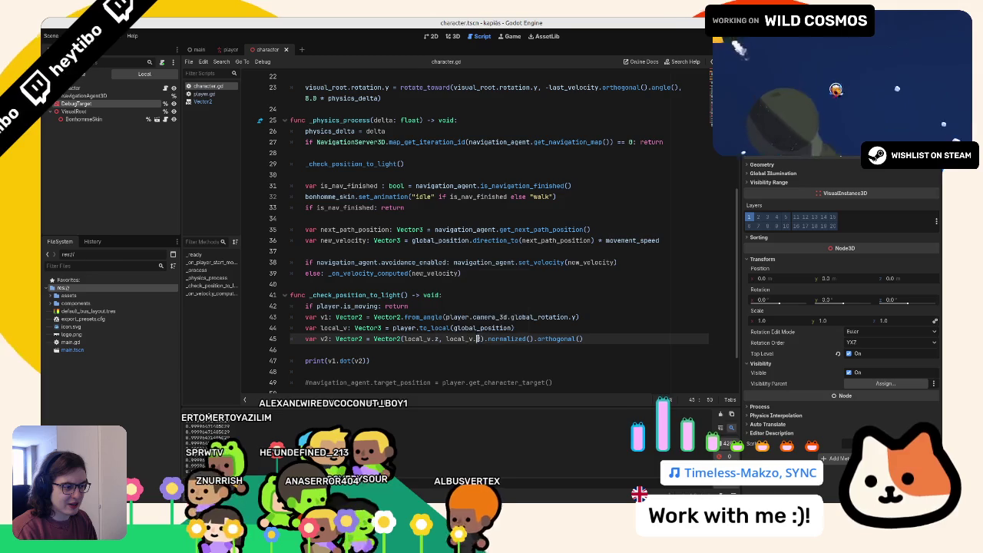
{"action": "key", "text": "F5"}
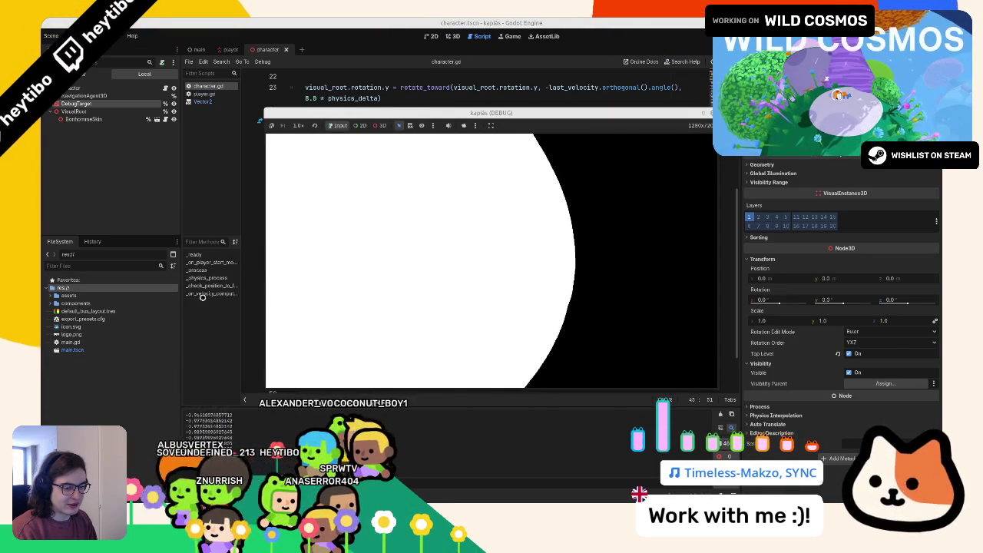
{"action": "key", "text": "F8"}
- Rewrite v2 as Vector2(local_v.x, local_v.z).normalized(), keeping v1 as Vector2
{"action": "type", "text": "local_v.x, local_v.z).normalized()"}
{"action": "key", "text": "Up"}
{"action": "key", "text": "Up"}
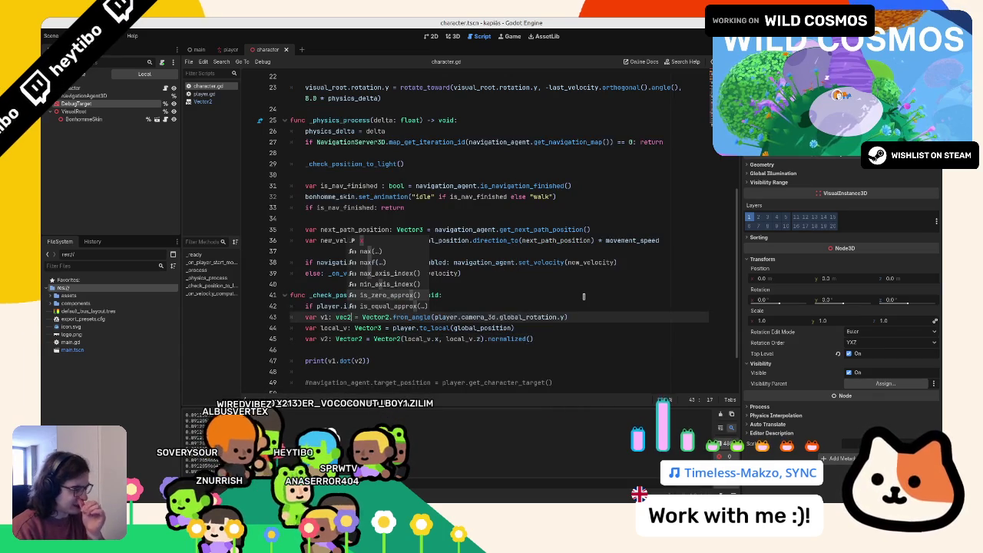
{"action": "type", "text": "vec2float"}
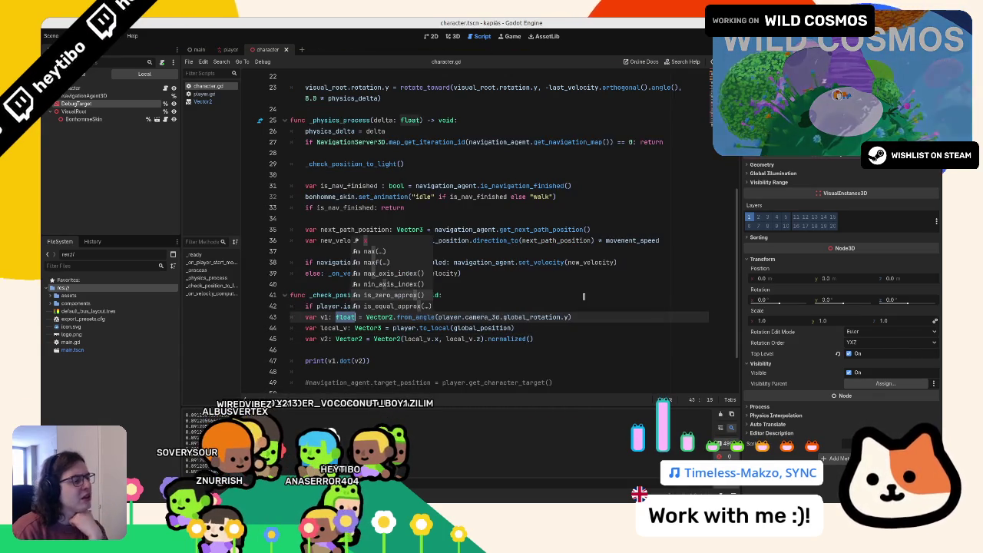
{"action": "key", "text": "ctrl+z"}
{"action": "key", "text": "ctrl+z"}
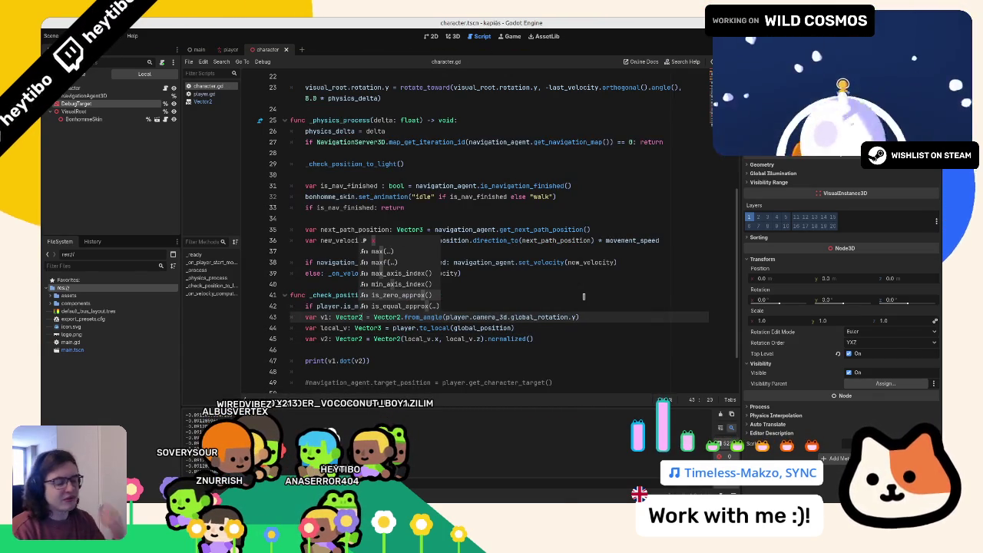
{"action": "left_click", "coordinate": [607, 320]}
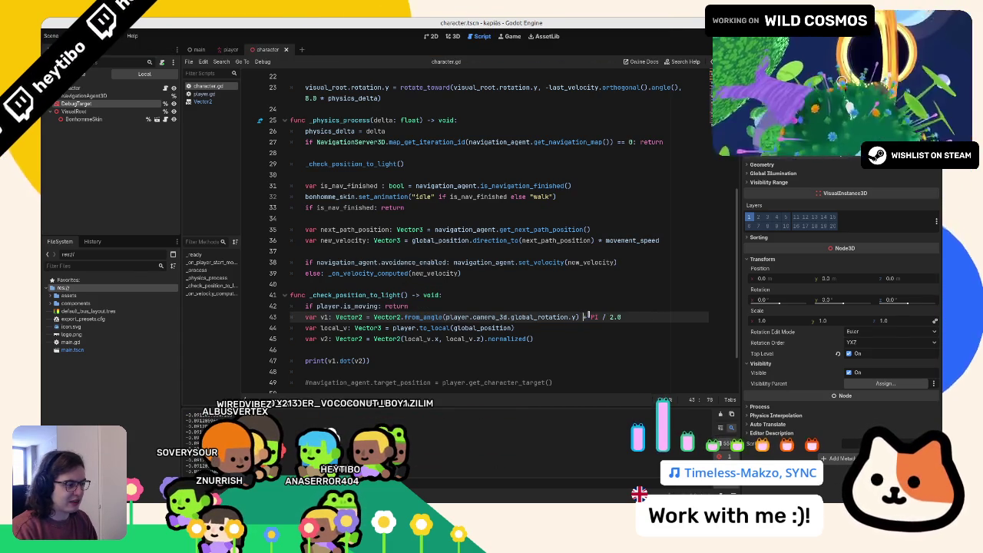
- Subtract PI / 2.0 from the camera's Y rotation in v1 and test-run the game
{"action": "key", "text": "F5"}
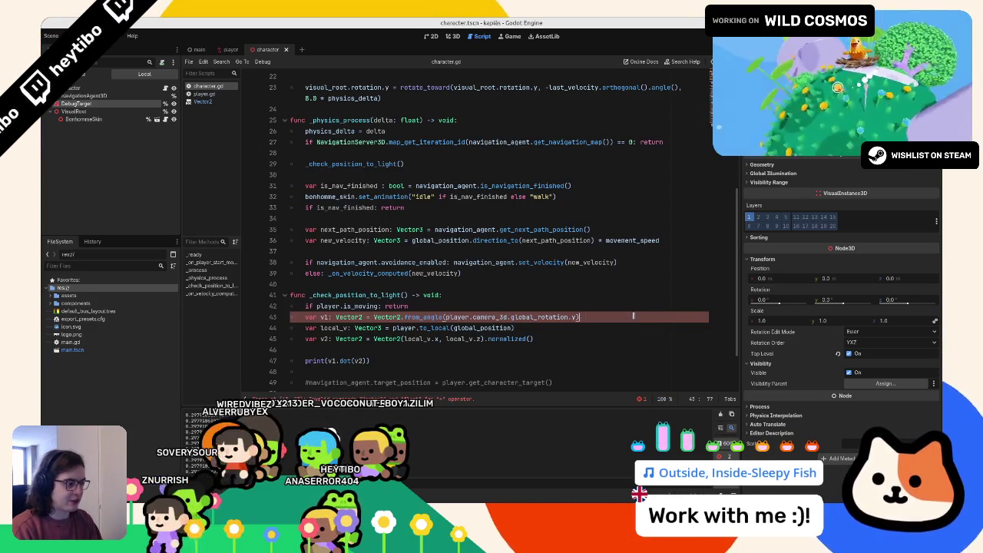
{"action": "key", "text": "F5"}
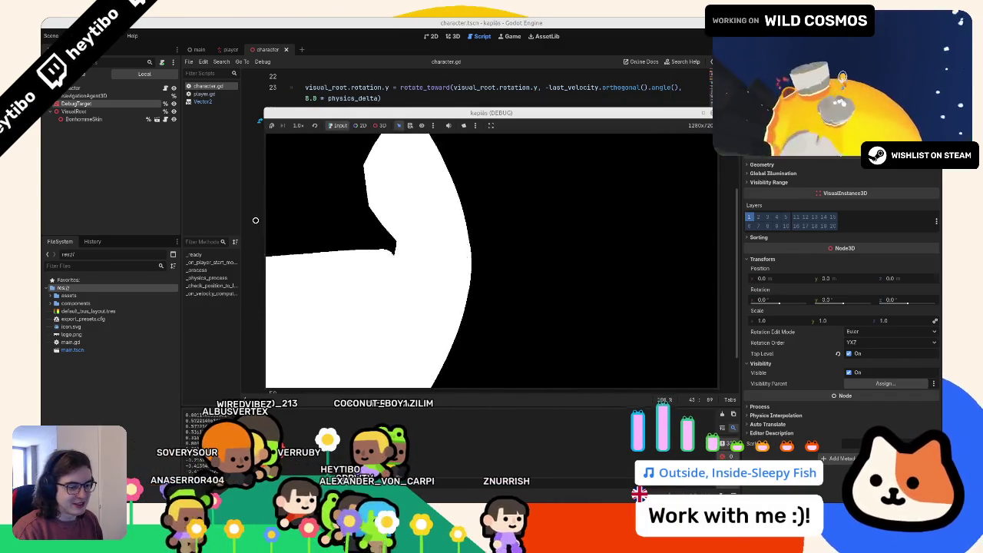
{"action": "left_click", "coordinate": [576, 316]}
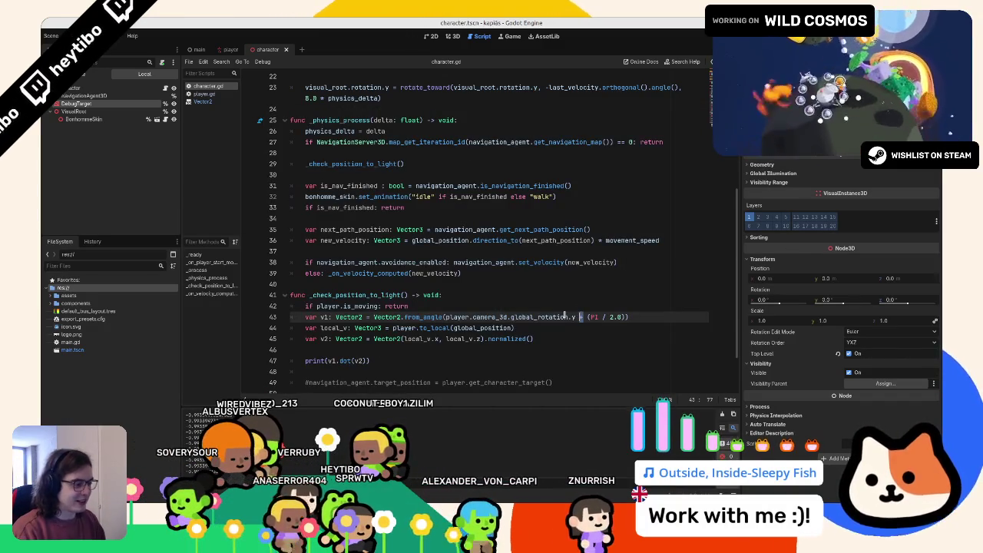
{"action": "type", "text": "-"}
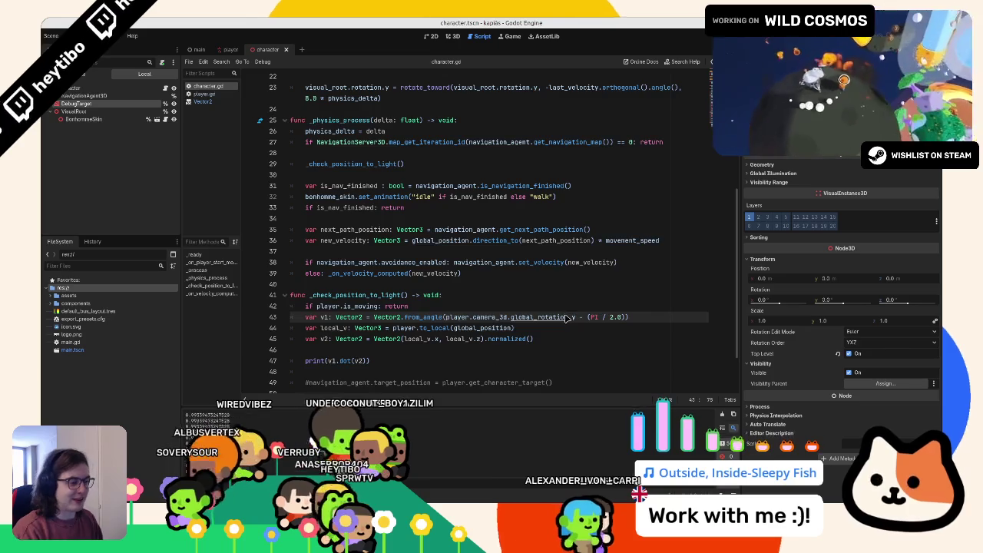
{"action": "key", "text": "F5"}
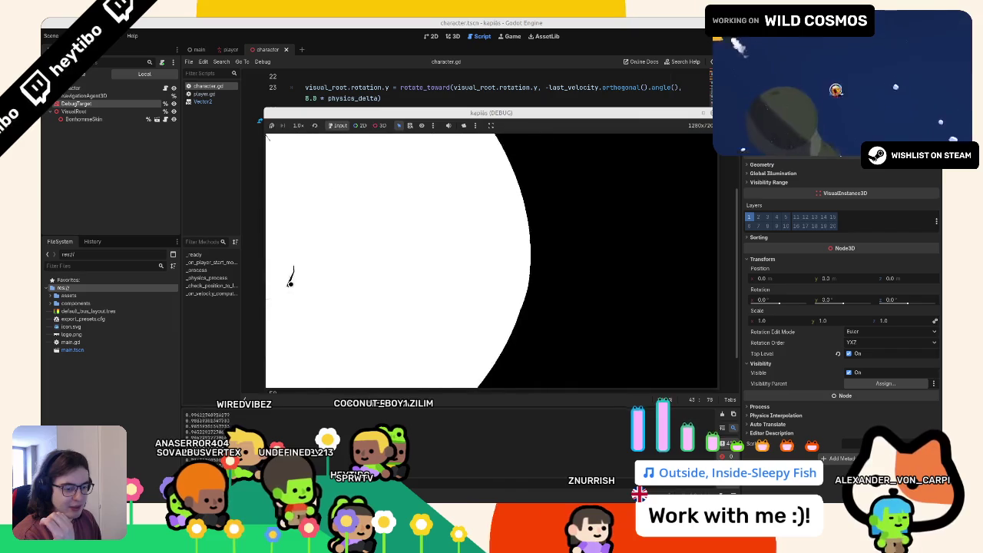
{"action": "key", "text": "F8"}
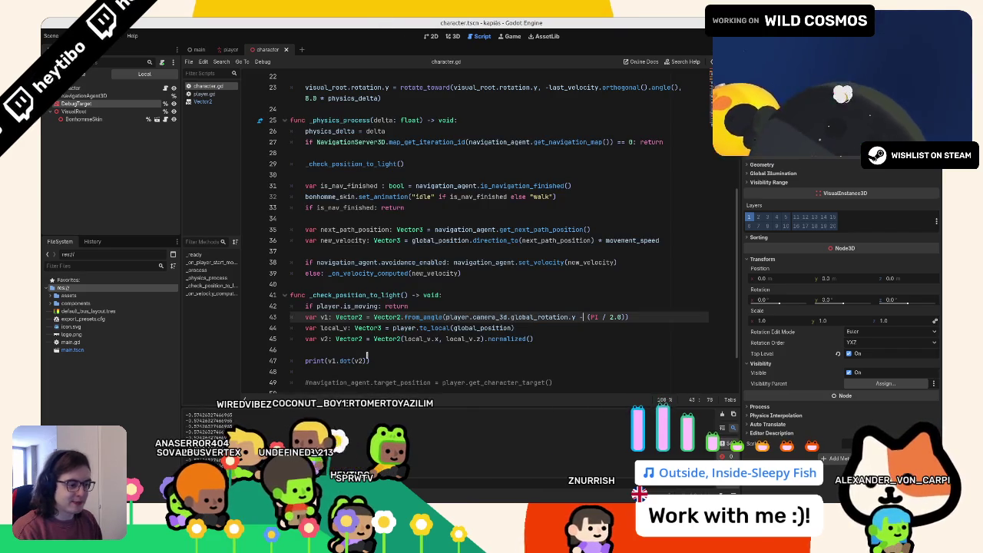
- Add a '<' comparison inside the print(v1.dot(v2)) call and test-run the game
{"action": "left_click", "coordinate": [368, 357]}
{"action": "type", "text": "< 0.0"}
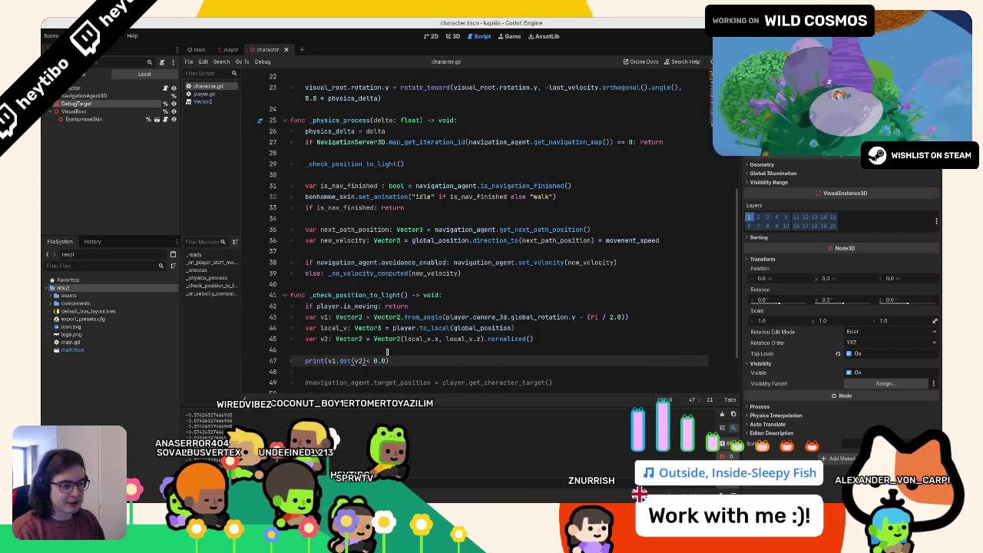
{"action": "key", "text": "F5"}
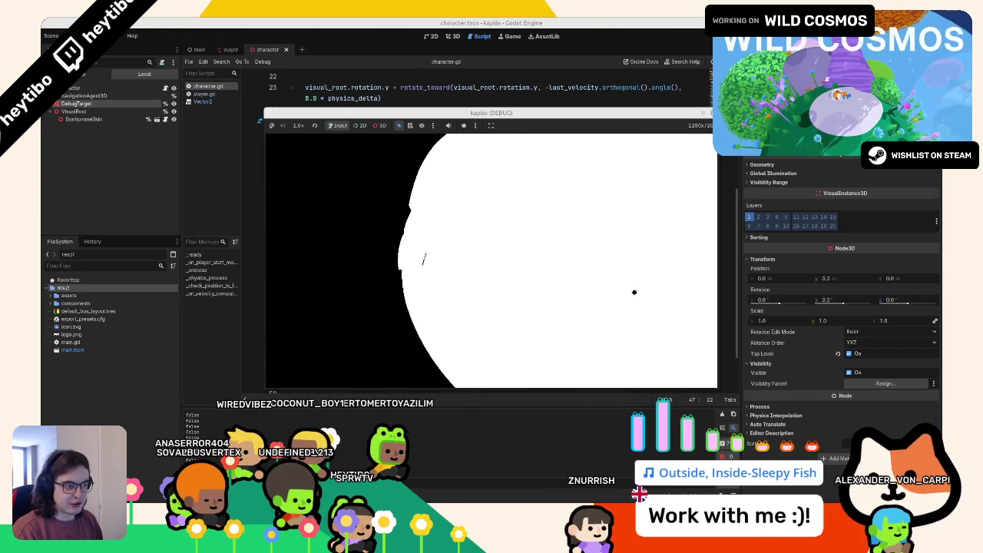
{"action": "key", "text": "F8"}
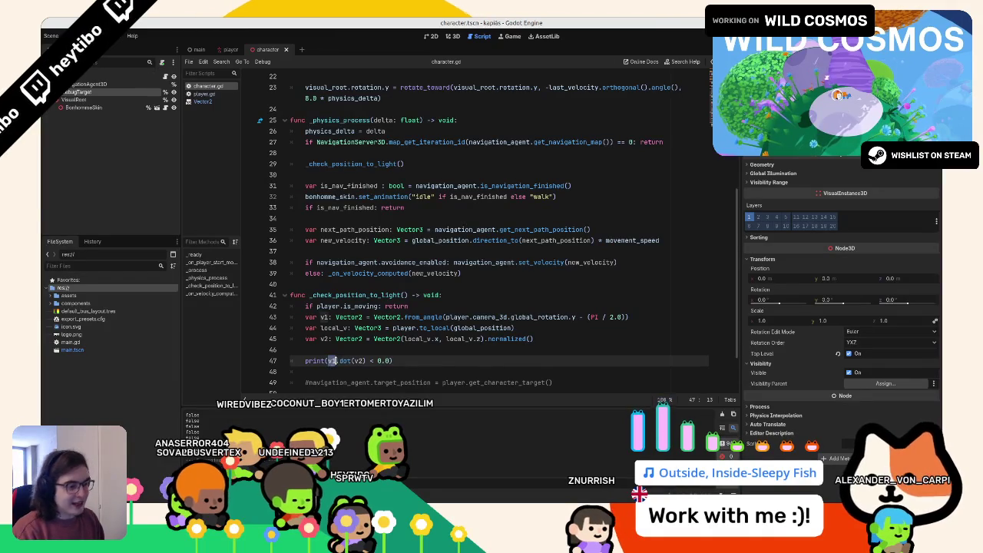
- Replace the print with 'if v1.dot(v2) < 0.0:' and uncomment the target_position line beneath it
{"action": "left_click_drag", "start_coordinate": [328, 361], "coordinate": [394, 360]}
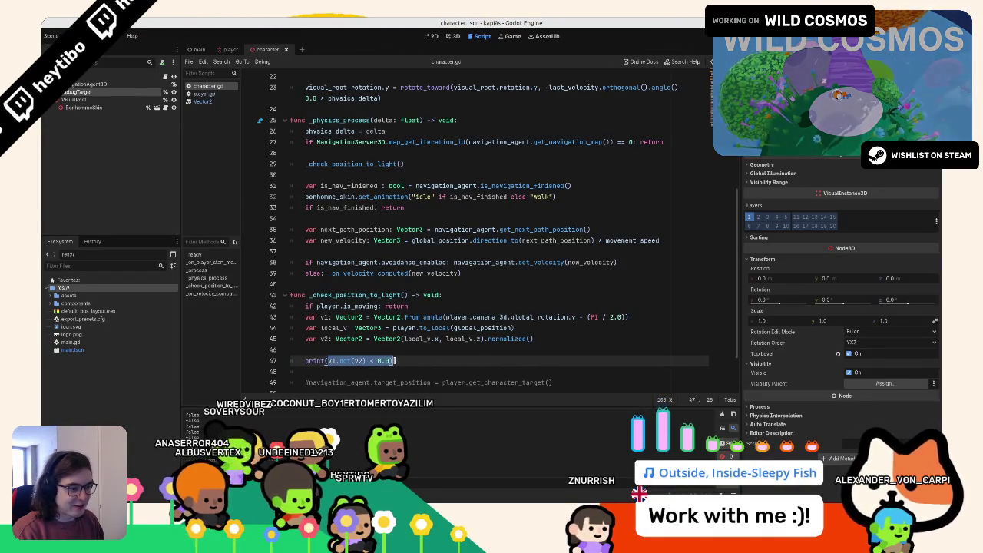
{"action": "left_click_drag", "start_coordinate": [306, 360], "coordinate": [414, 357]}
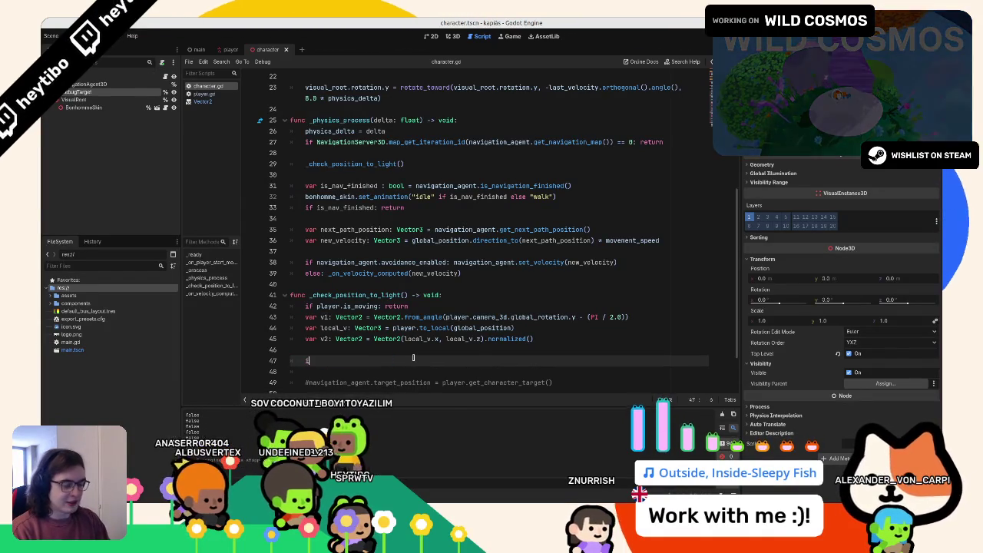
{"action": "type", "text": "f v1.dot(v2) < 0.0:"}
{"action": "left_click", "coordinate": [331, 381]}
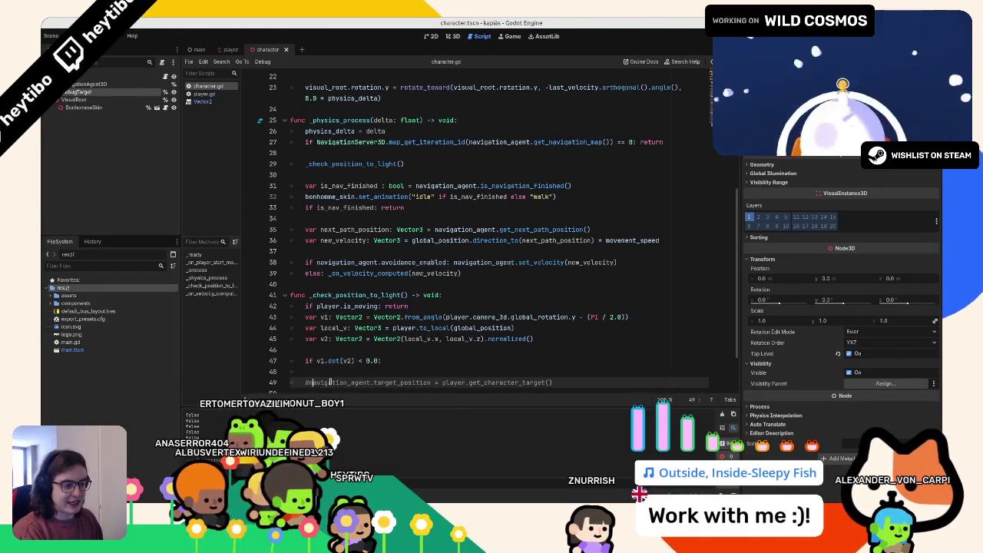
{"action": "key", "text": "BackSpace"}
{"action": "key", "text": "BackSpace"}
{"action": "key", "text": "Return"}
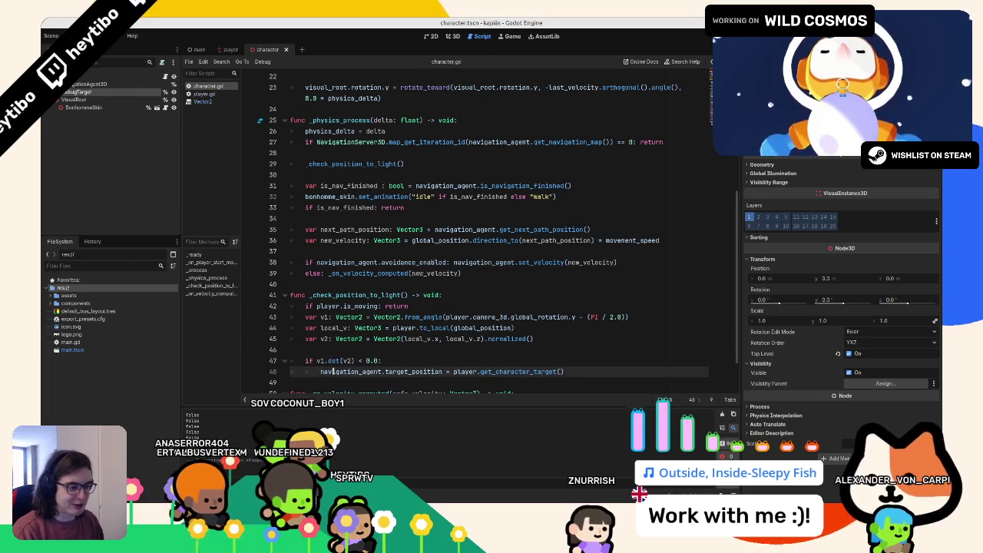
{"action": "scroll", "coordinate": [333, 370], "scroll_direction": "down", "scroll_amount": 2}
{"action": "left_click", "coordinate": [488, 313]}
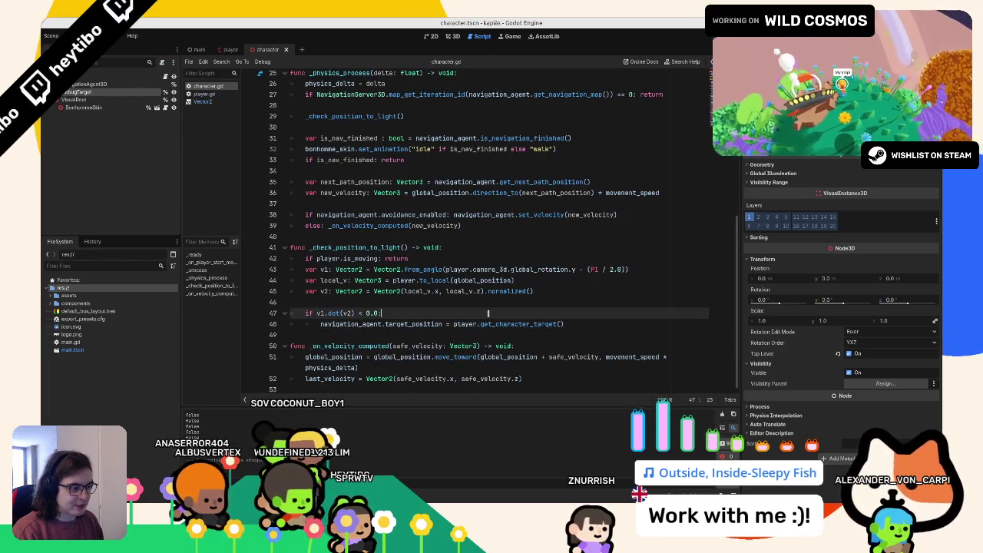
- Test-run the new condition, then duplicate the is_moving guard line
{"action": "key", "text": "F5"}
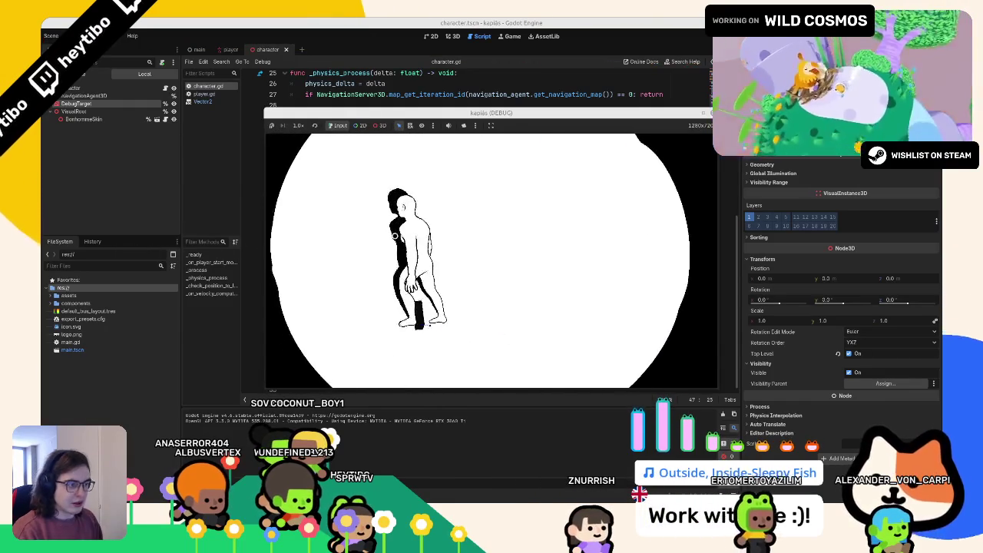
{"action": "key", "text": "F8"}
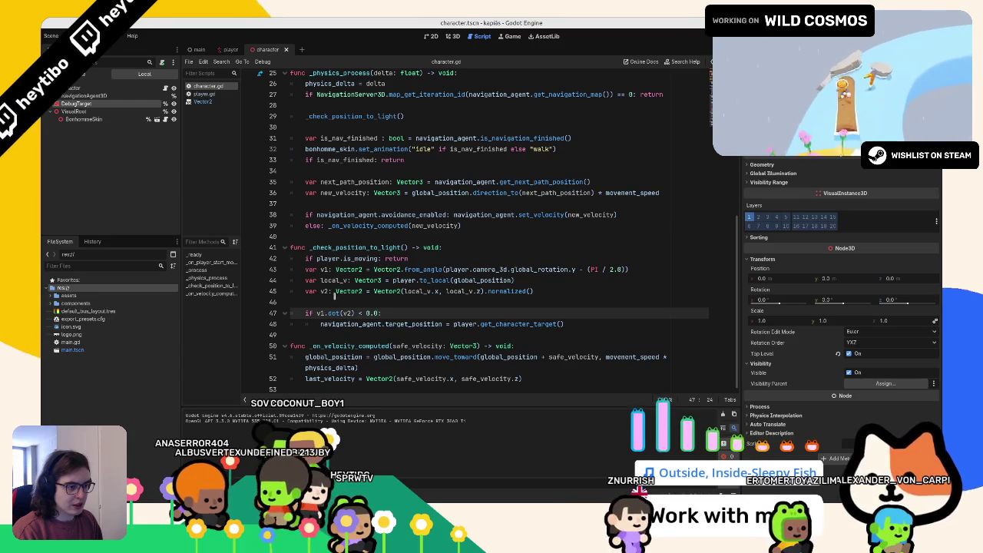
{"action": "left_click", "coordinate": [430, 263]}
{"action": "key", "text": "ctrl+shift+d"}
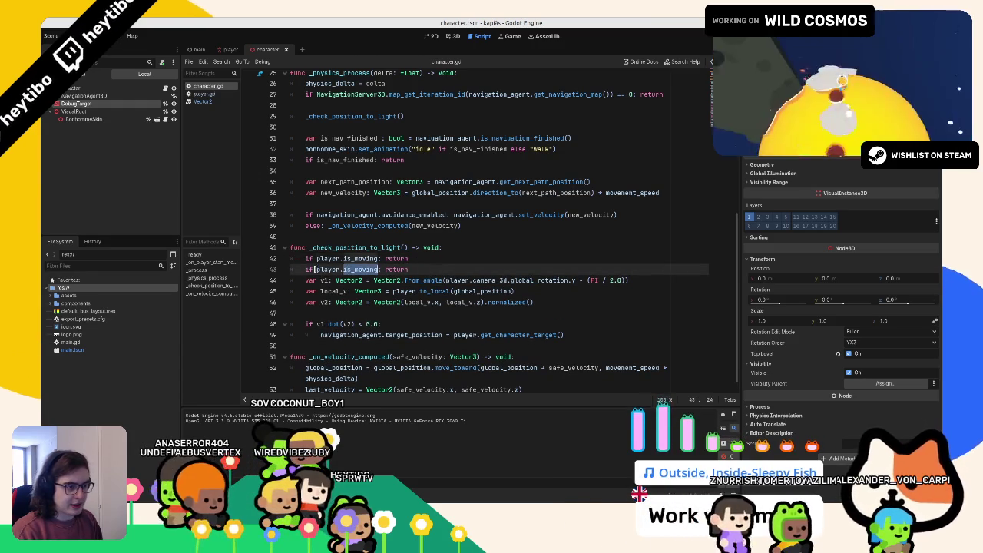